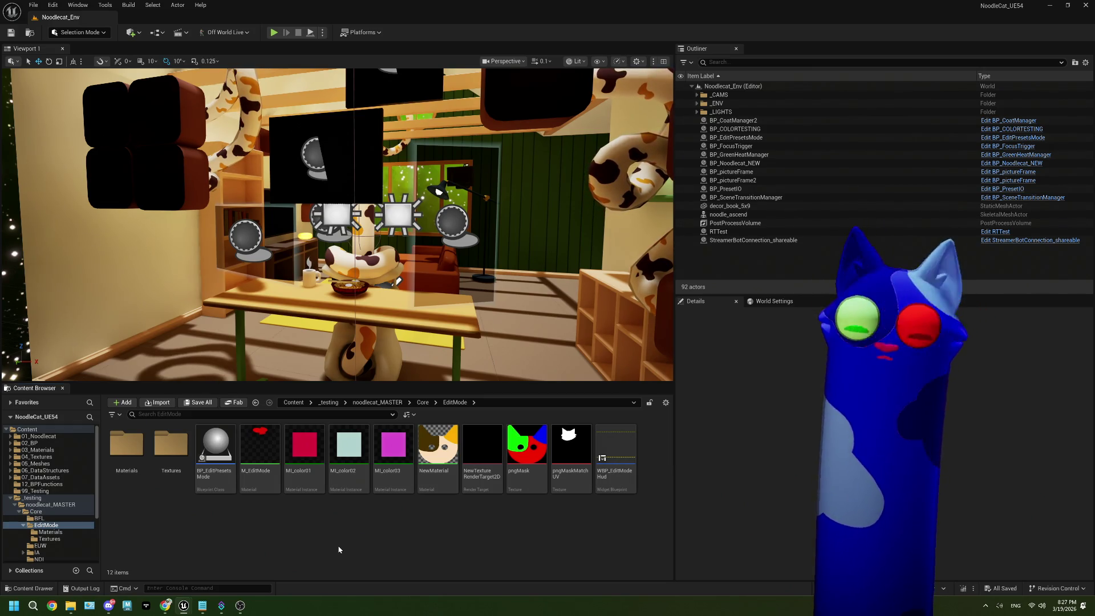
# Step: Open BP_EditPresetsMode, scan its EventGraph, and switch to the WBP_EditModeHud widget
pyautogui.click(206, 605)
pyautogui.click(205, 606)
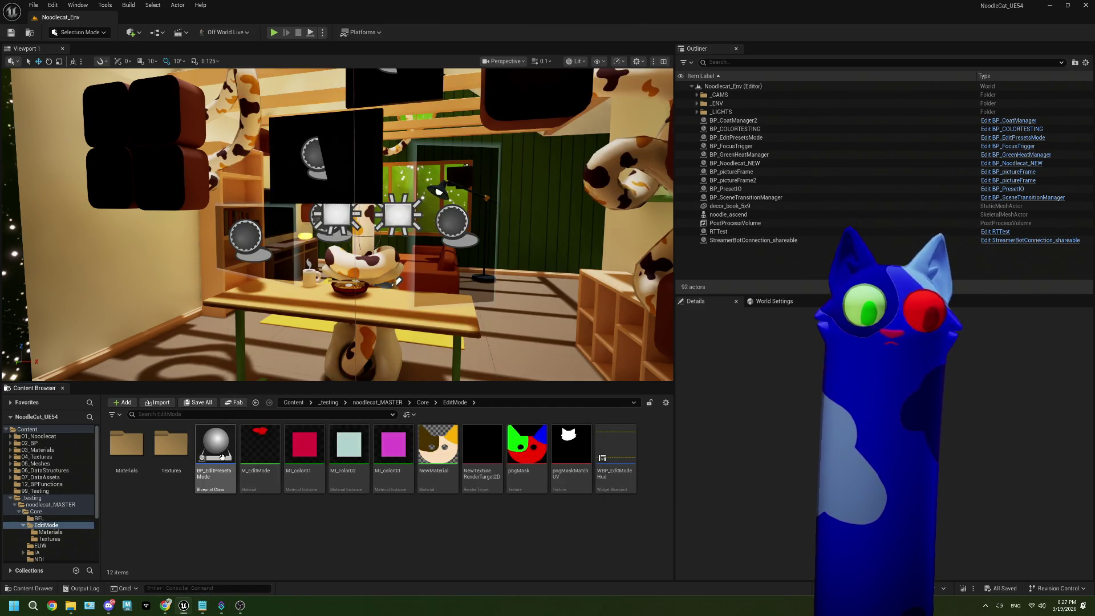
pyautogui.doubleClick(216, 448)
pyautogui.scroll(-4, 429, 307)
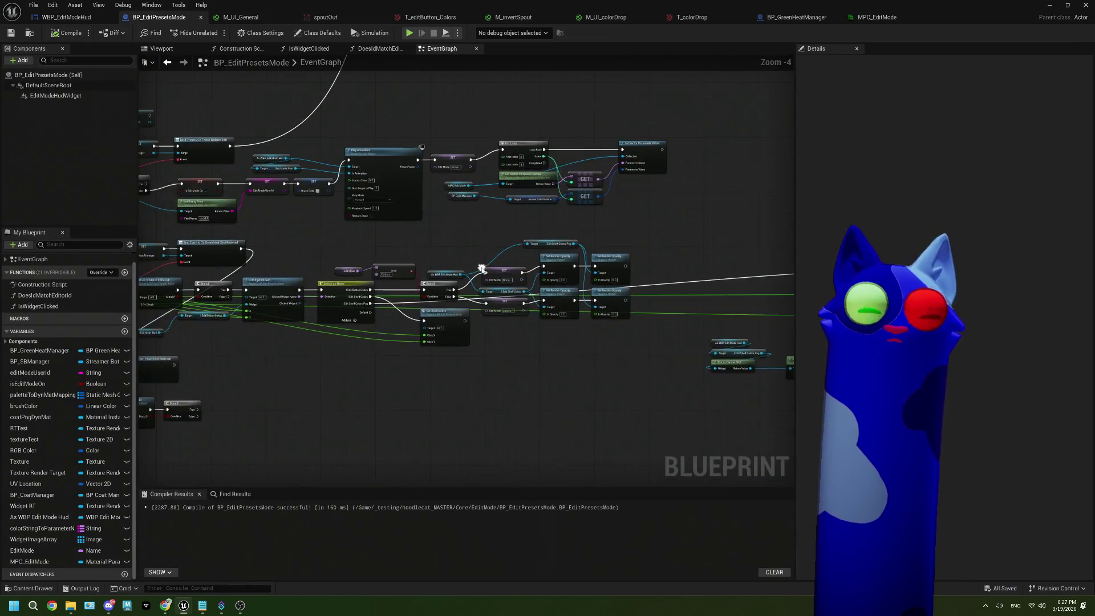
pyautogui.scroll(-2, 515, 321)
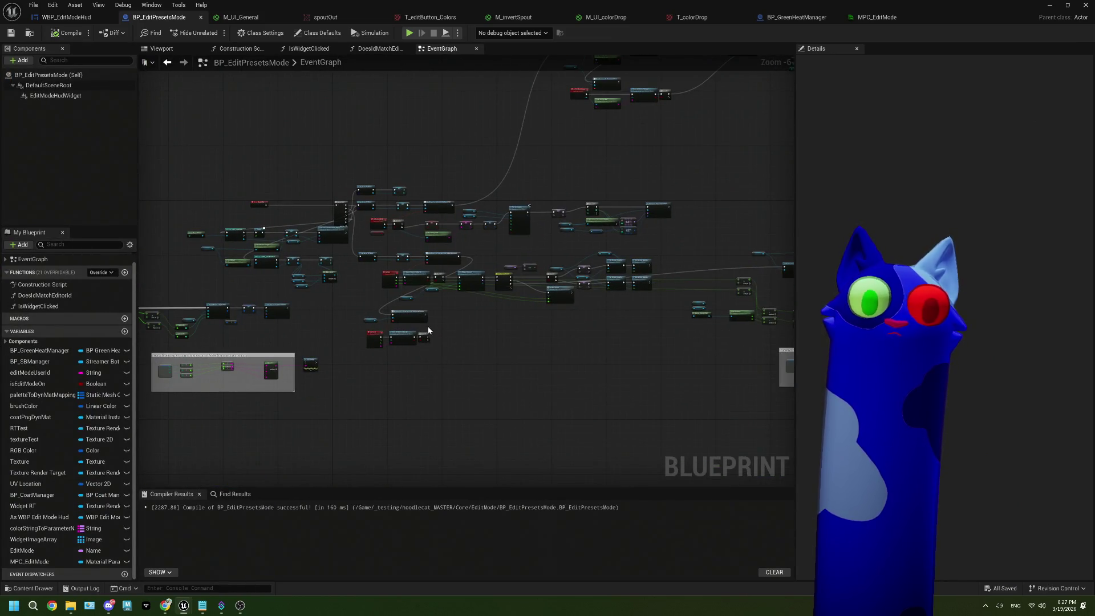
pyautogui.scroll(3, 429, 327)
pyautogui.scroll(2, 425, 325)
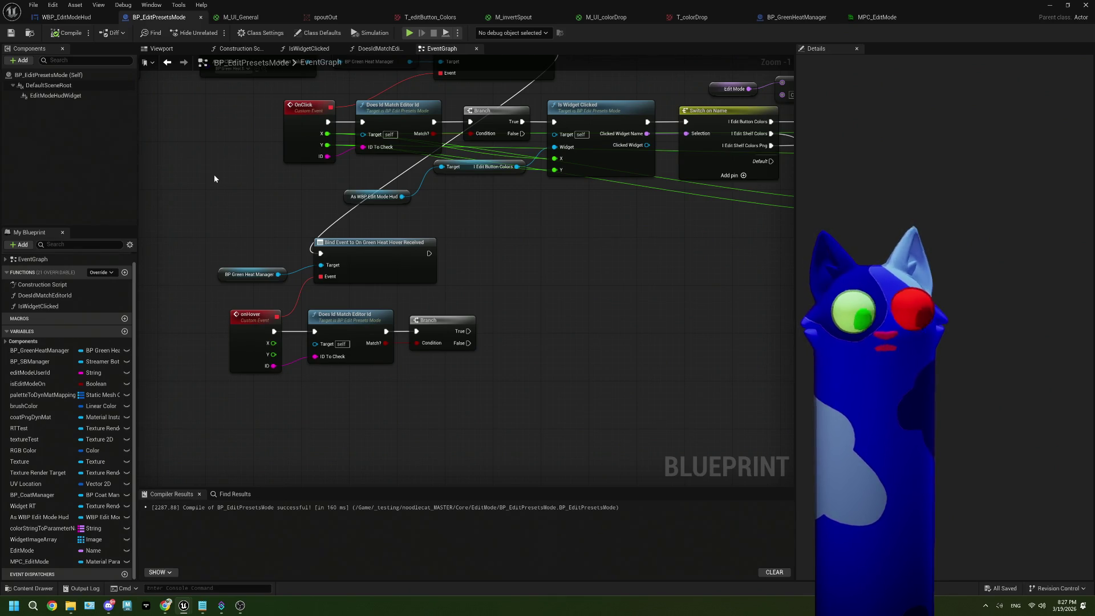
pyautogui.click(66, 17)
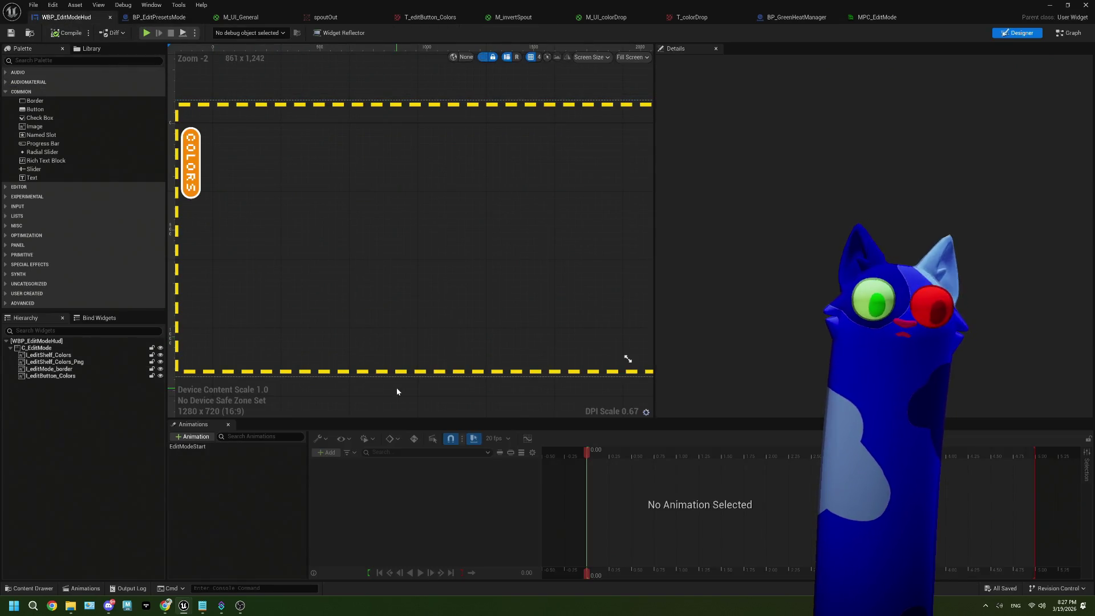
# Step: Add an Image widget from the Palette under C_EditMode in the Hierarchy
pyautogui.click(38, 348)
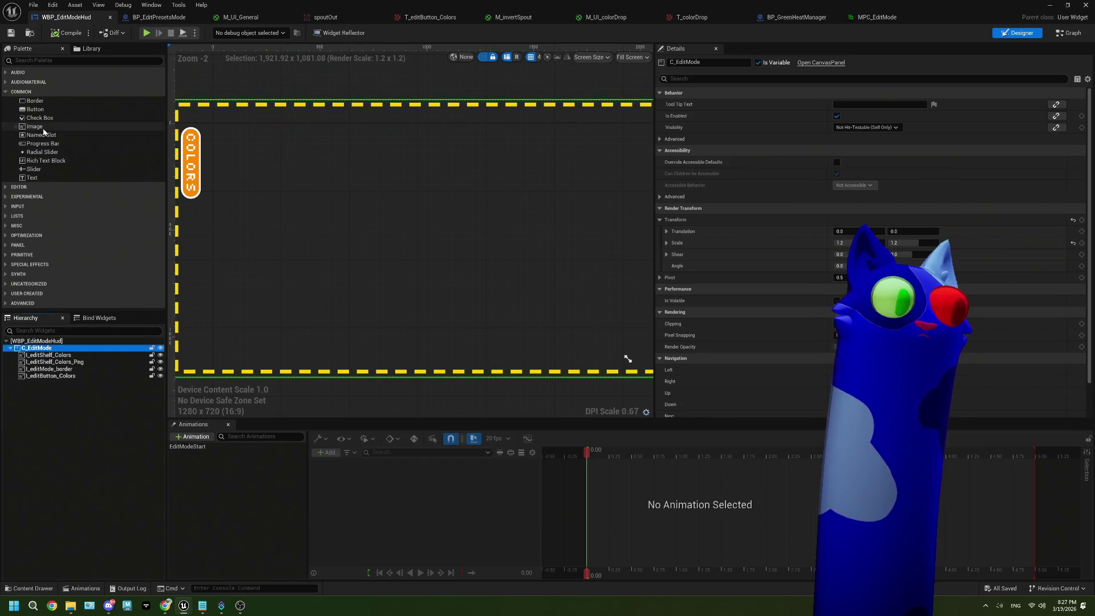
pyautogui.click(44, 127)
pyautogui.moveTo(44, 128); pyautogui.dragTo(52, 353)
pyautogui.click(61, 383)
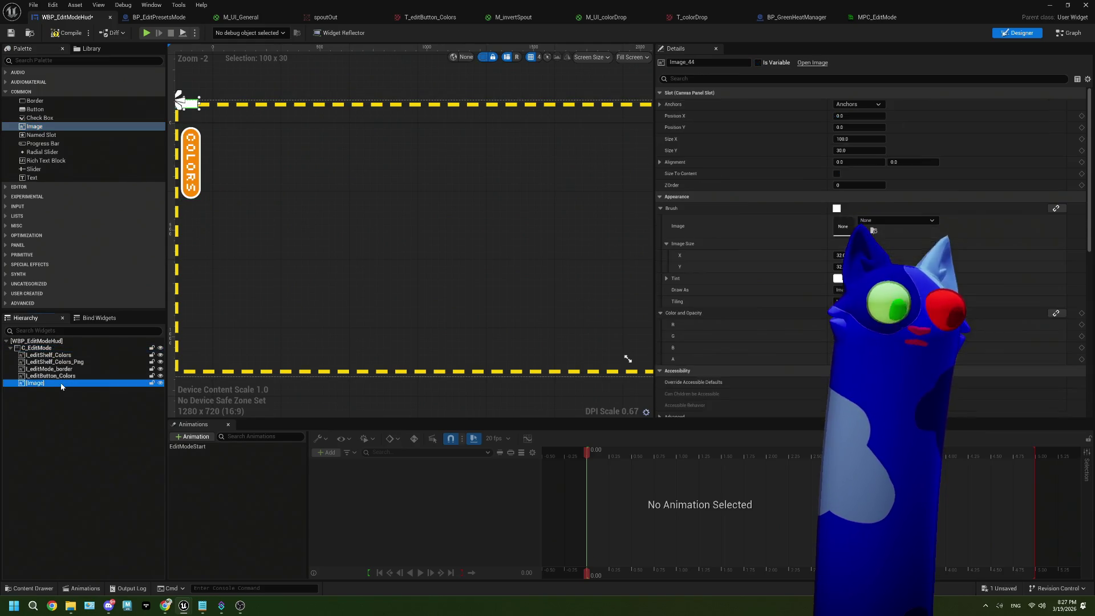
pyautogui.rightClick(61, 385)
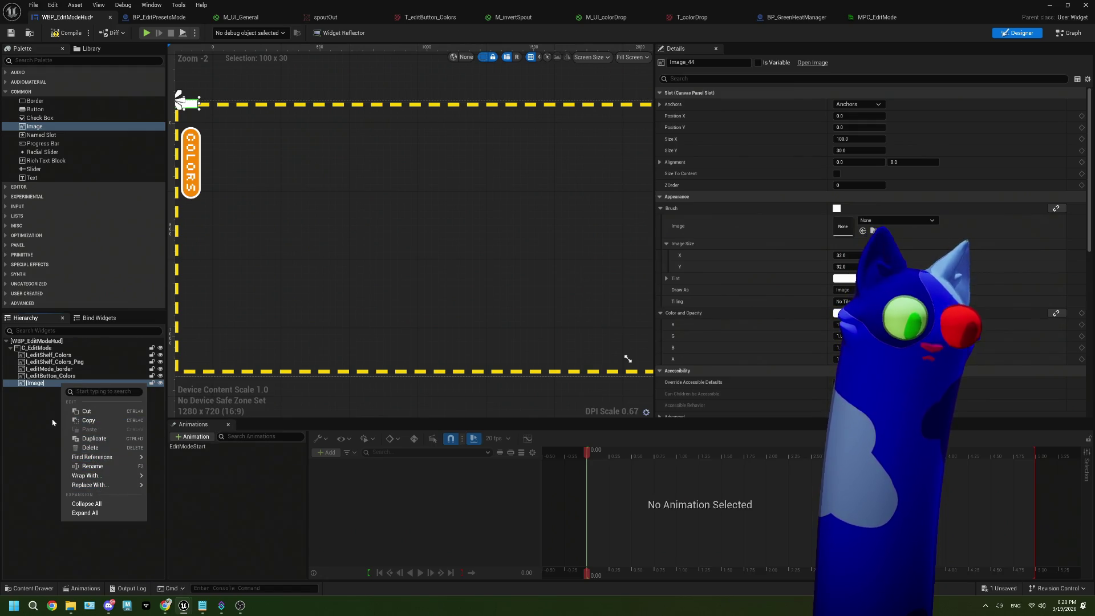
pyautogui.press('Escape')
# Step: Rename the new image widget to I_cursor and show its Details
pyautogui.press('F2')
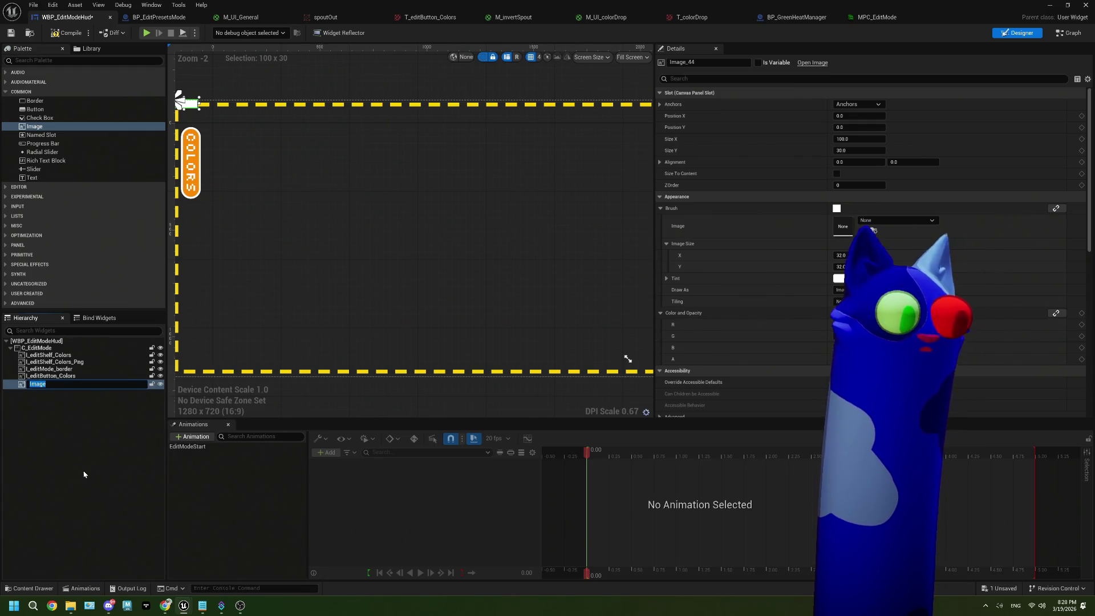
pyautogui.write('I')
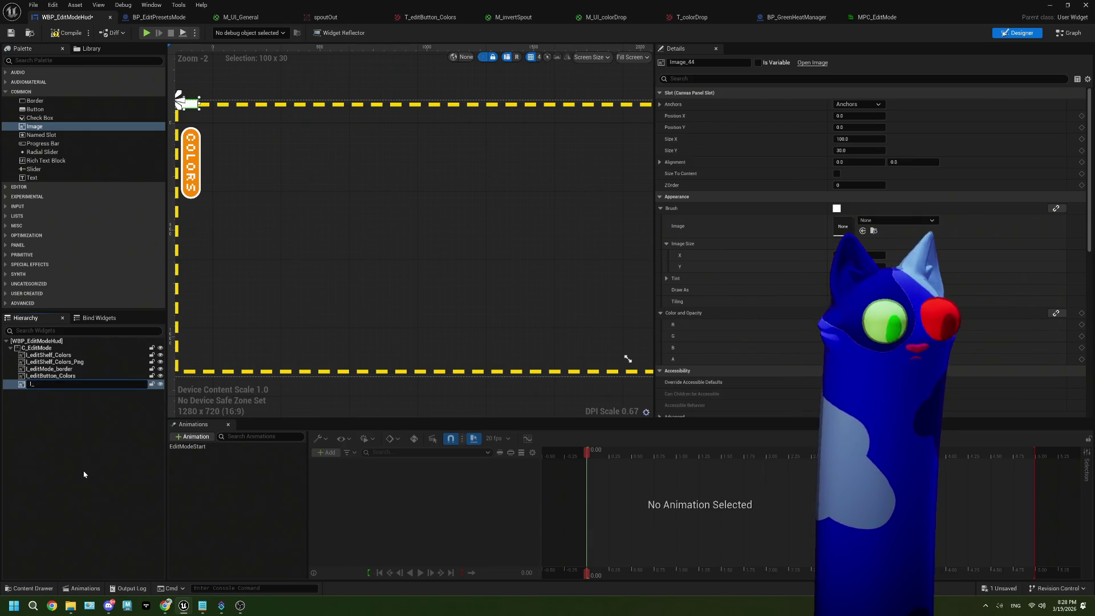
pyautogui.write('_cu')
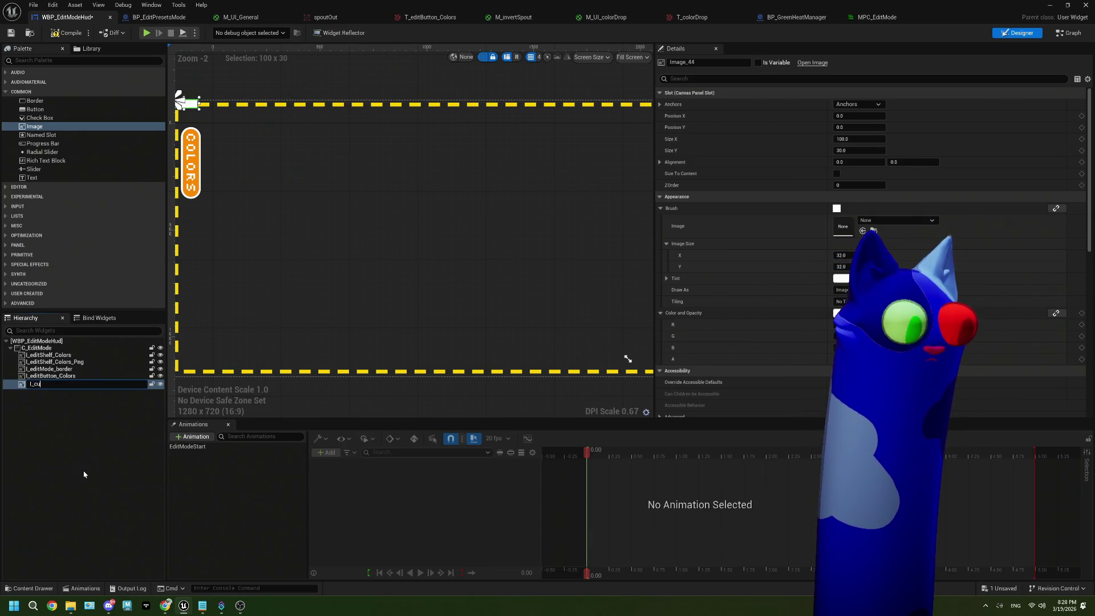
pyautogui.write('rsor')
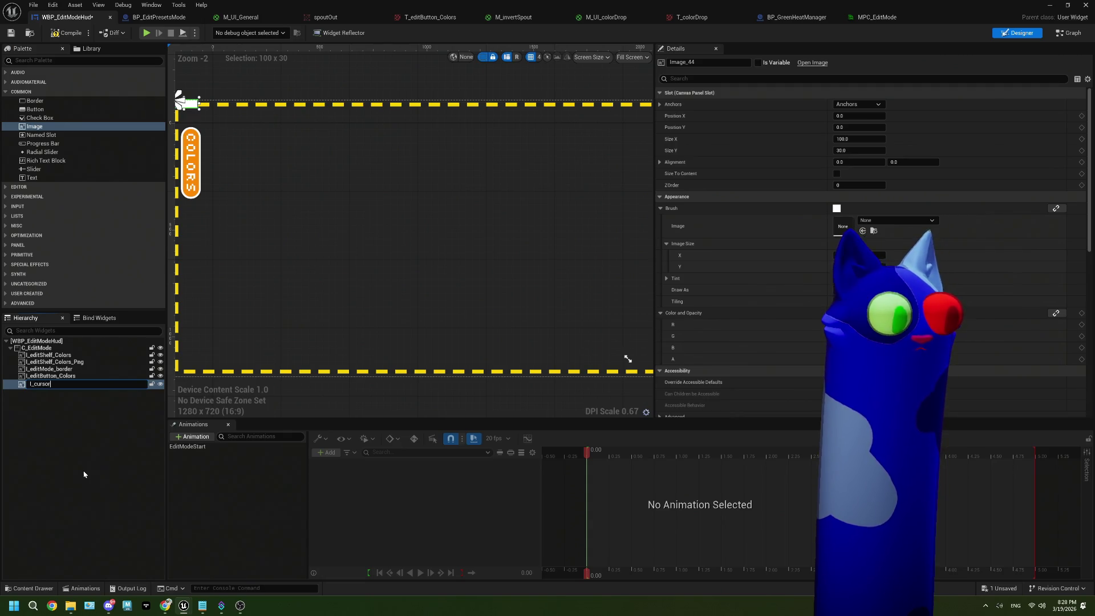
pyautogui.click(83, 473)
pyautogui.click(37, 383)
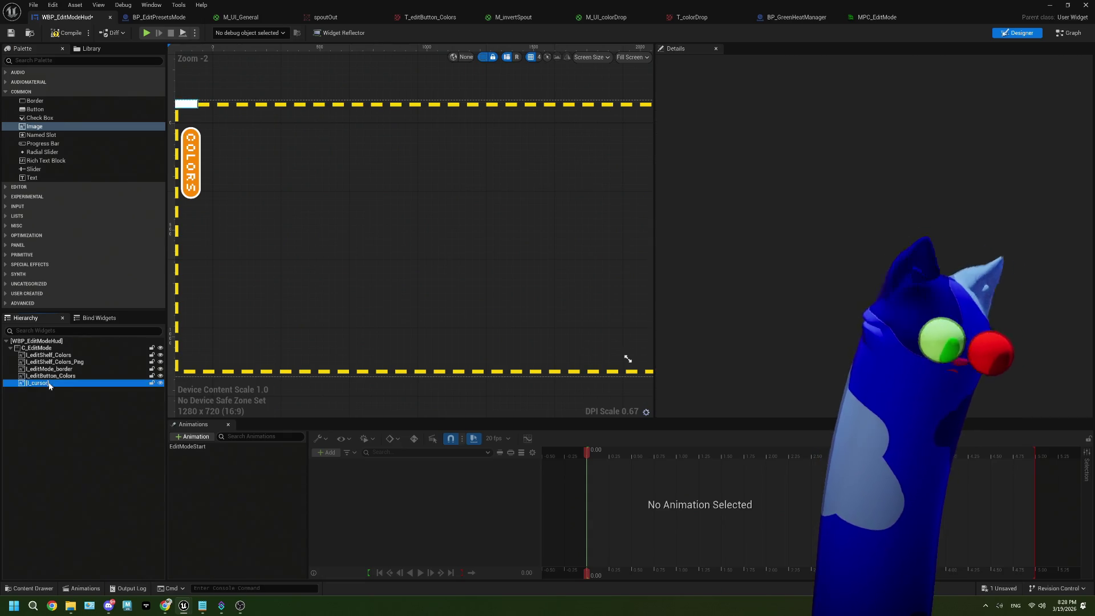
pyautogui.click(758, 63)
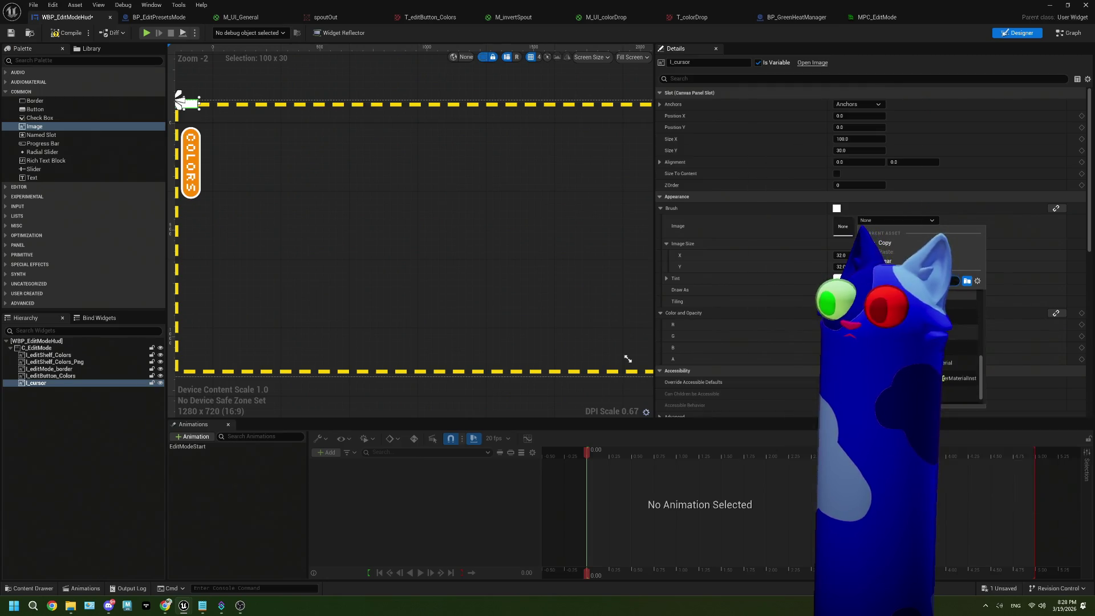
# Step: Assign the S_TargetPoint brush to I_cursor and try a width of 30
pyautogui.click(947, 302)
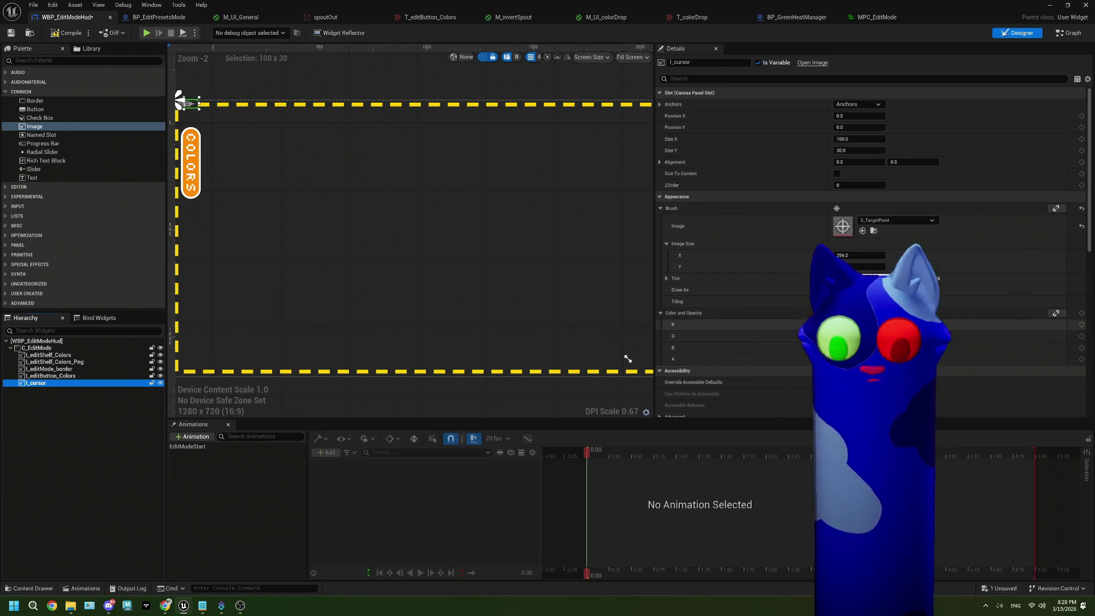
pyautogui.click(851, 138)
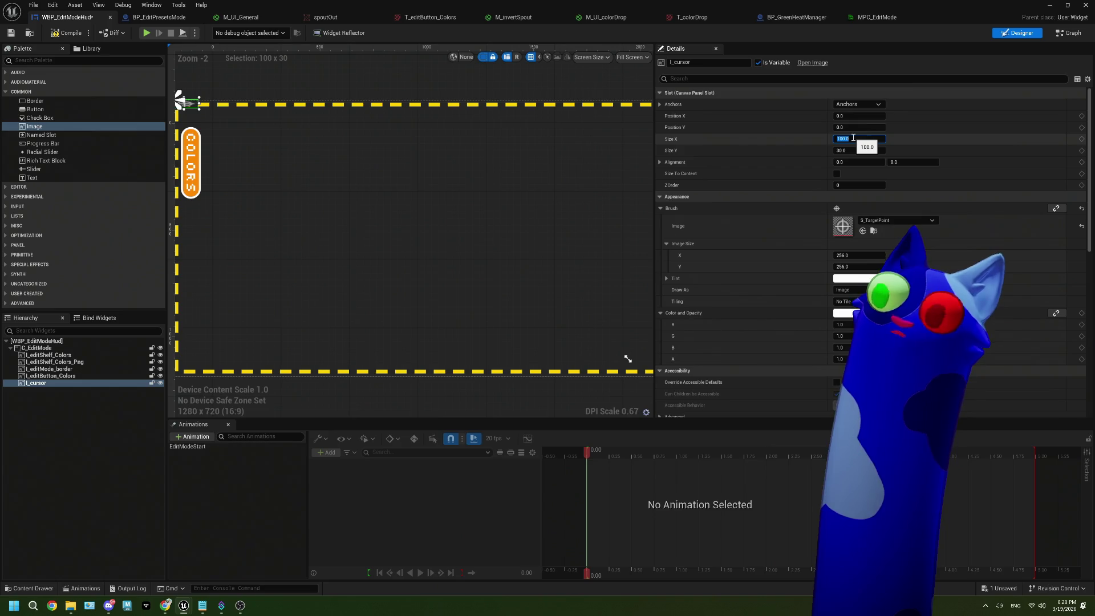
pyautogui.write('30')
pyautogui.press('Tab')
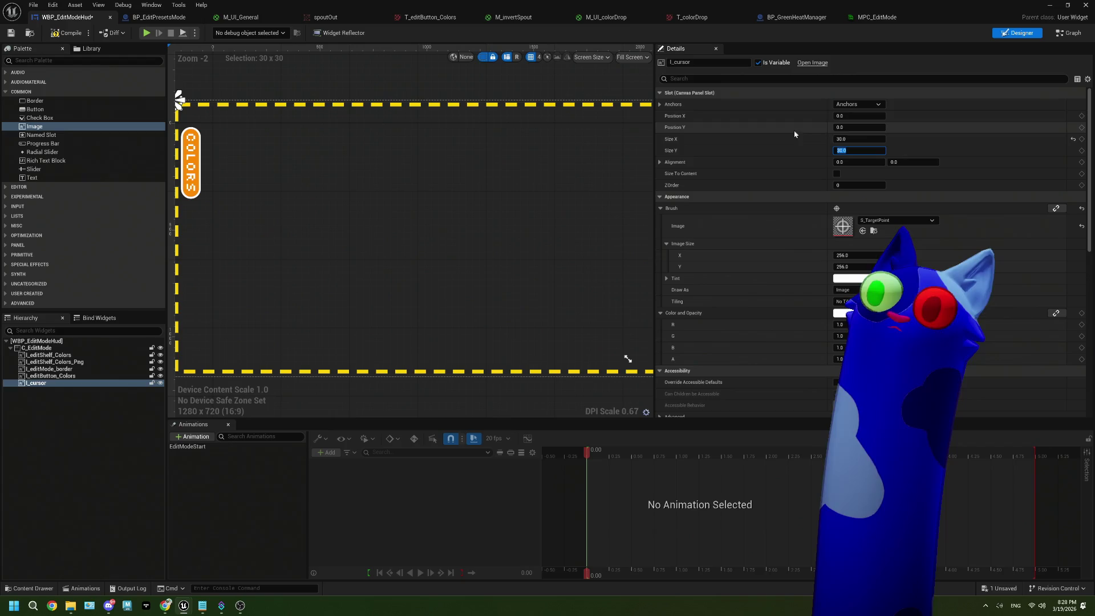
pyautogui.click(853, 116)
pyautogui.moveTo(852, 116)
pyautogui.mouseDown()
pyautogui.moveTo(887, 116)
pyautogui.moveTo(844, 116)
pyautogui.moveTo(864, 128)
pyautogui.mouseUp()
# Step: Resize I_cursor to 40 × 40
pyautogui.click(849, 139)
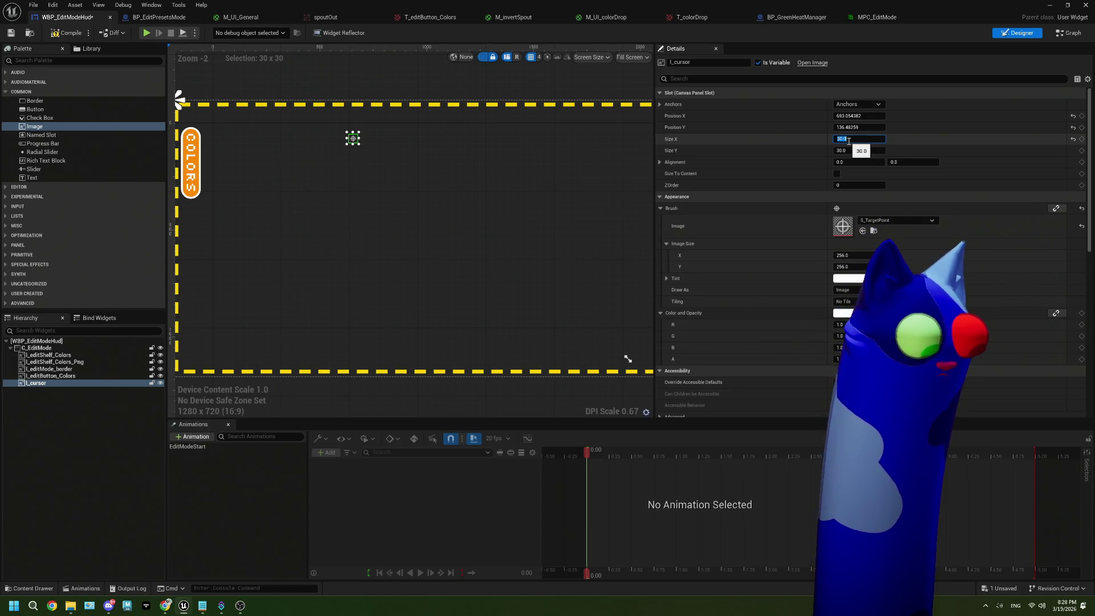
pyautogui.write('40')
pyautogui.press('Tab')
pyautogui.write('450')
pyautogui.press('Tab')
# Step: Reselect I_cursor, set its position to 0,0, and save the widget blueprint
pyautogui.click(367, 251)
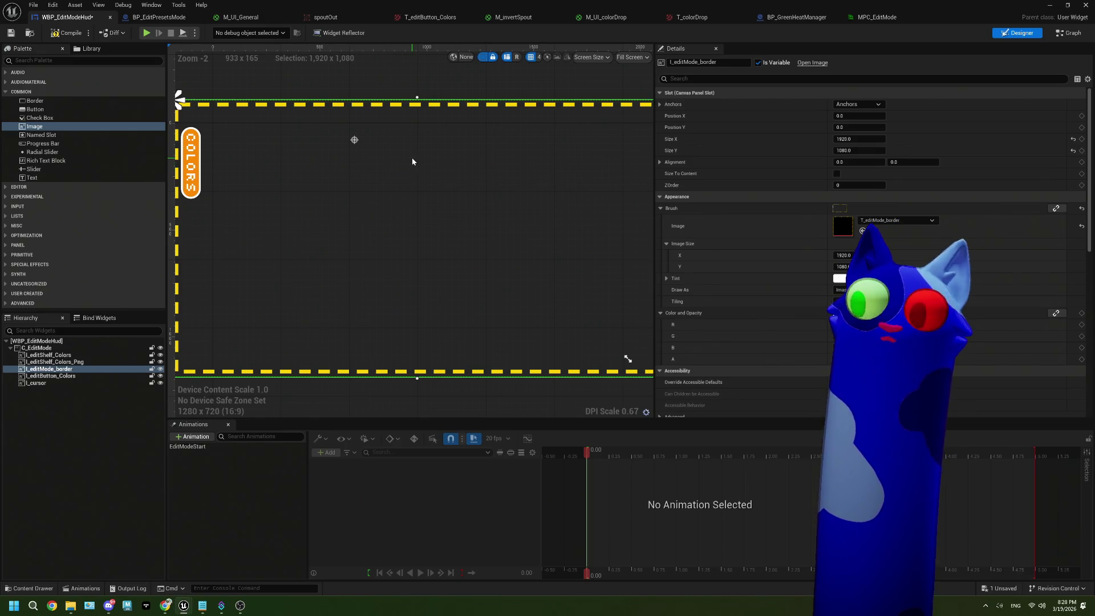
pyautogui.click(354, 140)
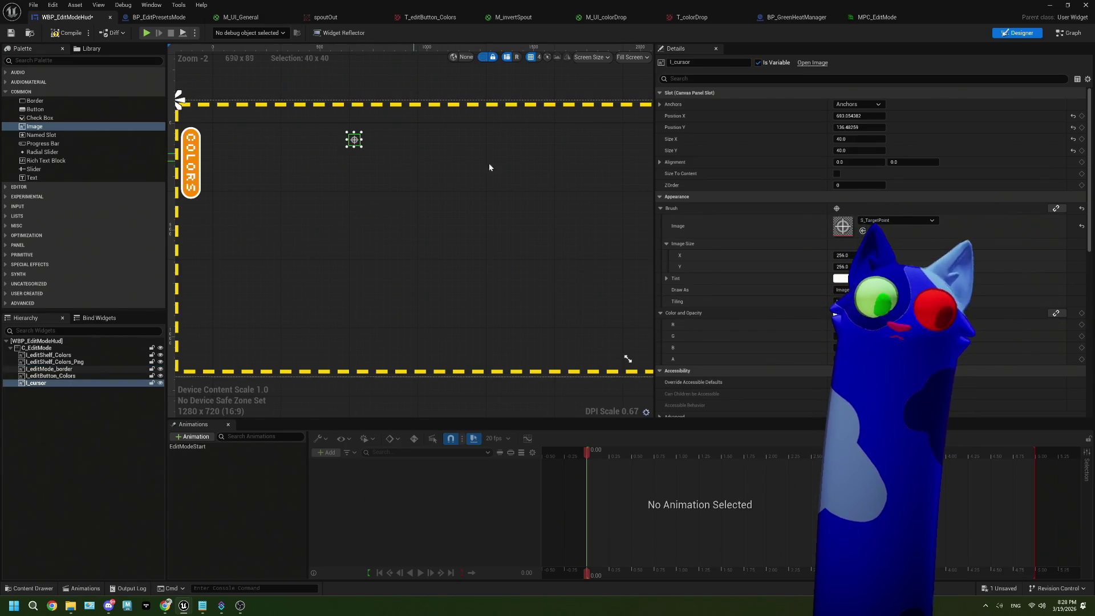
pyautogui.click(855, 116)
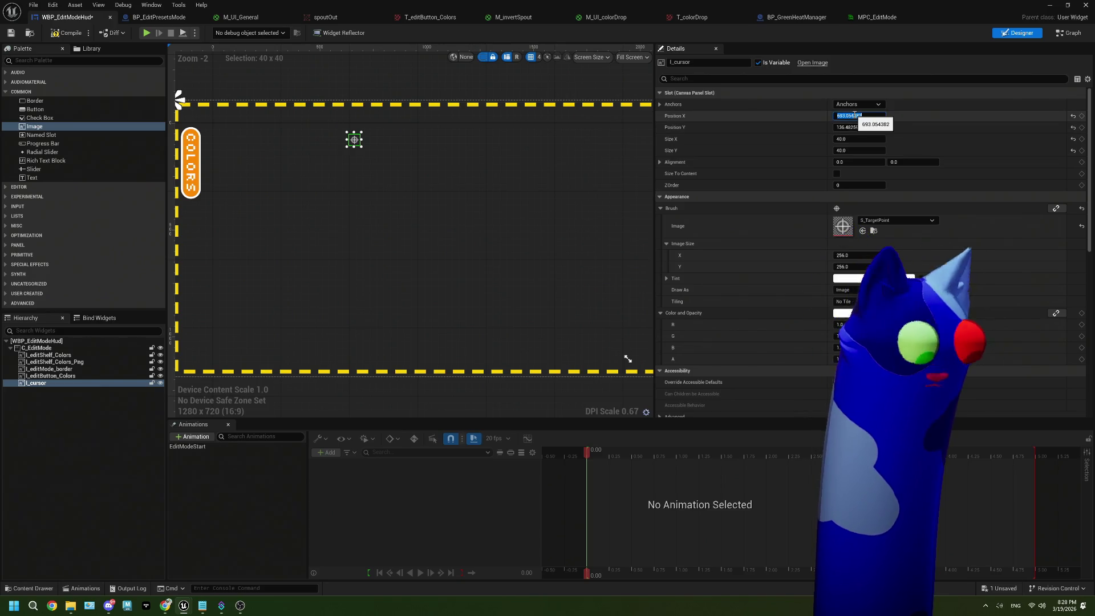
pyautogui.write('0')
pyautogui.press('Tab')
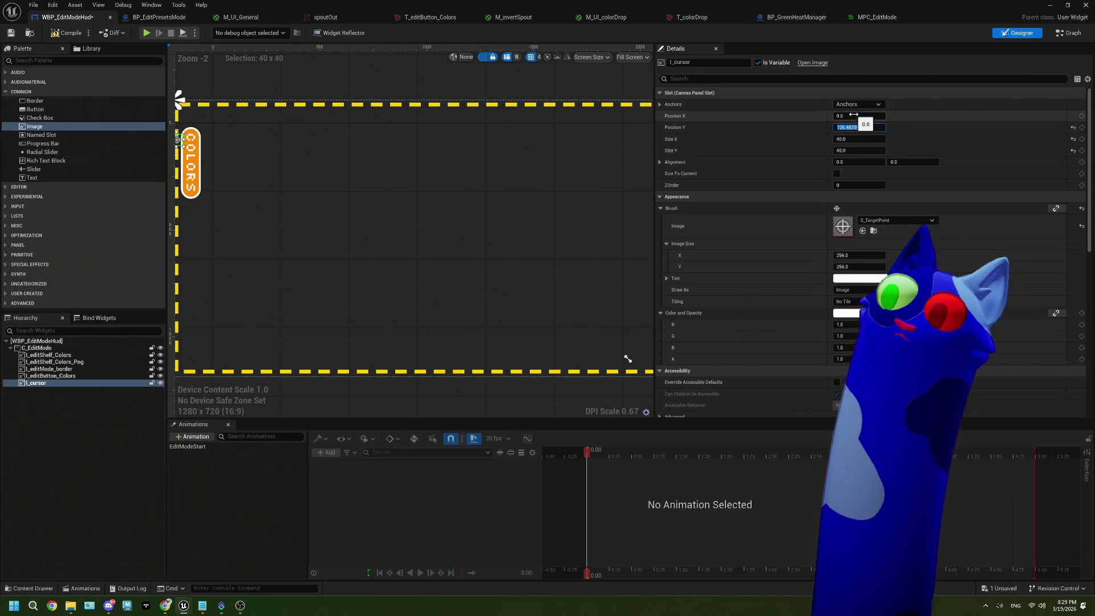
pyautogui.write('0')
pyautogui.press('Tab')
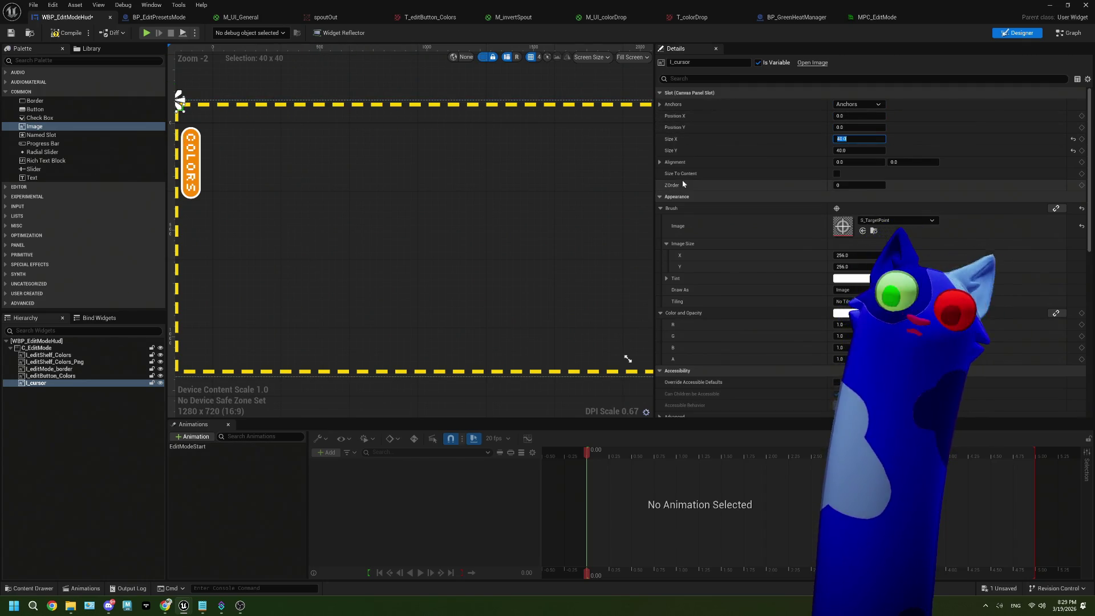
pyautogui.click(11, 32)
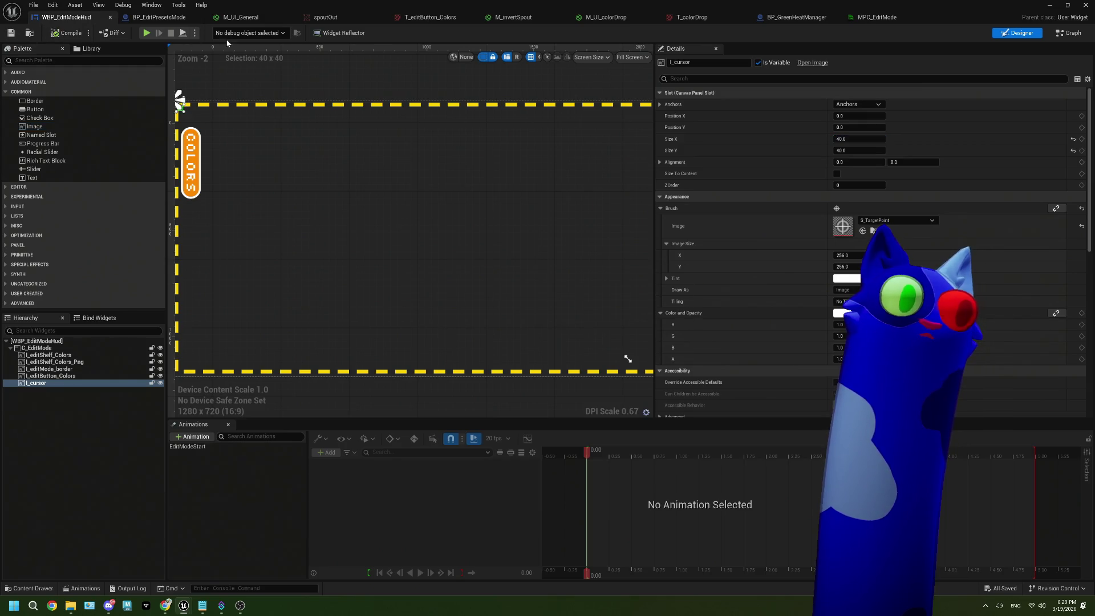
# Step: Pan BP_EditPresetsMode's EventGraph to the onHover nodes, then minimize the blueprint editor
pyautogui.click(165, 17)
pyautogui.moveTo(553, 314)
pyautogui.mouseDown()
pyautogui.moveTo(478, 331)
pyautogui.moveTo(473, 290)
pyautogui.mouseUp()
pyautogui.scroll(1, 477, 330)
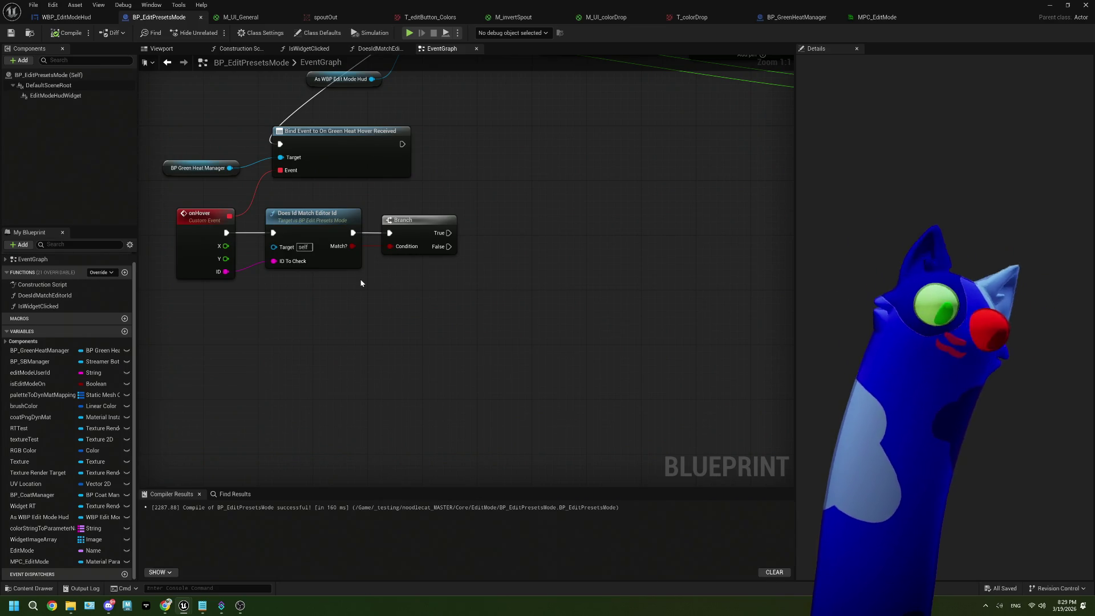
pyautogui.moveTo(402, 311)
pyautogui.mouseDown()
pyautogui.moveTo(423, 299)
pyautogui.moveTo(412, 302)
pyautogui.mouseUp()
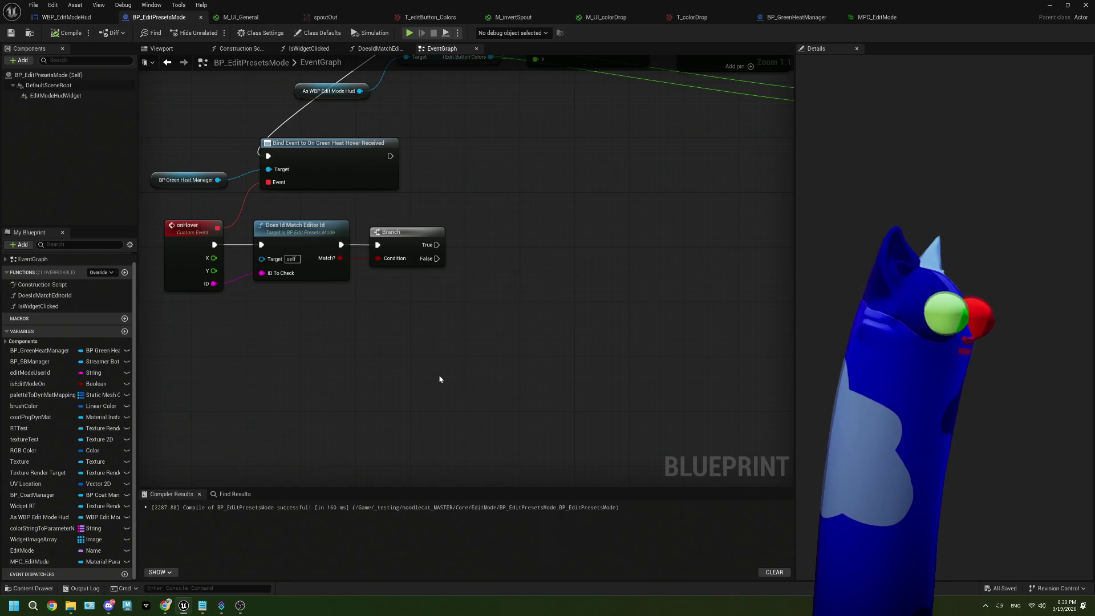
pyautogui.moveTo(379, 350); pyautogui.dragTo(430, 365)
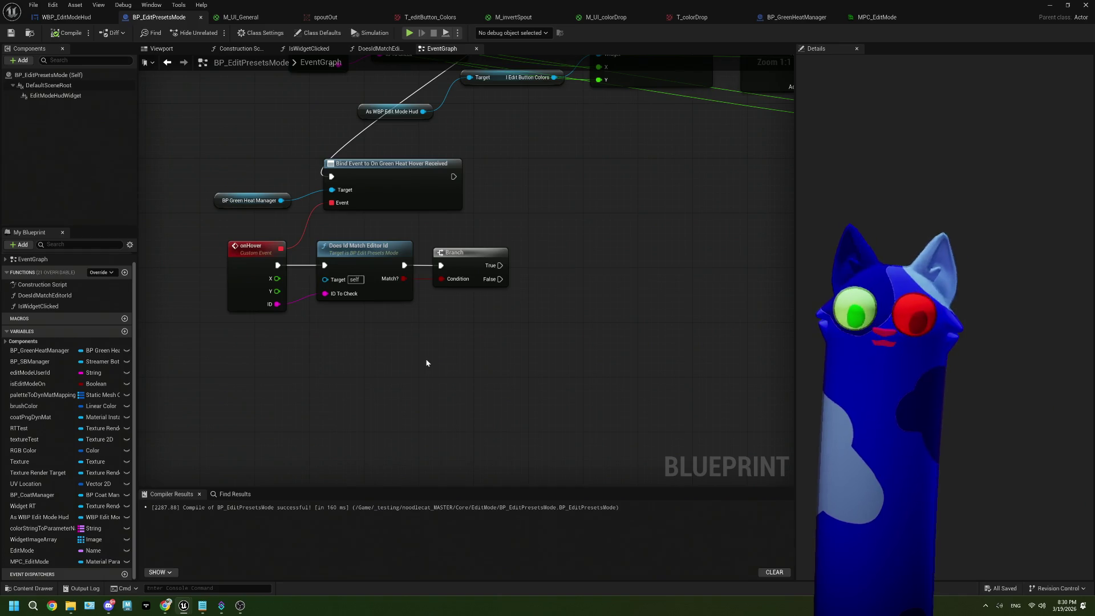
pyautogui.click(1050, 5)
pyautogui.moveTo(366, 257)
pyautogui.mouseDown()
pyautogui.moveTo(293, 205)
pyautogui.moveTo(309, 163)
pyautogui.moveTo(448, 318)
pyautogui.mouseUp()
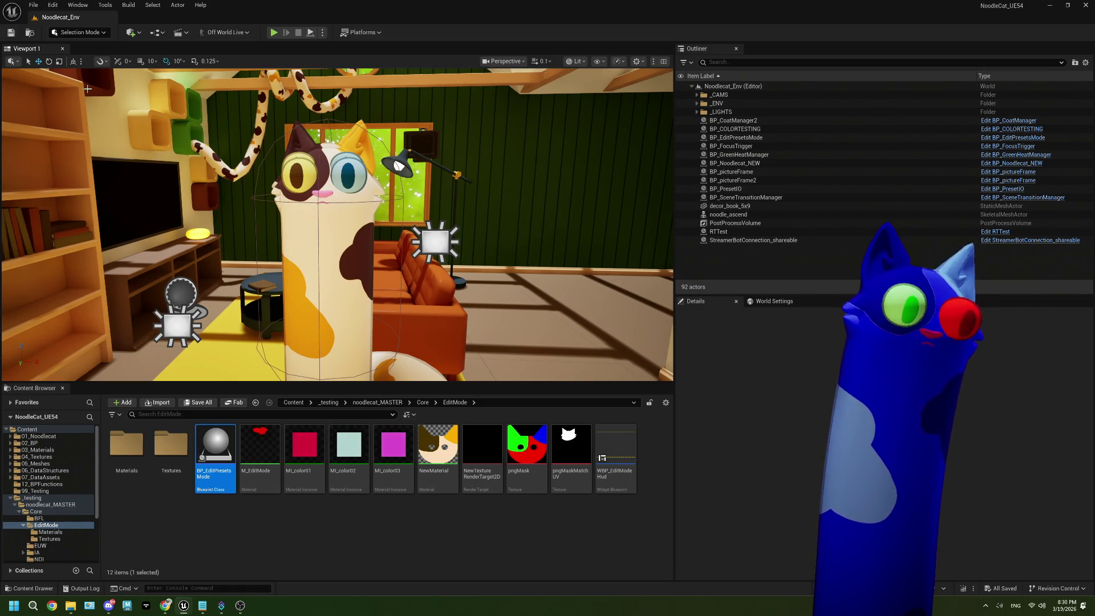
# Step: Deselect BP_EditPresetsMode by clicking empty space in the Content Browser
pyautogui.click(587, 516)
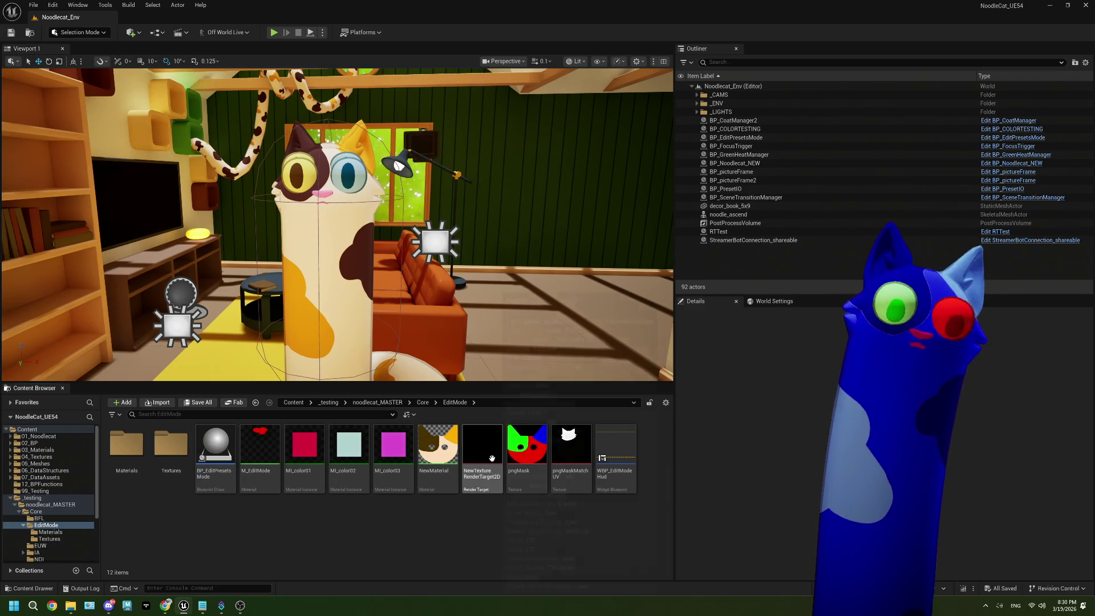
pyautogui.moveTo(491, 458)
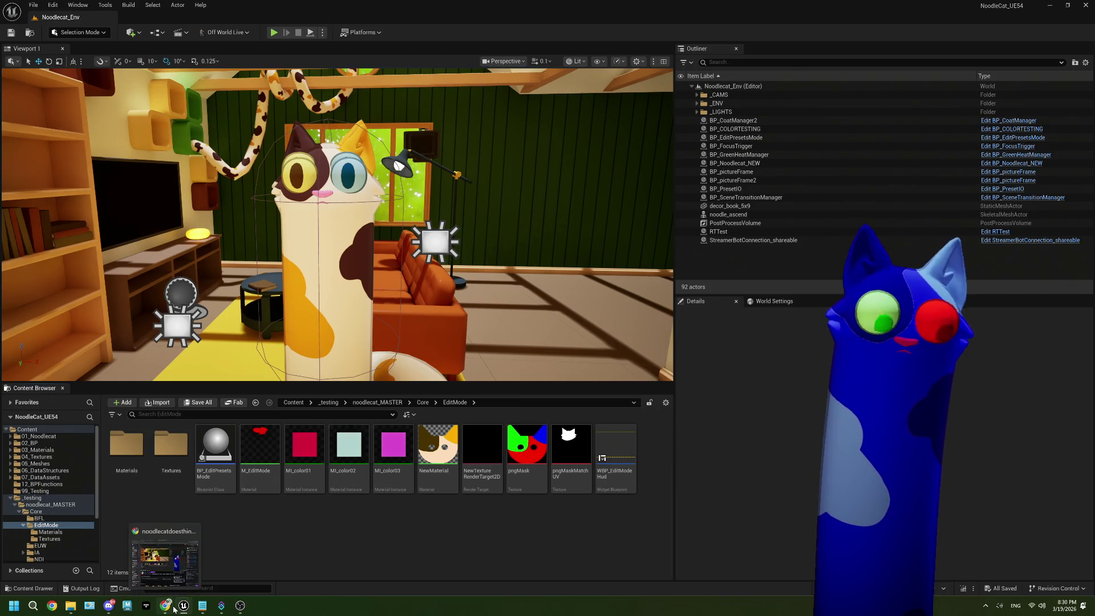
# Step: On the Twitch stream, redeem the Edit Mode! channel points reward
pyautogui.click(174, 609)
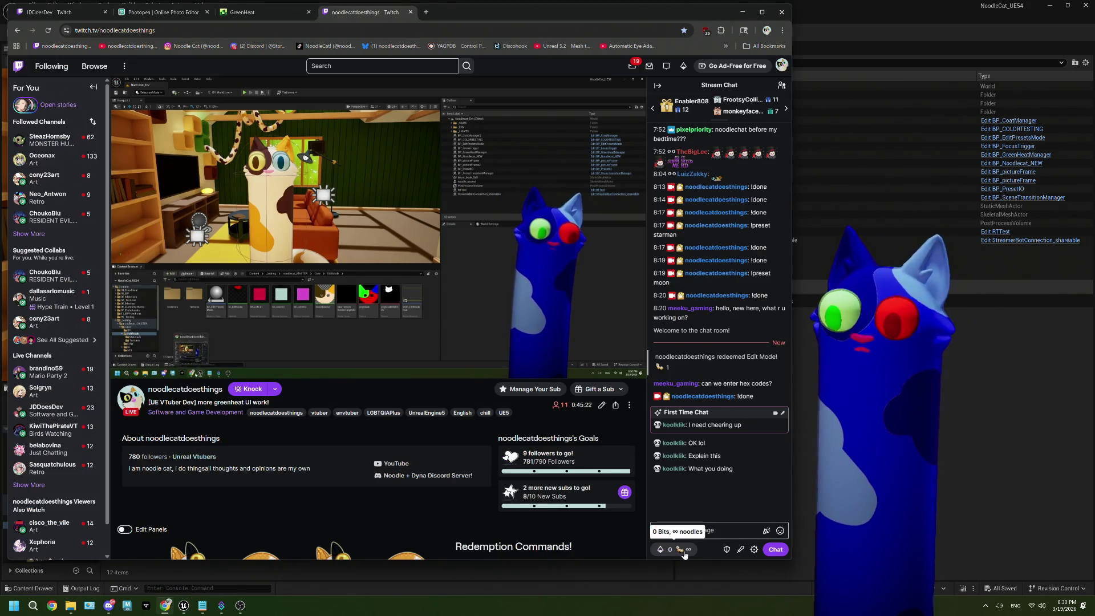
pyautogui.click(685, 554)
pyautogui.click(681, 470)
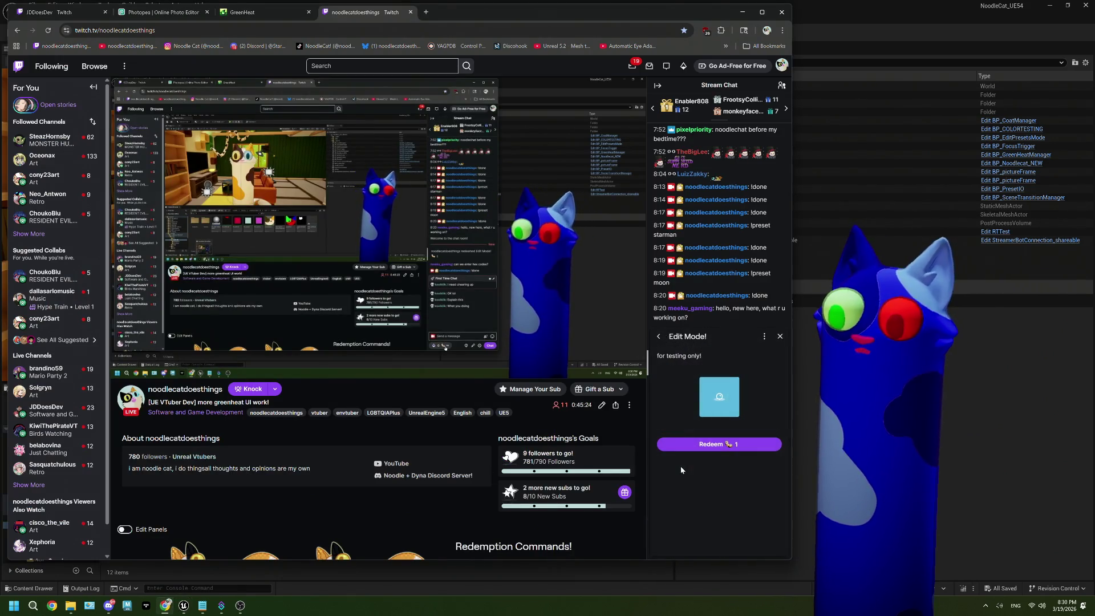
pyautogui.click(691, 445)
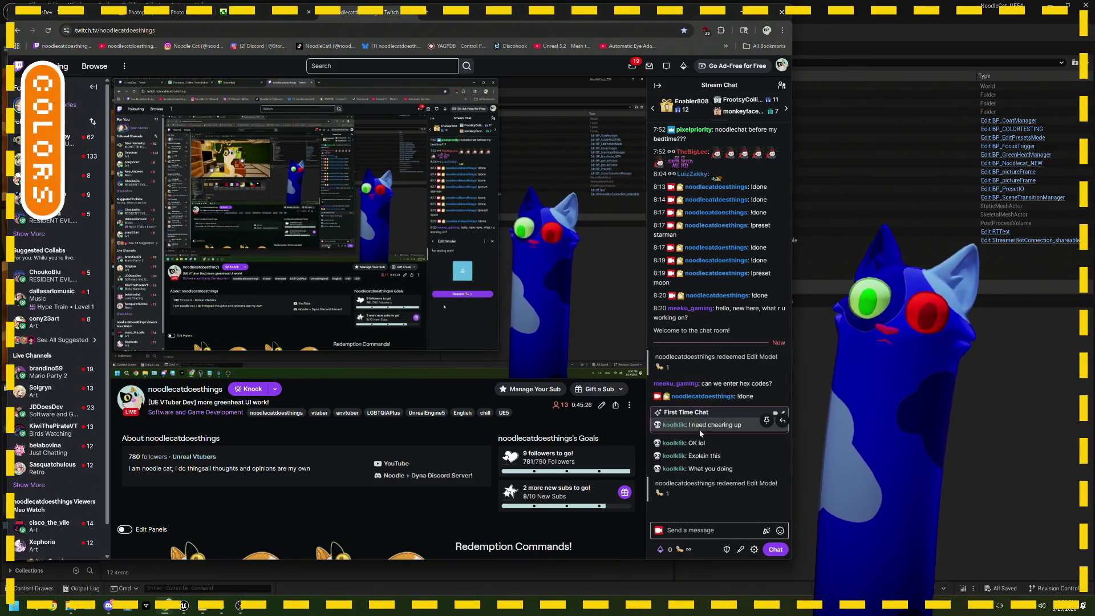
pyautogui.moveTo(248, 186)
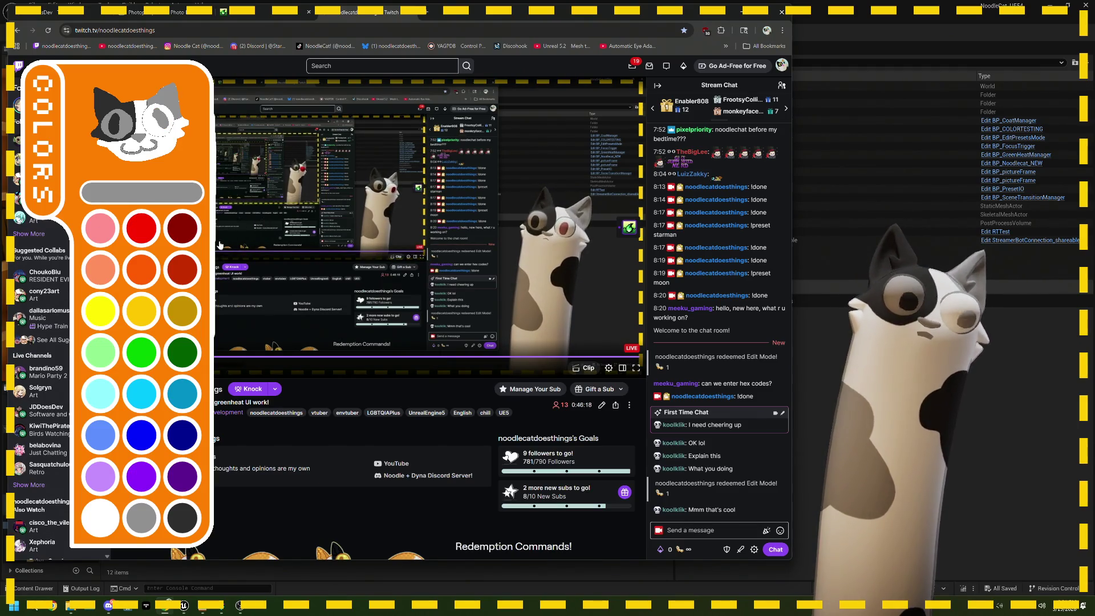
# Step: Send '!done' in chat to end edit mode
pyautogui.click(702, 530)
pyautogui.write('!done')
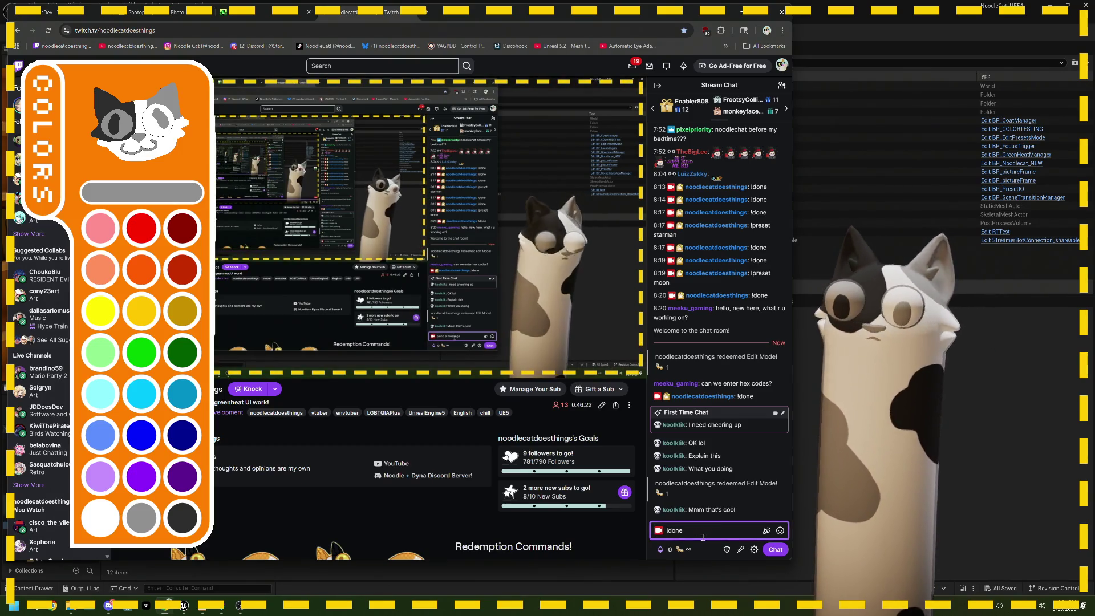
pyautogui.press('Return')
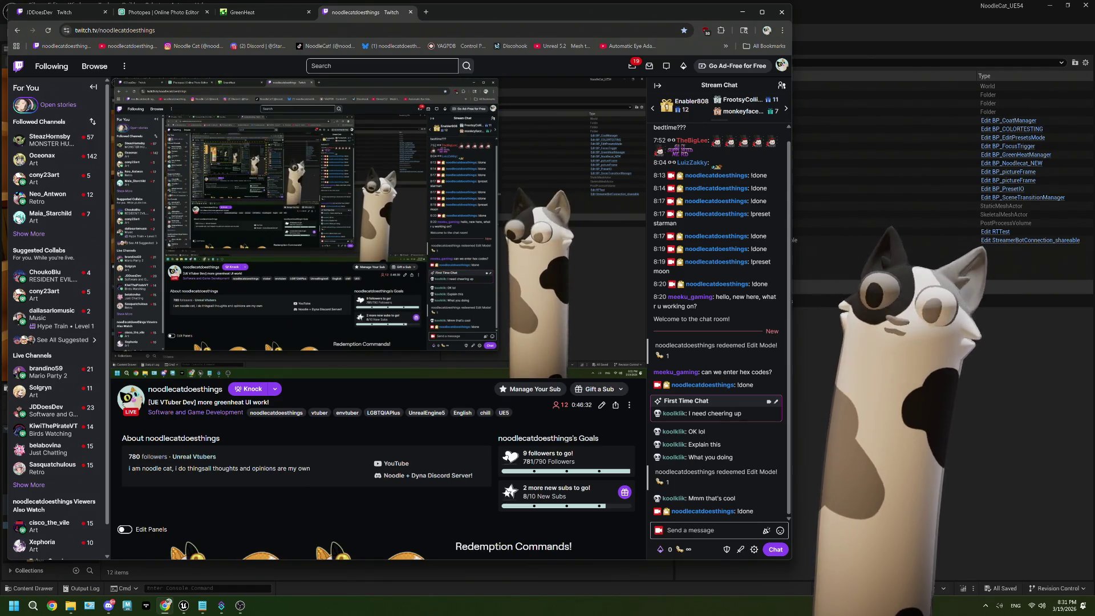
# Step: Switch between Twitch and the Unreal Editor, ending back in Unreal
pyautogui.hotkey('alt', 'Tab')
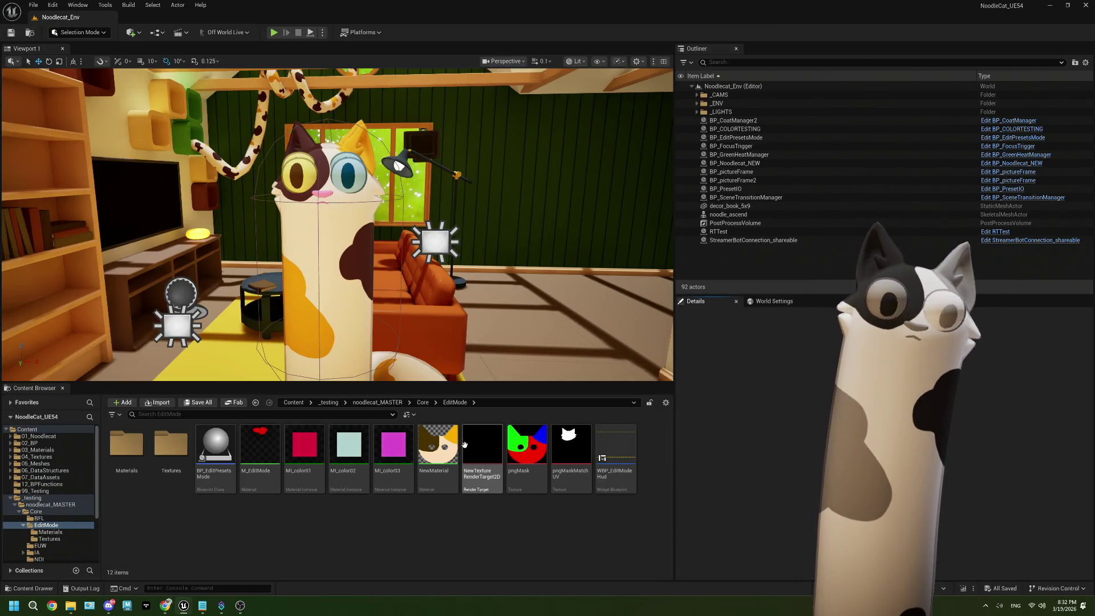
pyautogui.moveTo(462, 459)
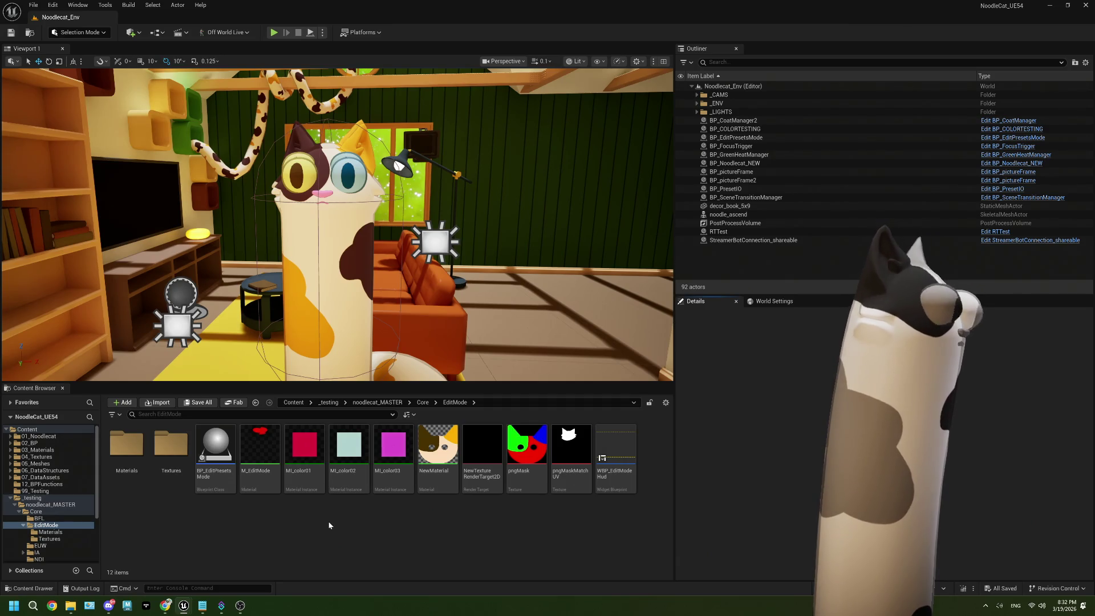
pyautogui.hotkey('alt', 'Tab')
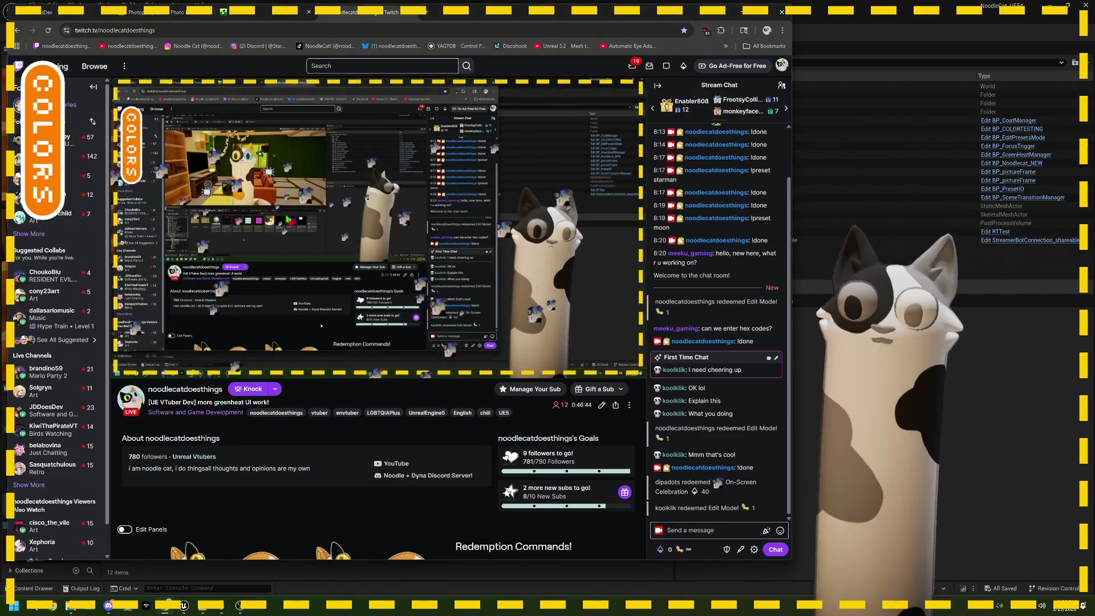
pyautogui.hotkey('alt', 'Tab')
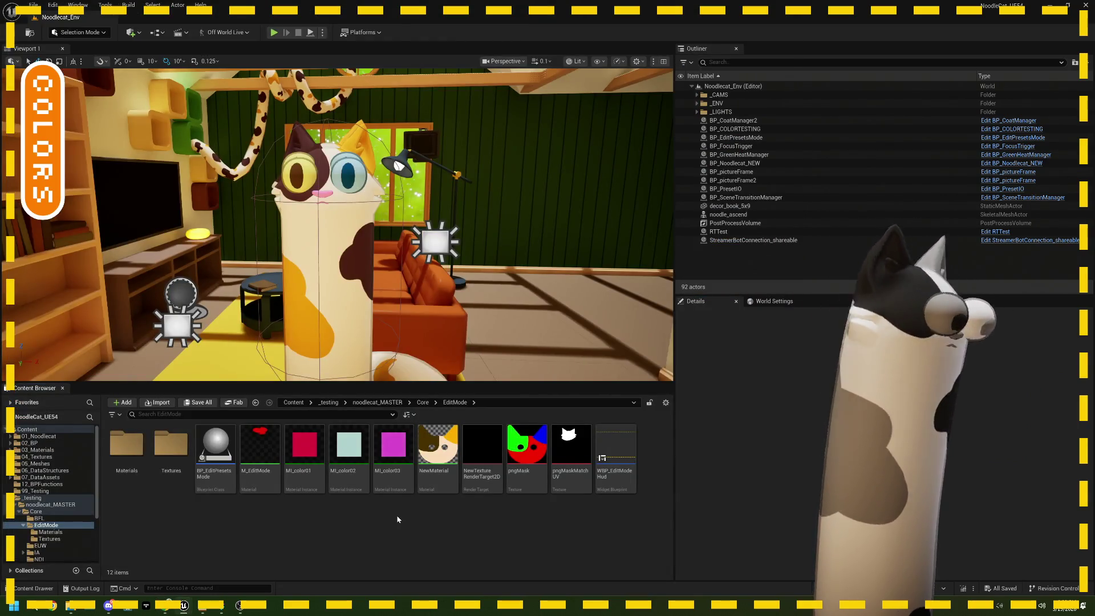
pyautogui.click(168, 607)
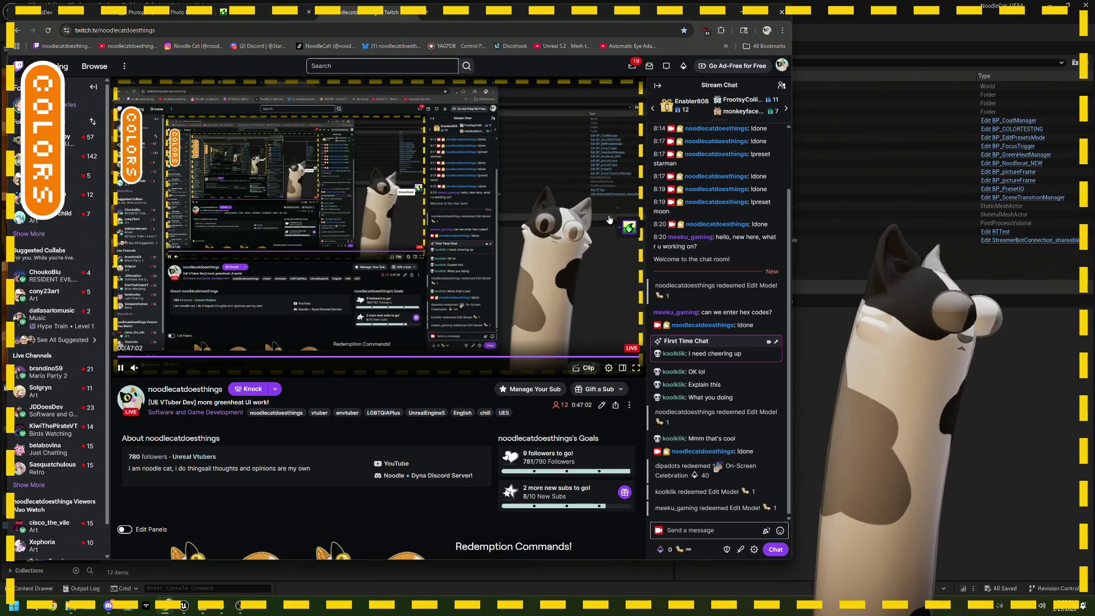
pyautogui.hotkey('alt', 'Tab')
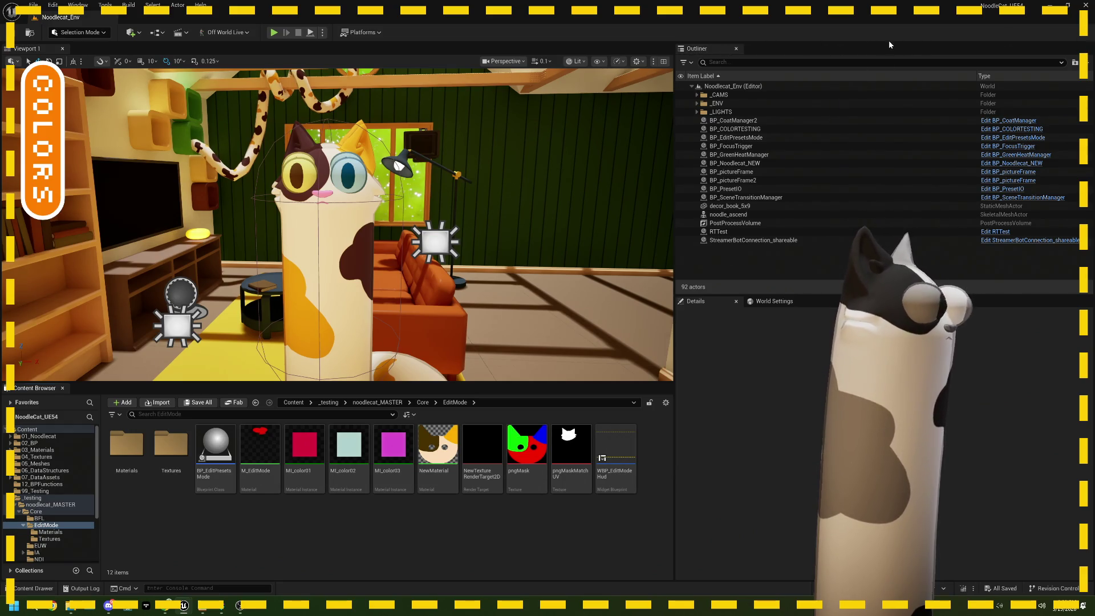
# Step: Add '- check SB to see if you can disable redeem for a time' below the brush color note
pyautogui.click(203, 606)
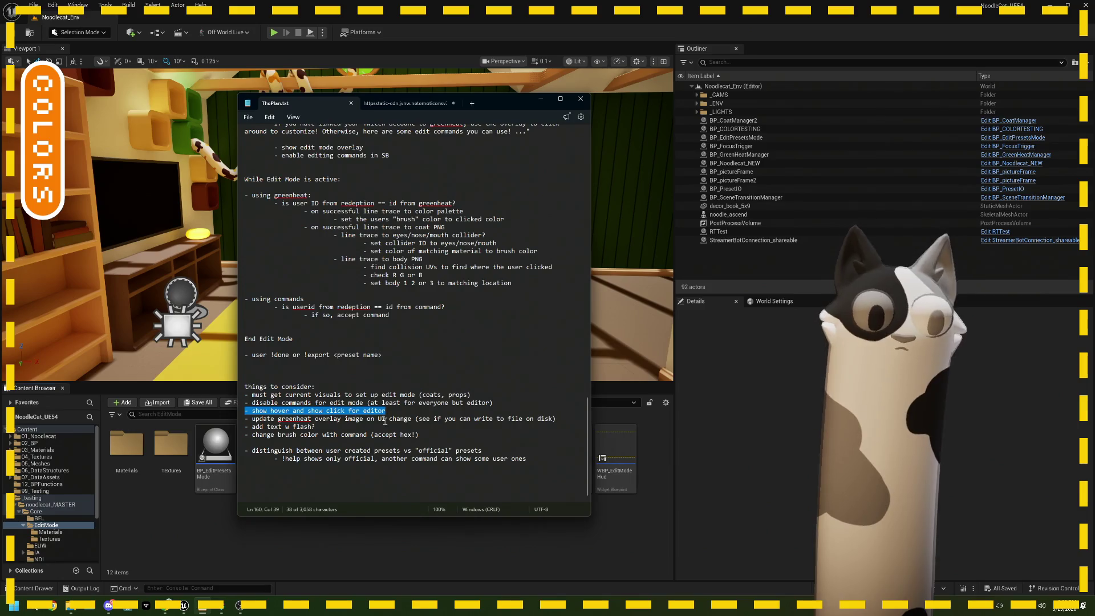
pyautogui.click(424, 434)
pyautogui.press('Return')
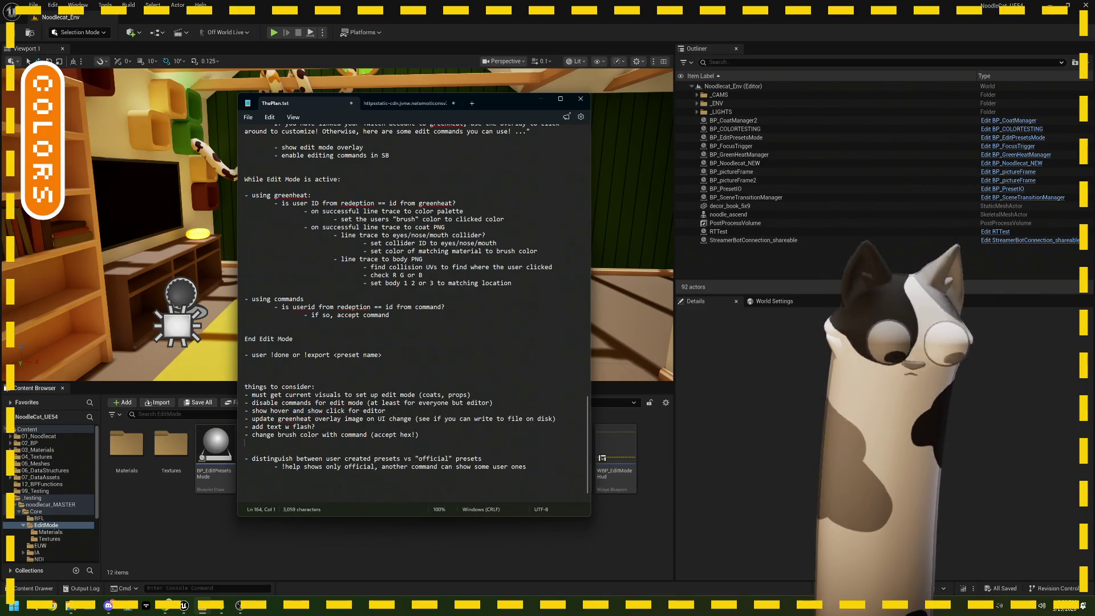
pyautogui.write('- ')
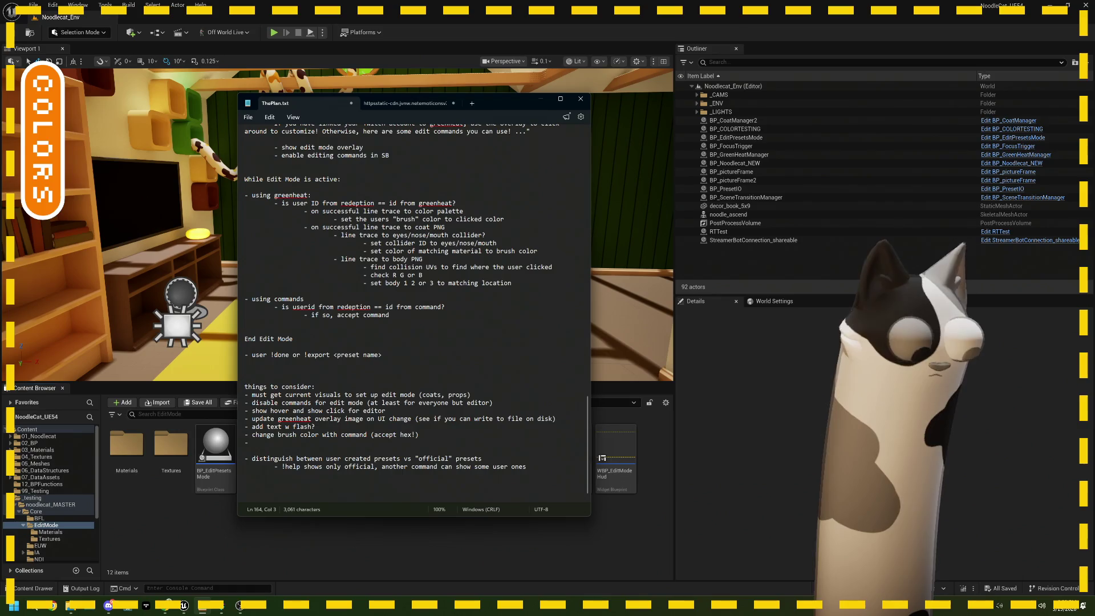
pyautogui.write('display ')
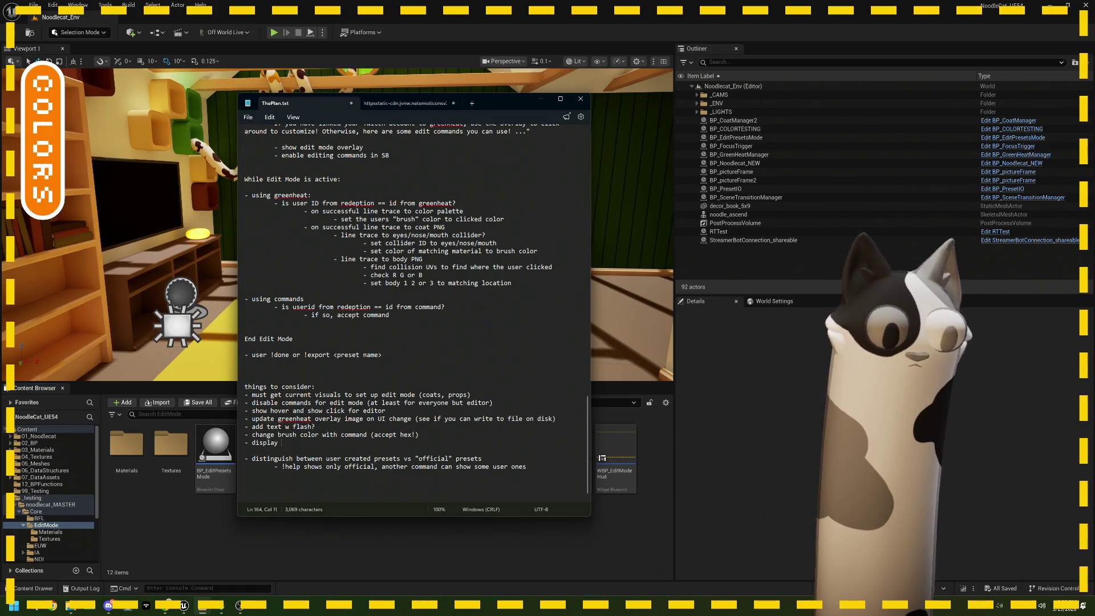
pyautogui.write('user')
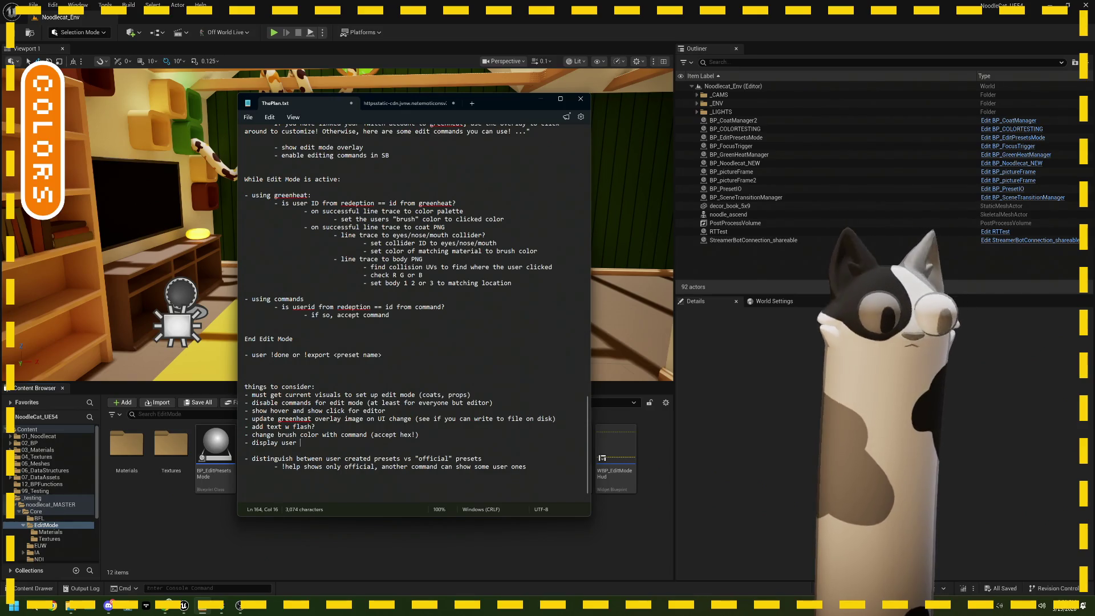
pyautogui.press('BackSpace')
pyautogui.press('BackSpace')
pyautogui.press('BackSpace')
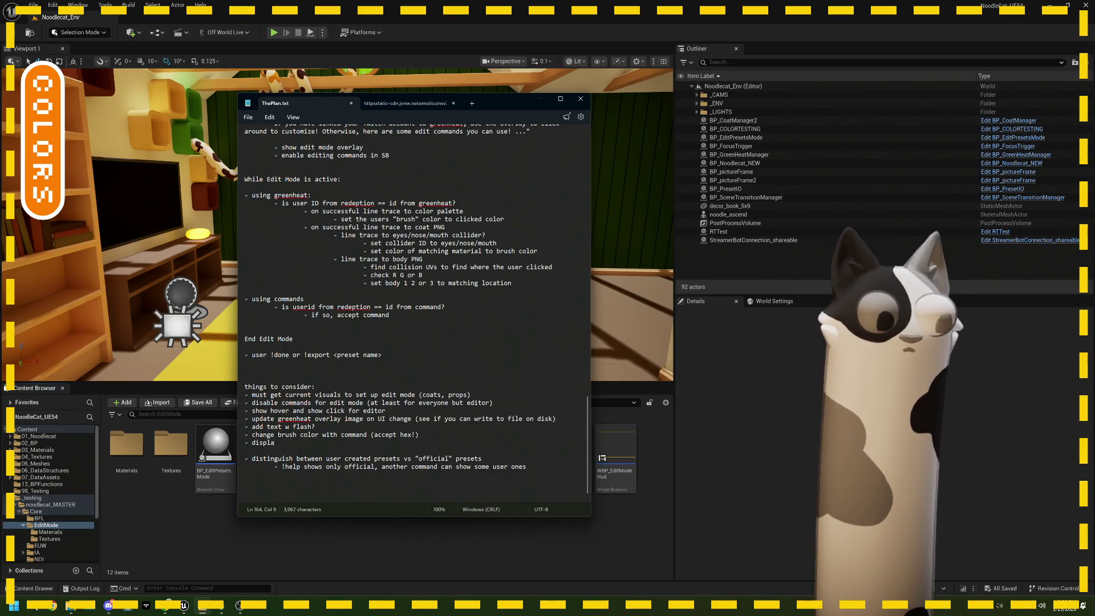
pyautogui.press('BackSpace')
pyautogui.press('BackSpace')
pyautogui.press('BackSpace')
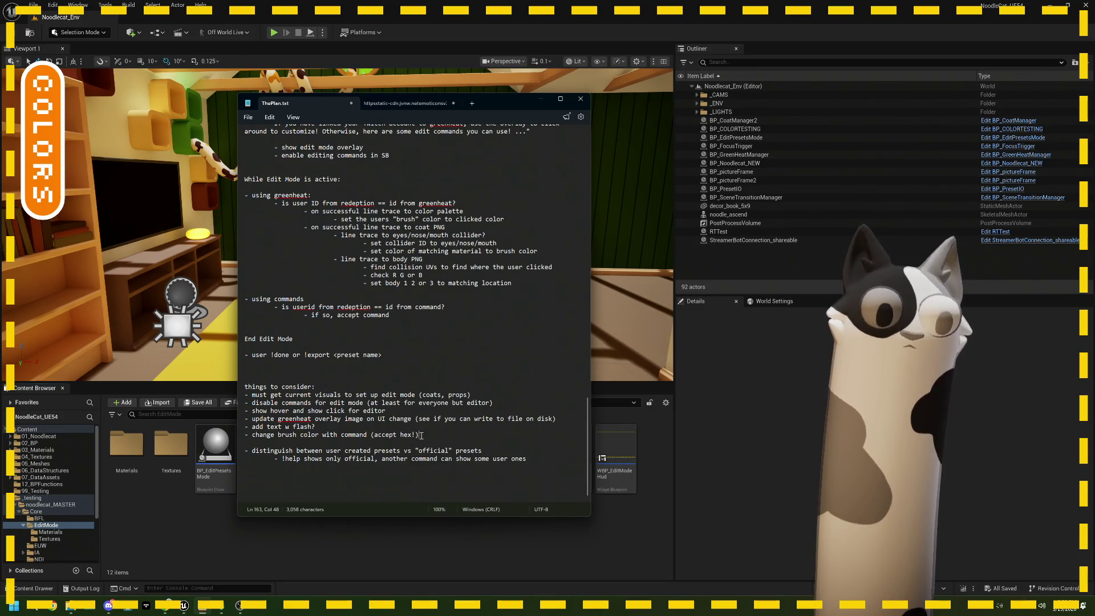
pyautogui.press('Return')
pyautogui.write('- ')
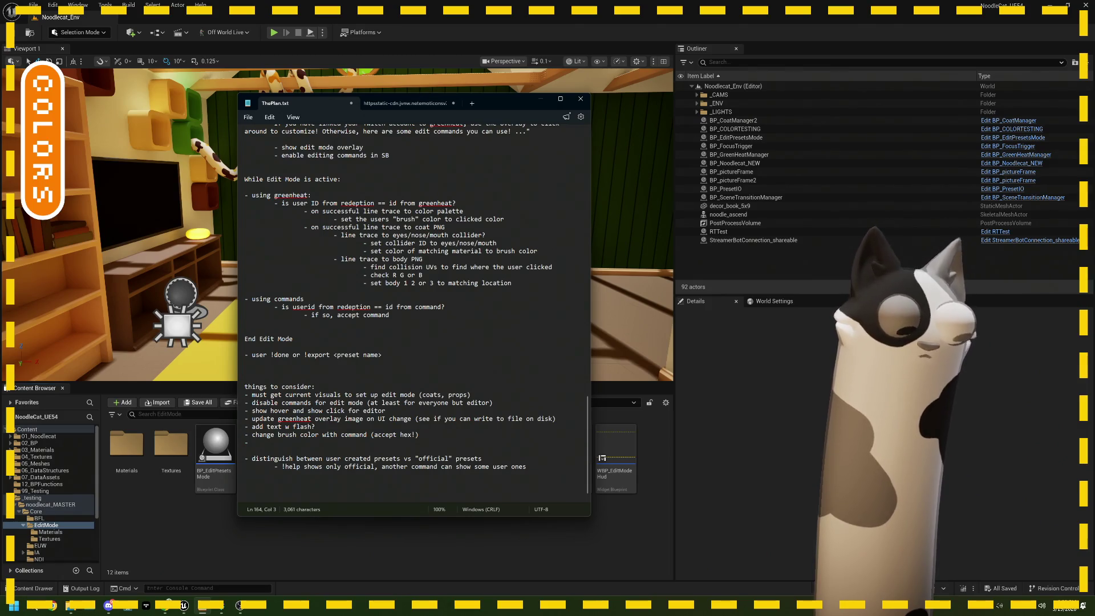
pyautogui.write('chec')
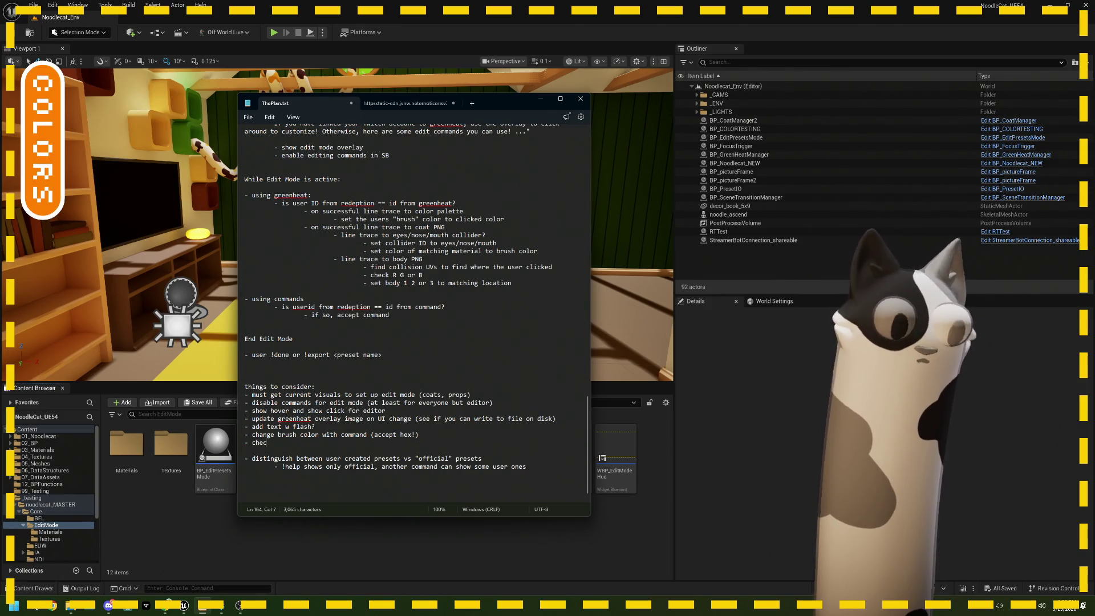
pyautogui.write('k SB to see if ')
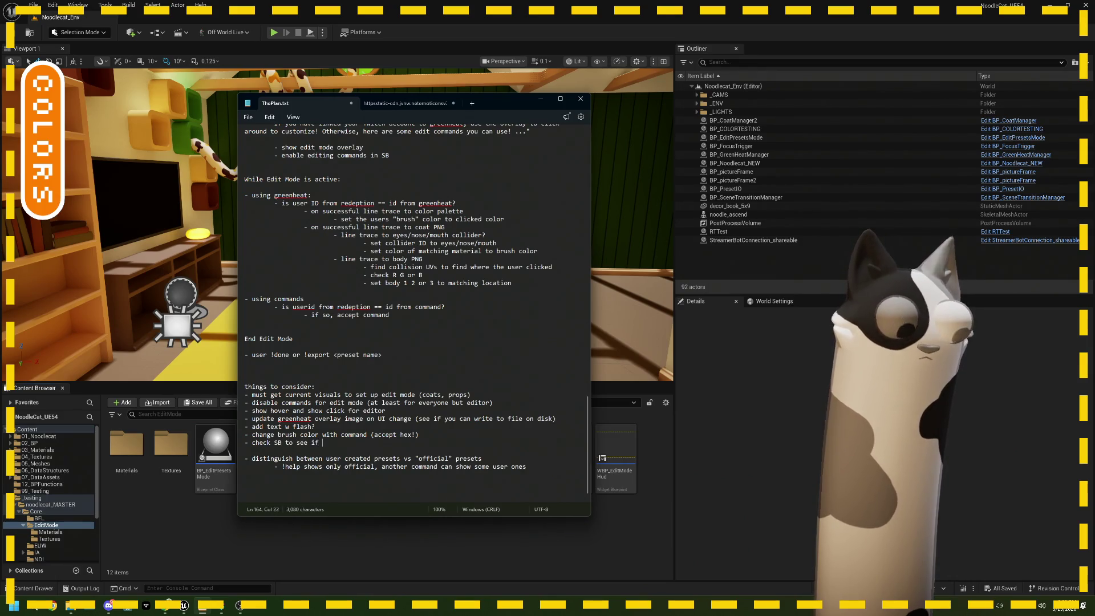
pyautogui.write('you can disable ')
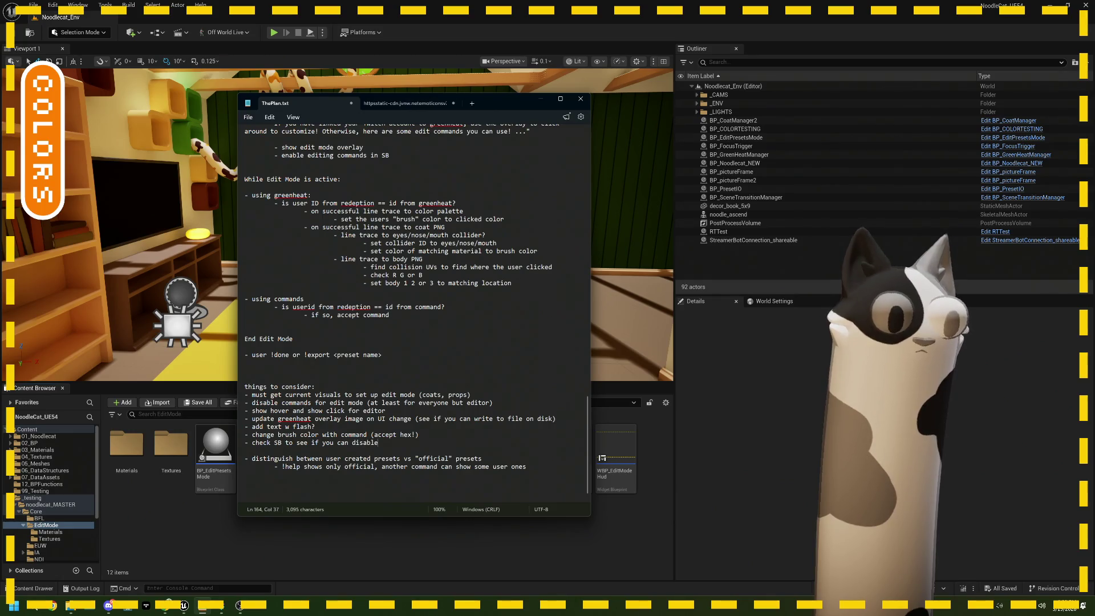
pyautogui.write('redee')
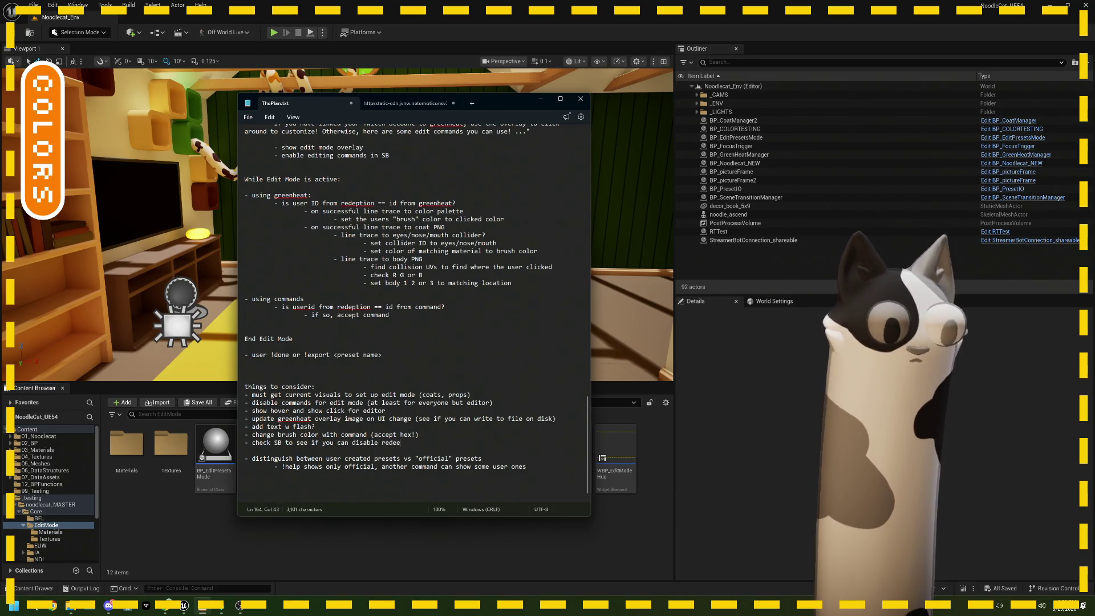
pyautogui.write('m for a time')
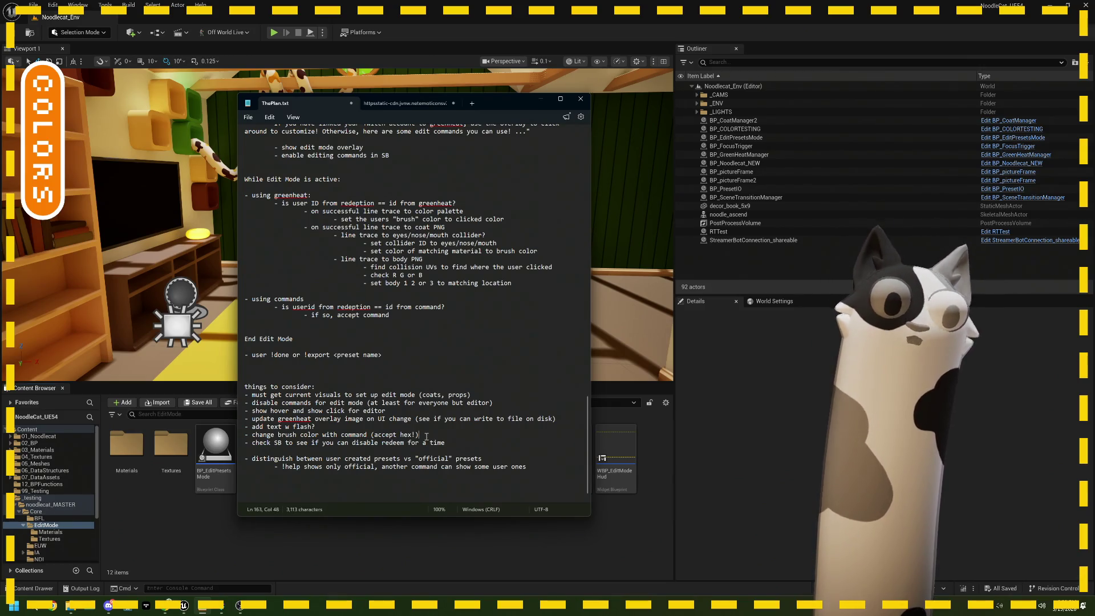
pyautogui.moveTo(445, 443); pyautogui.dragTo(253, 442)
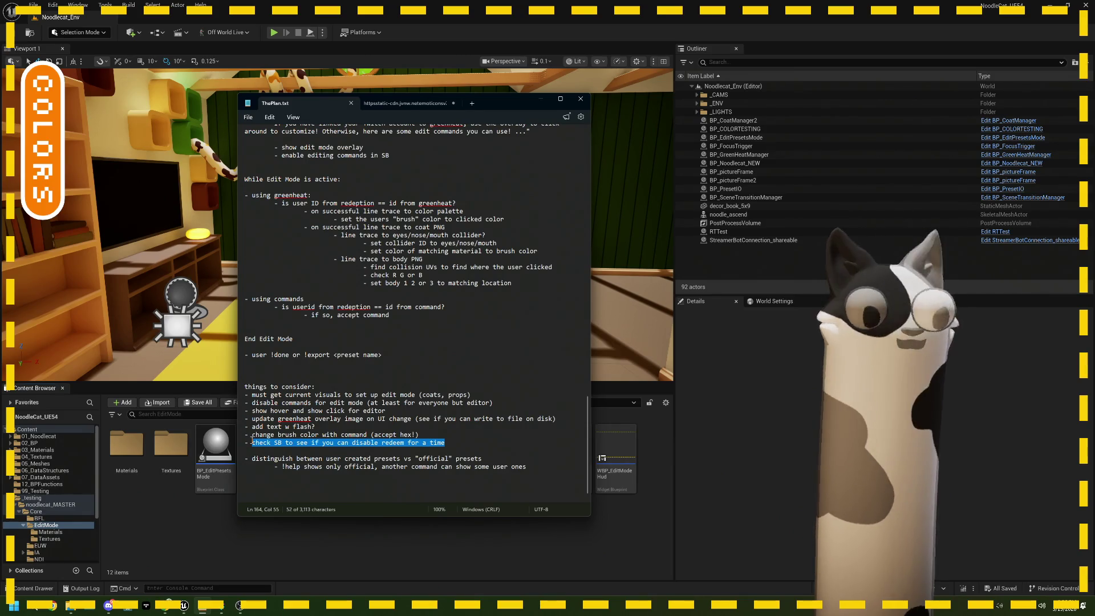
# Step: Add a bullet below the check SB note: let the streamer account disable anyone's edit mode
pyautogui.click(461, 446)
pyautogui.press('Return')
pyautogui.write('-')
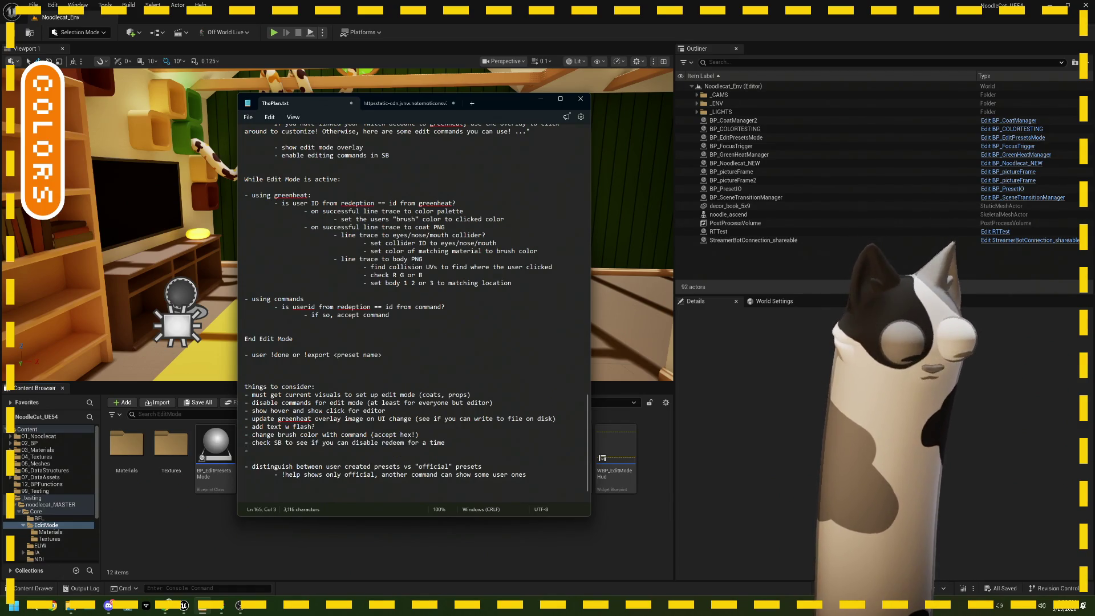
pyautogui.write('et noodlecat accound ')
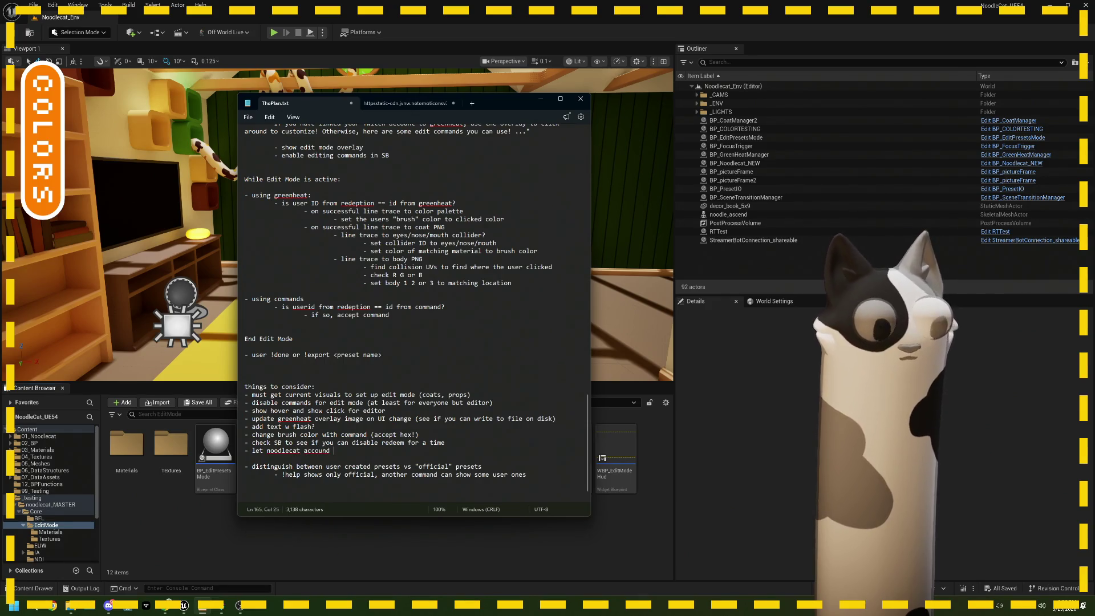
pyautogui.press('BackSpace')
pyautogui.press('BackSpace')
pyautogui.write('t disable any')
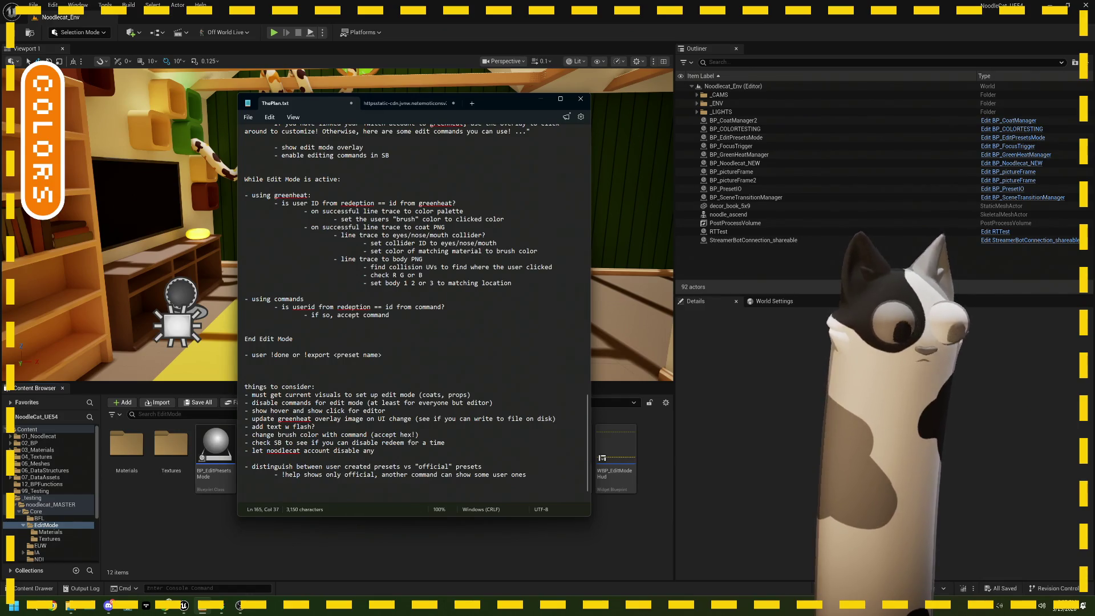
pyautogui.write('one')
pyautogui.write(' edit mode')
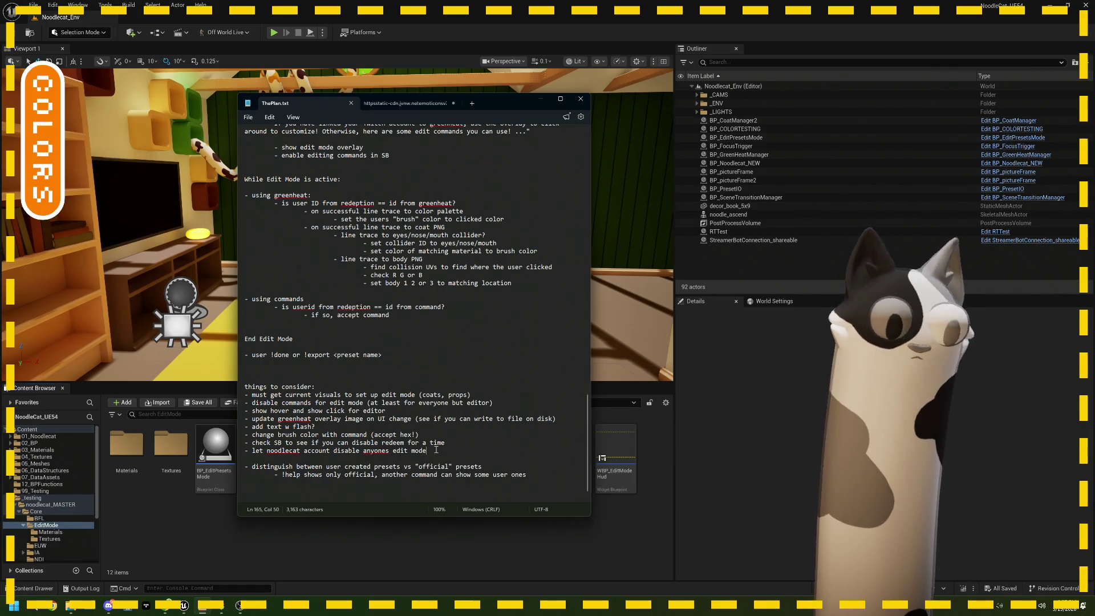
pyautogui.click(281, 589)
# Step: Open BP_EditPresetsMode and its DoesIdMatchEditorId function graph
pyautogui.doubleClick(220, 465)
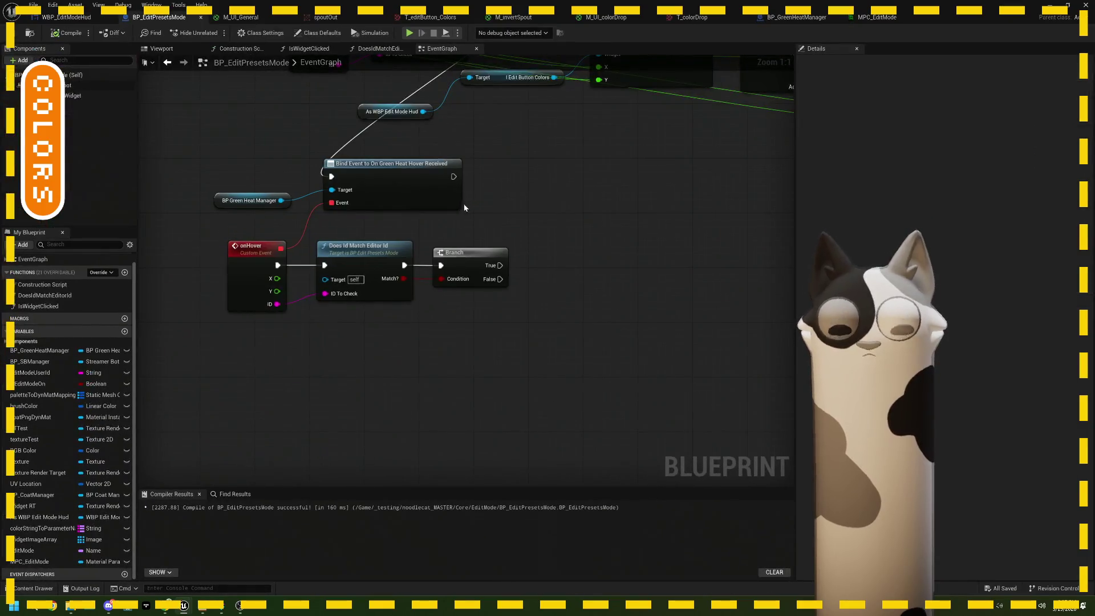
pyautogui.scroll(-3, 464, 208)
pyautogui.moveTo(464, 207); pyautogui.dragTo(445, 253)
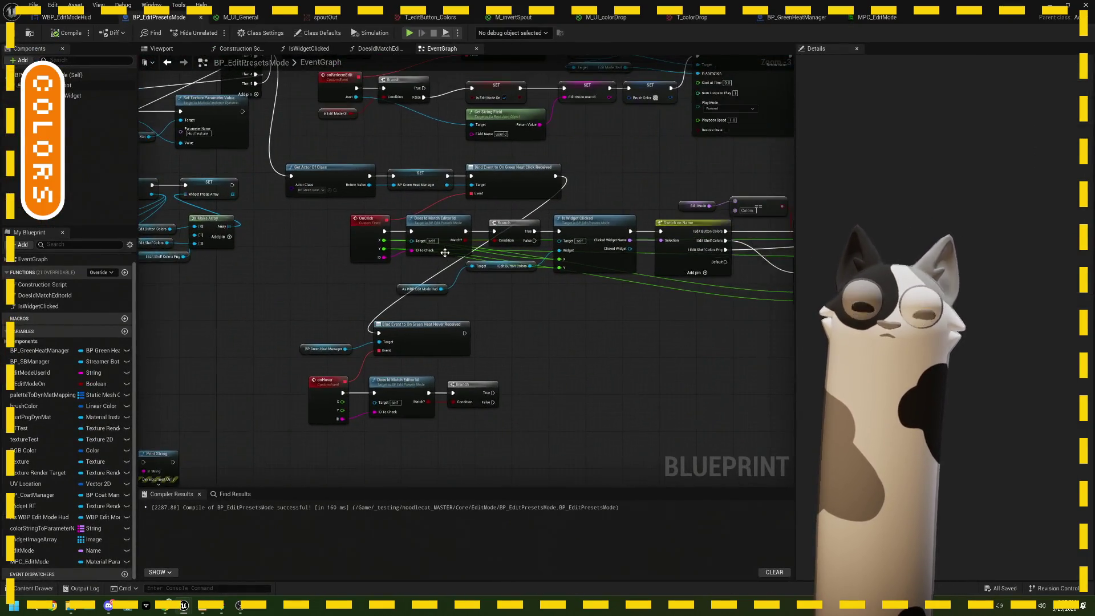
pyautogui.doubleClick(445, 253)
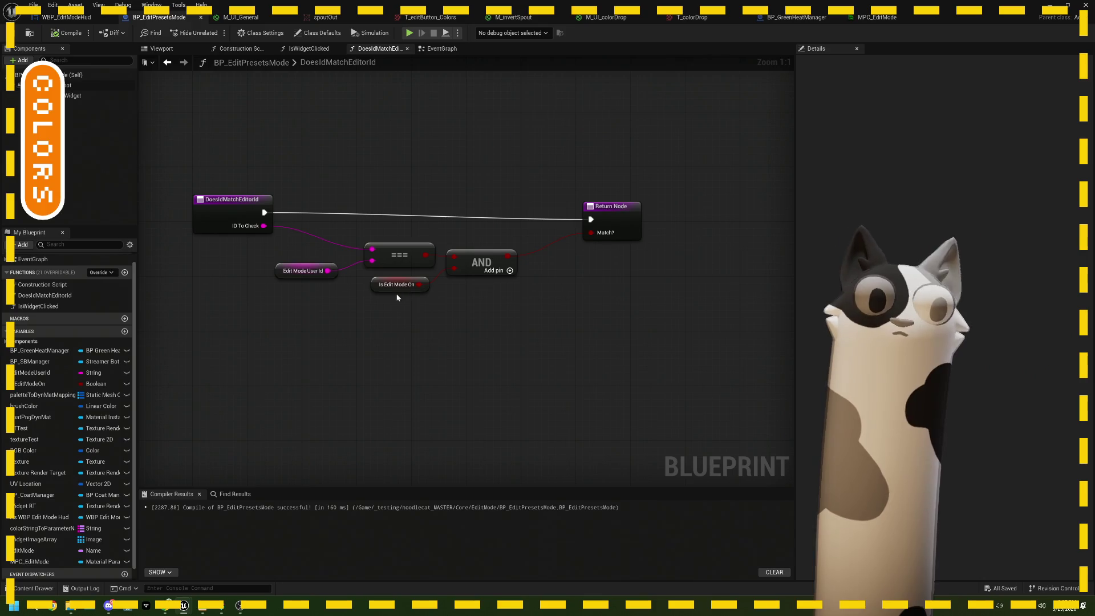
pyautogui.moveTo(334, 276)
pyautogui.mouseDown()
pyautogui.moveTo(325, 269)
pyautogui.moveTo(340, 289)
pyautogui.mouseUp()
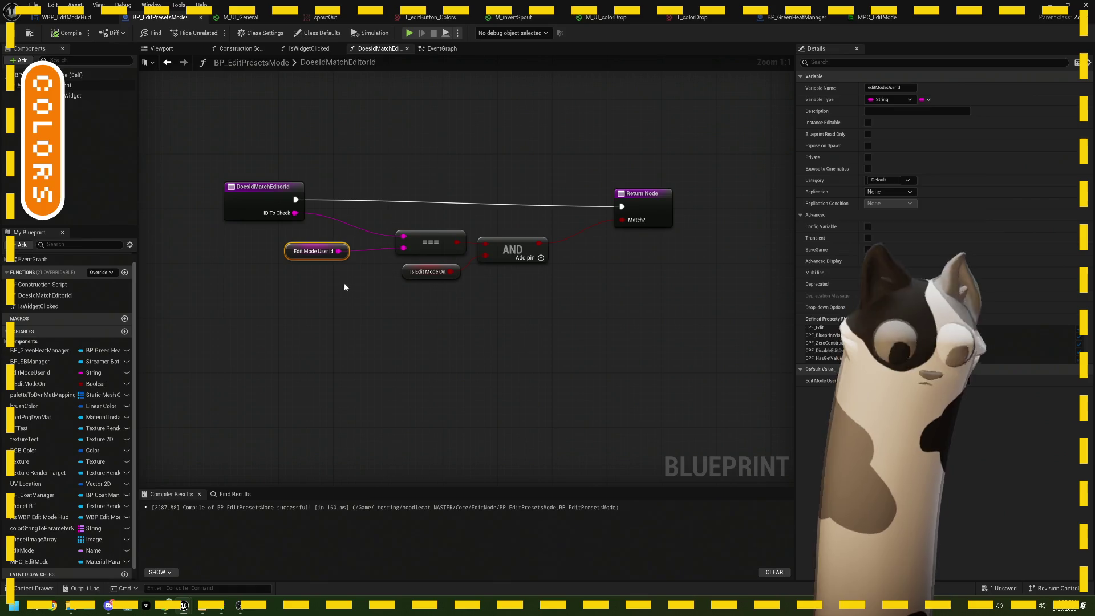
pyautogui.moveTo(522, 319)
pyautogui.mouseDown()
pyautogui.moveTo(438, 265)
pyautogui.moveTo(527, 309)
pyautogui.mouseUp()
# Step: Add an OR node from the === result and wire it into the AND node
pyautogui.moveTo(459, 247); pyautogui.dragTo(487, 254)
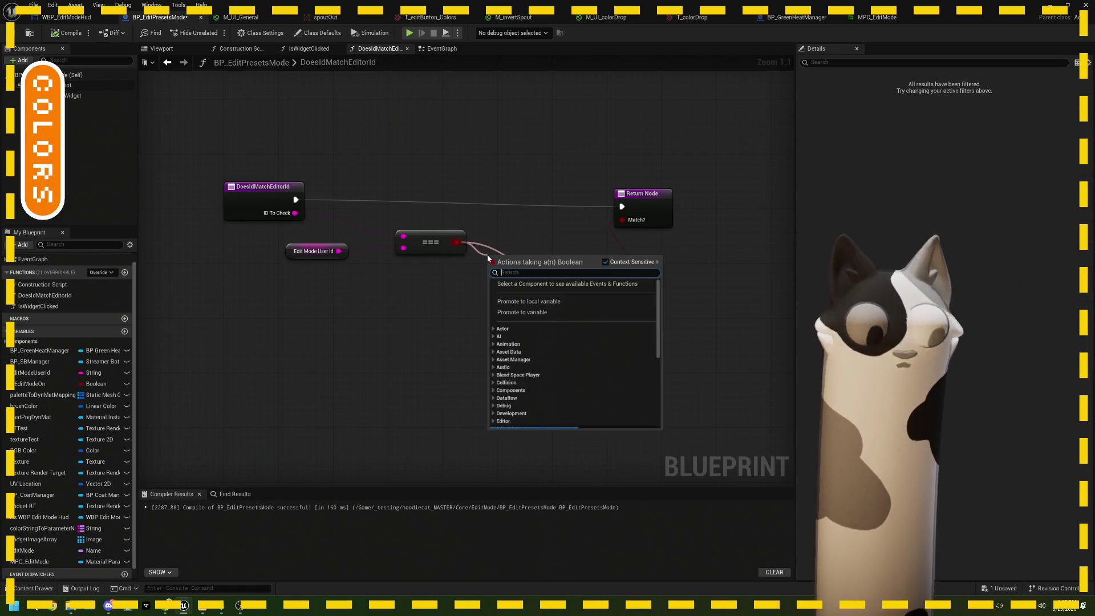
pyautogui.write('or')
pyautogui.press('Return')
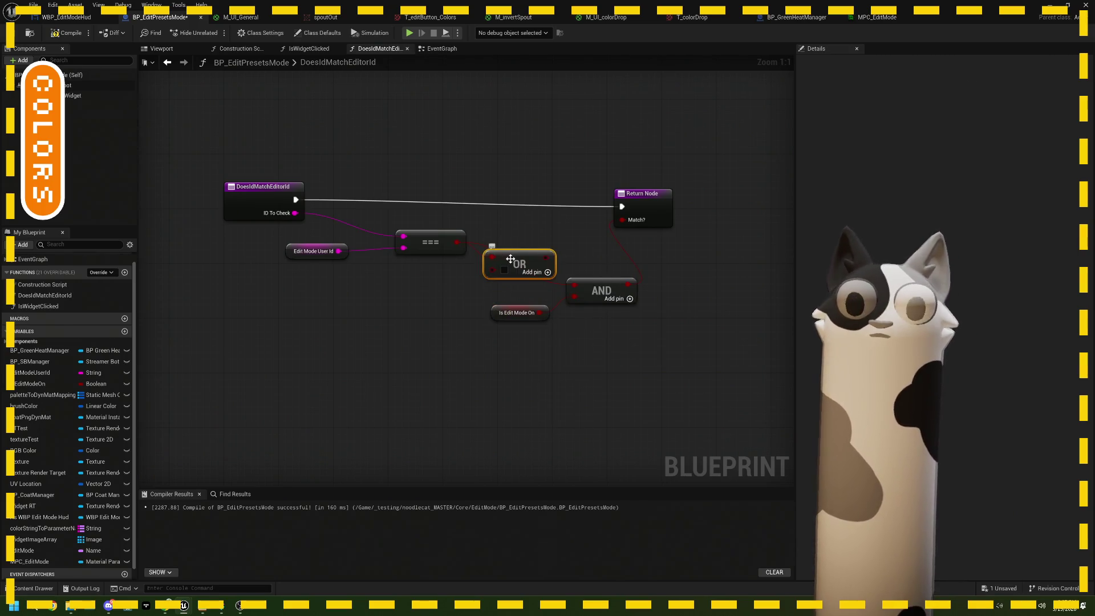
pyautogui.moveTo(547, 257); pyautogui.dragTo(575, 291)
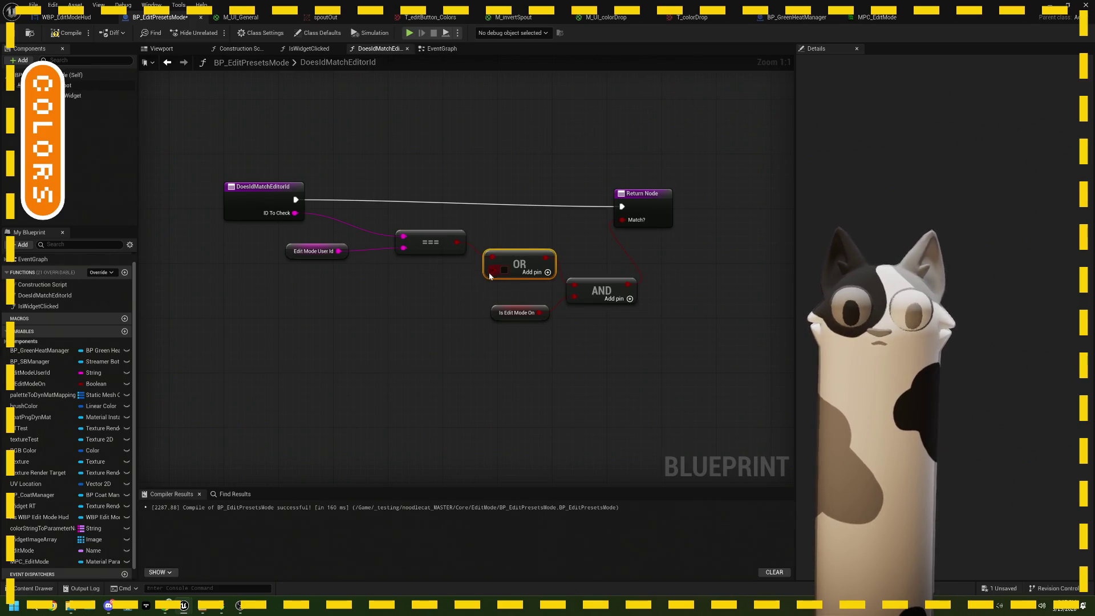
# Step: Duplicate the === comparison and place the copy below the original
pyautogui.click(431, 244)
pyautogui.hotkey('ctrl', 'd')
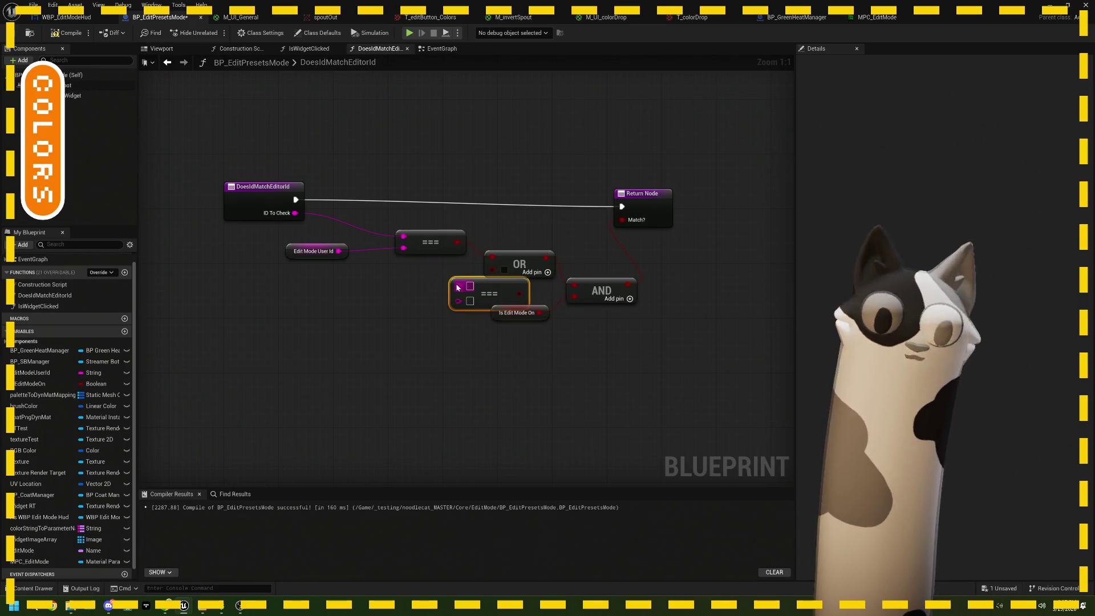
pyautogui.moveTo(496, 288)
pyautogui.mouseDown()
pyautogui.moveTo(444, 282)
pyautogui.moveTo(506, 269)
pyautogui.moveTo(442, 269)
pyautogui.mouseUp()
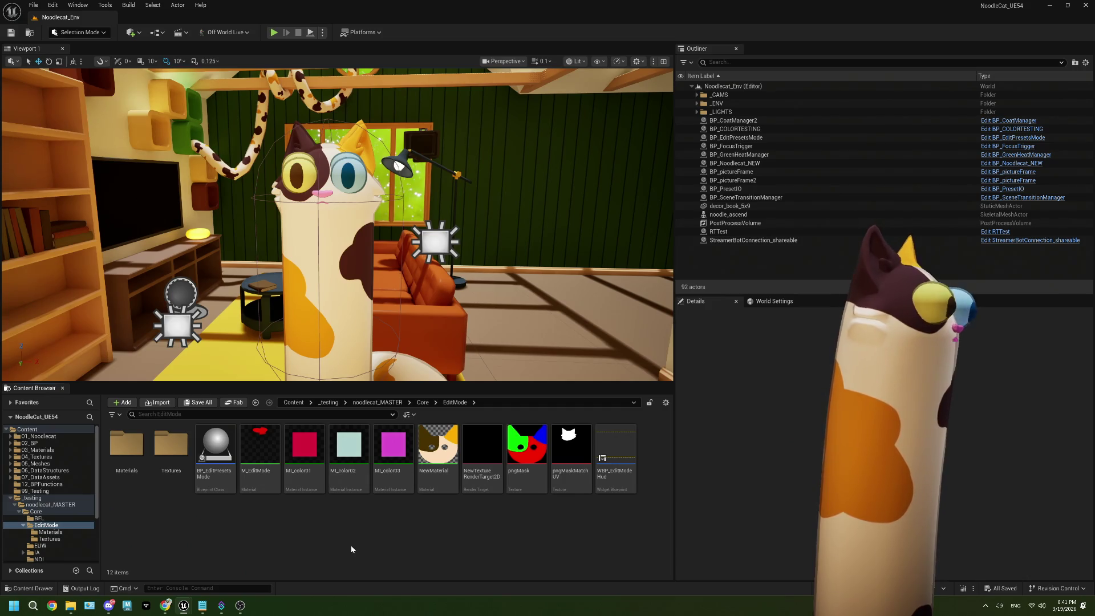
pyautogui.click(202, 606)
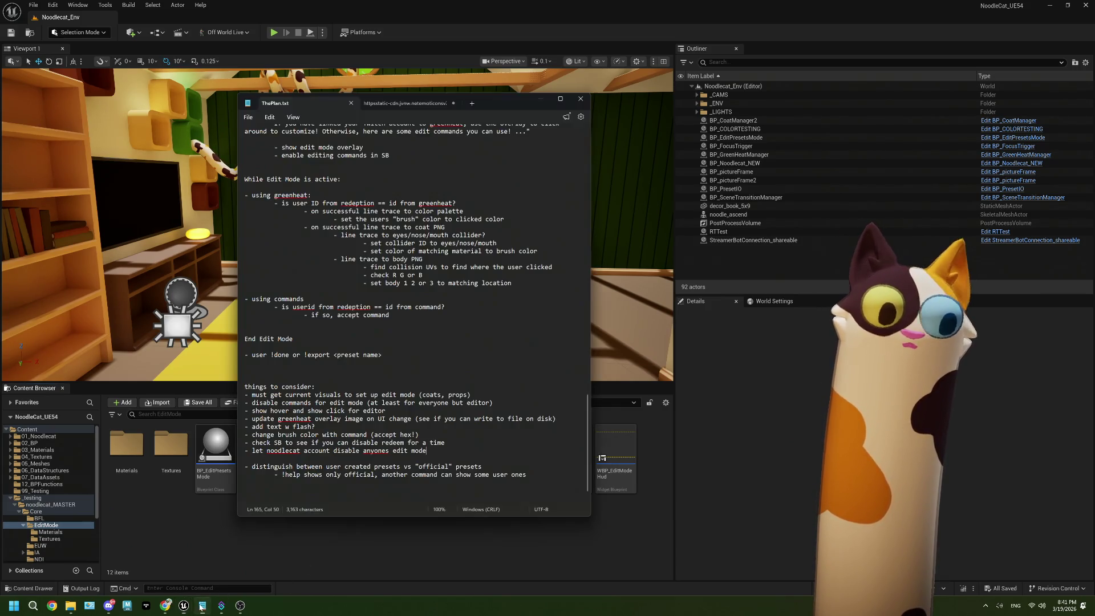
# Step: Type the bullet '- timeout for edit mode' at the end of ThePlan.txt, then return to Unreal
pyautogui.scroll(-1, 456, 434)
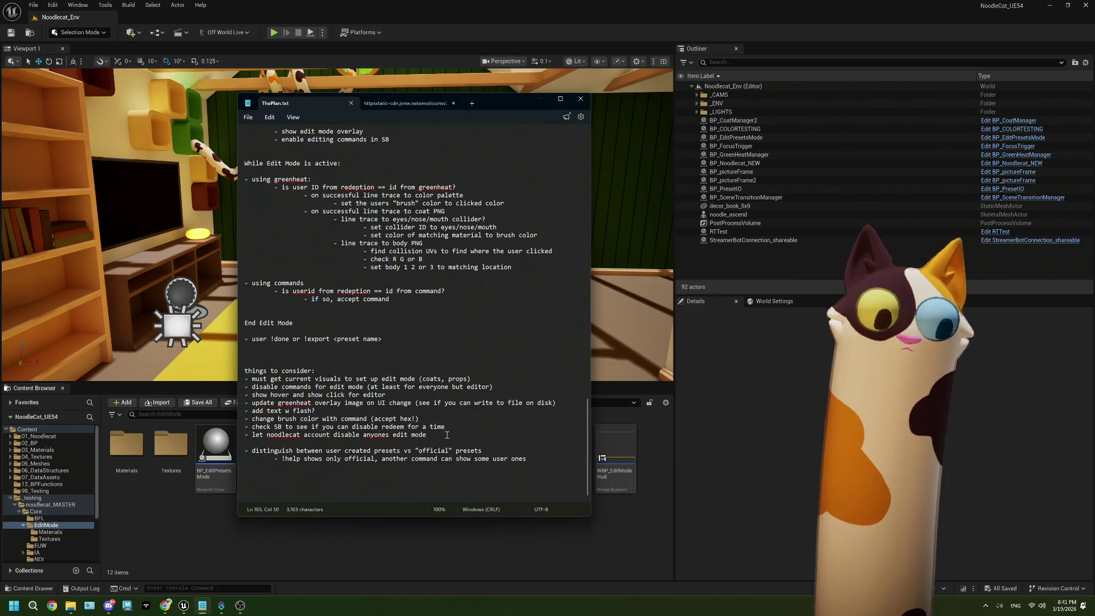
pyautogui.press('Return')
pyautogui.write('- t')
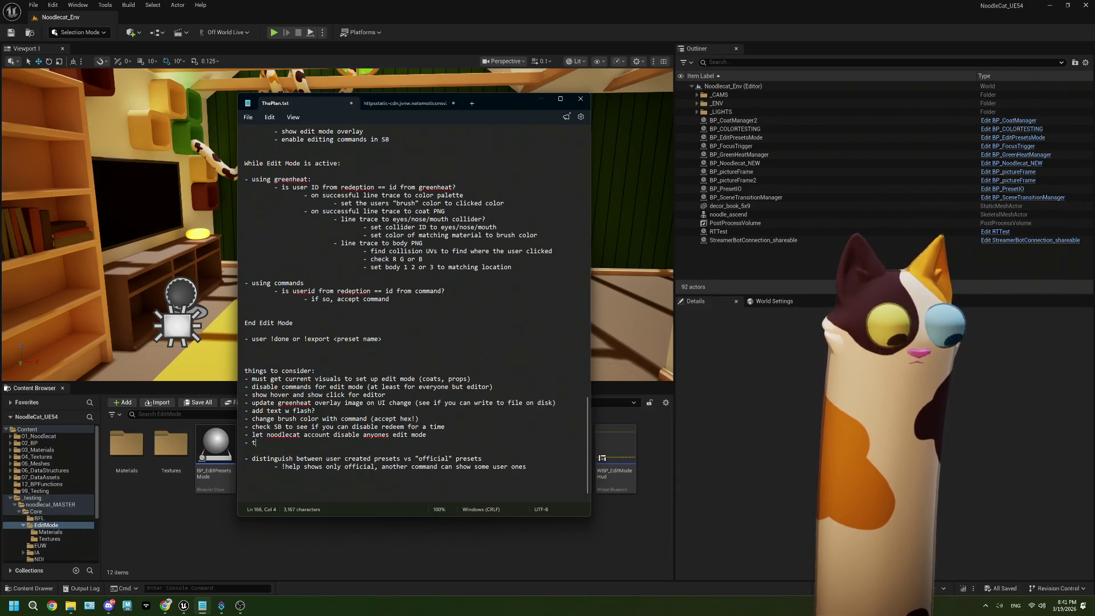
pyautogui.write('imeout for edit mor')
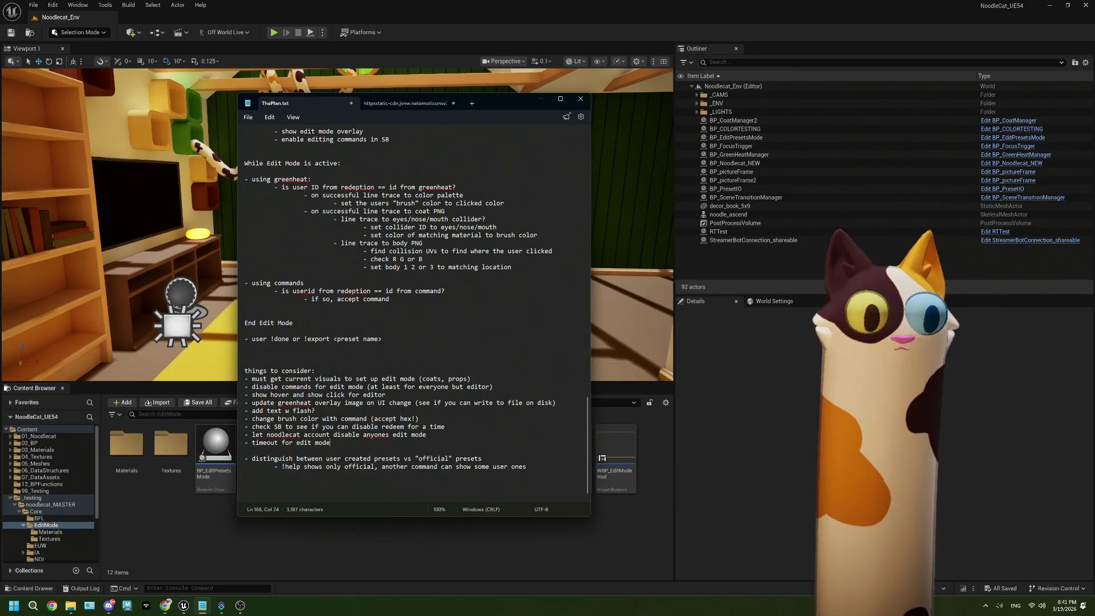
pyautogui.click(380, 557)
pyautogui.doubleClick(234, 459)
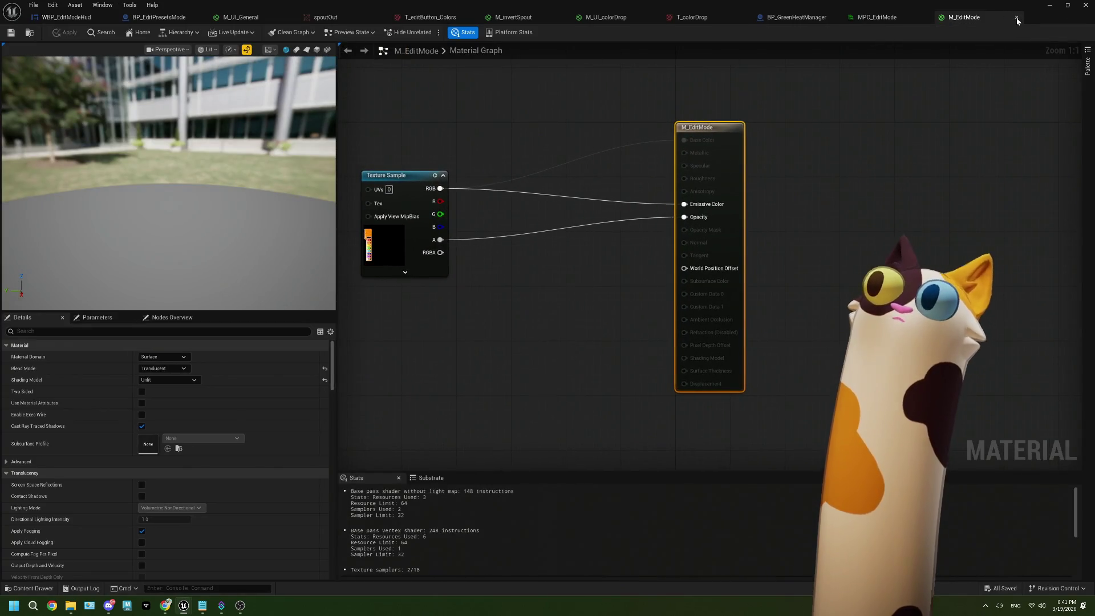
# Step: Close the M_EditMode material and go back to BP_EditPresetsMode's EventGraph
pyautogui.click(1017, 19)
pyautogui.click(162, 17)
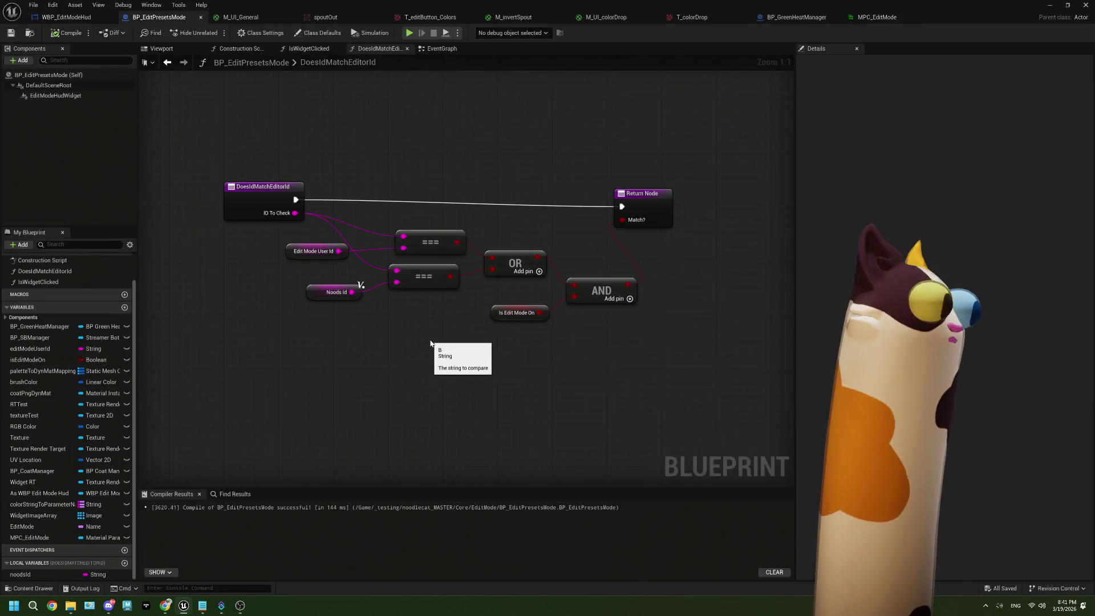
pyautogui.scroll(2, 72, 286)
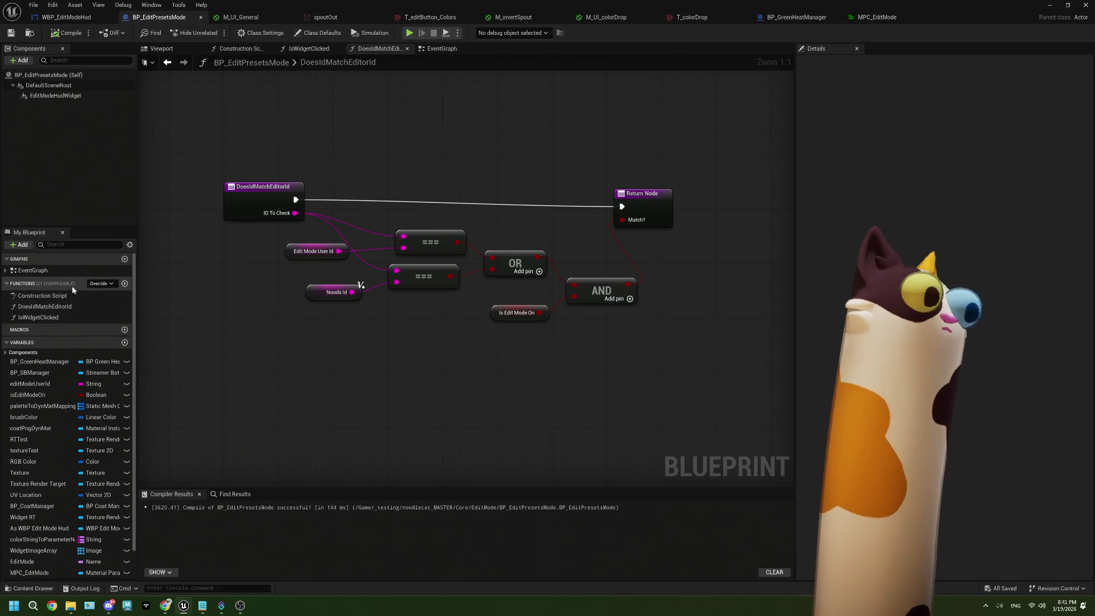
pyautogui.moveTo(446, 48); pyautogui.dragTo(376, 49)
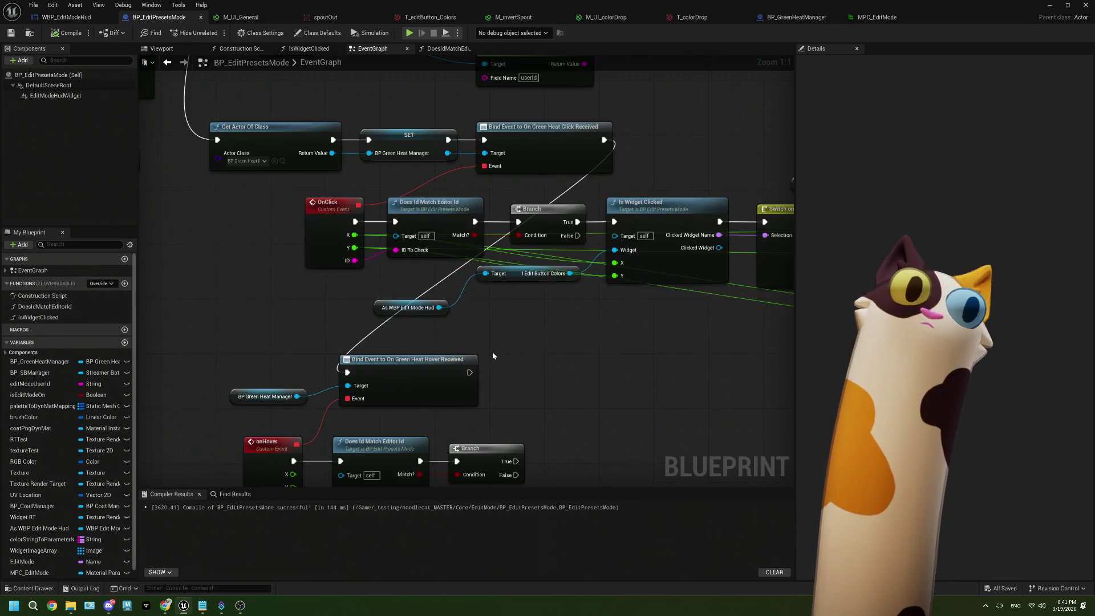
pyautogui.scroll(-4, 496, 354)
# Step: Pan to the Is Edit Mode On SET node and drag a new execution wire from it
pyautogui.moveTo(426, 323)
pyautogui.mouseDown()
pyautogui.moveTo(440, 361)
pyautogui.moveTo(445, 303)
pyautogui.moveTo(557, 263)
pyautogui.moveTo(532, 308)
pyautogui.moveTo(427, 363)
pyautogui.moveTo(350, 425)
pyautogui.mouseUp()
pyautogui.scroll(-1, 559, 313)
pyautogui.scroll(-1, 534, 317)
pyautogui.scroll(2, 452, 211)
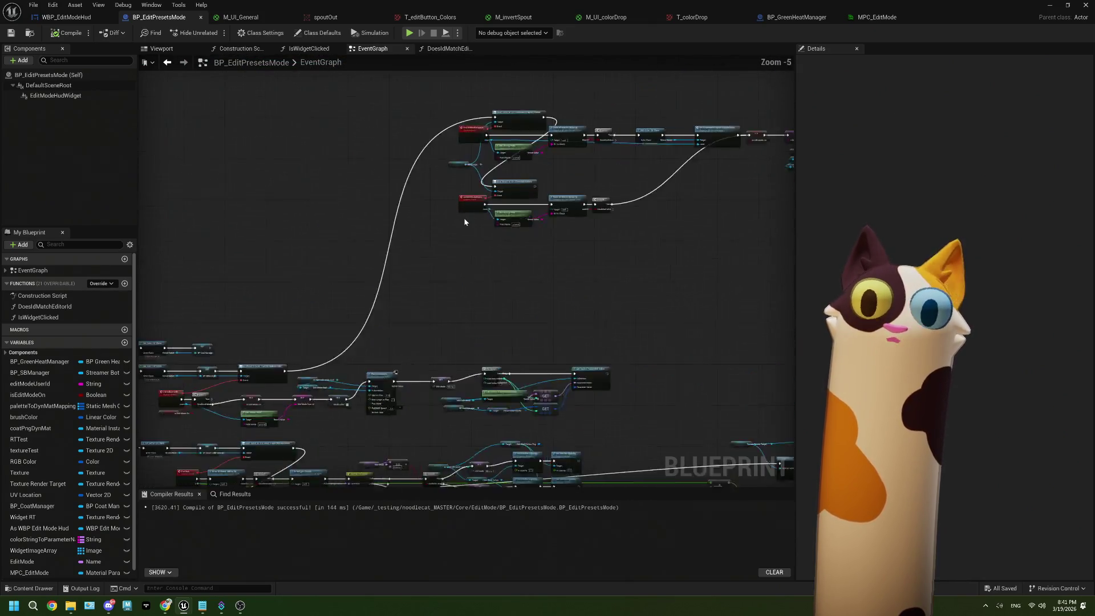
pyautogui.scroll(1, 452, 211)
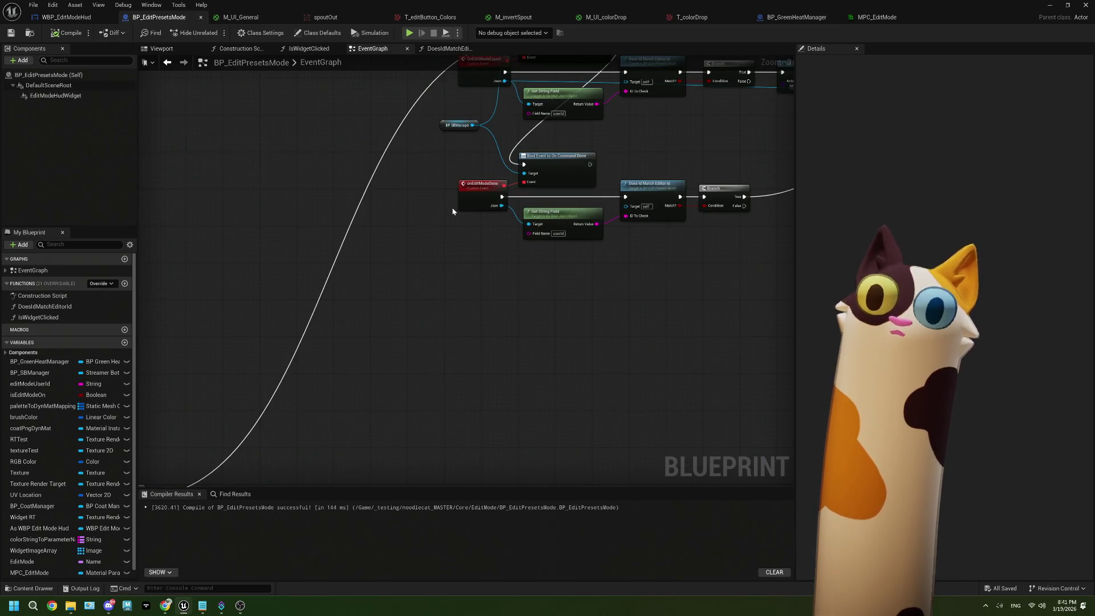
pyautogui.scroll(-2, 452, 212)
pyautogui.scroll(1, 450, 247)
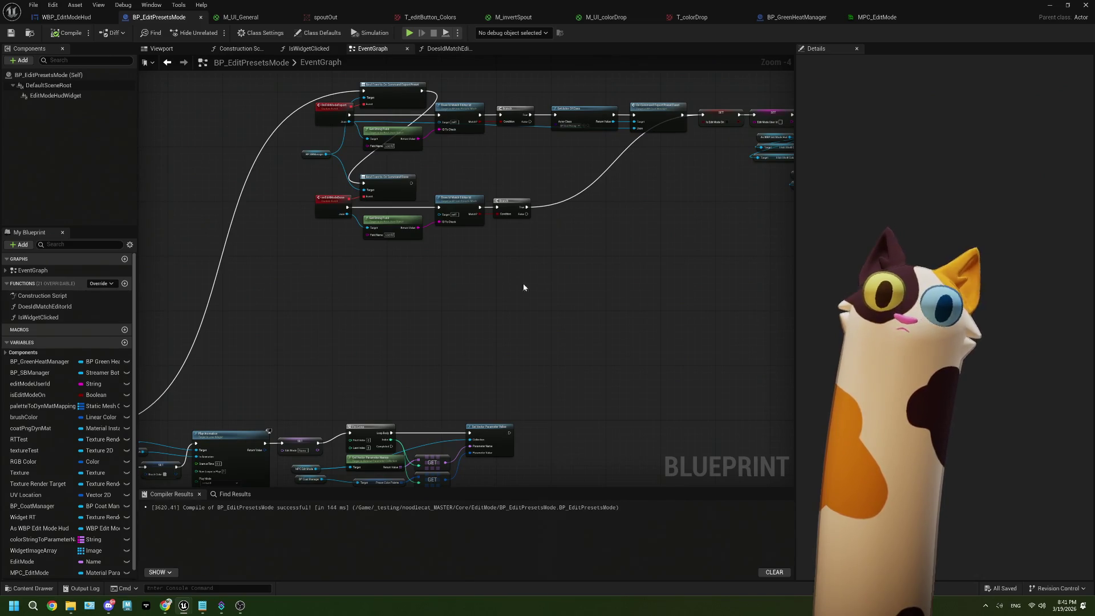
pyautogui.scroll(2, 463, 245)
pyautogui.moveTo(463, 248)
pyautogui.mouseDown()
pyautogui.moveTo(521, 252)
pyautogui.moveTo(428, 284)
pyautogui.moveTo(549, 266)
pyautogui.moveTo(483, 288)
pyautogui.mouseUp()
pyautogui.moveTo(516, 139); pyautogui.dragTo(456, 243)
# Step: Add a Custom Event named editModeOff on the SET wire and place it beside the SET nodes
pyautogui.write('cust')
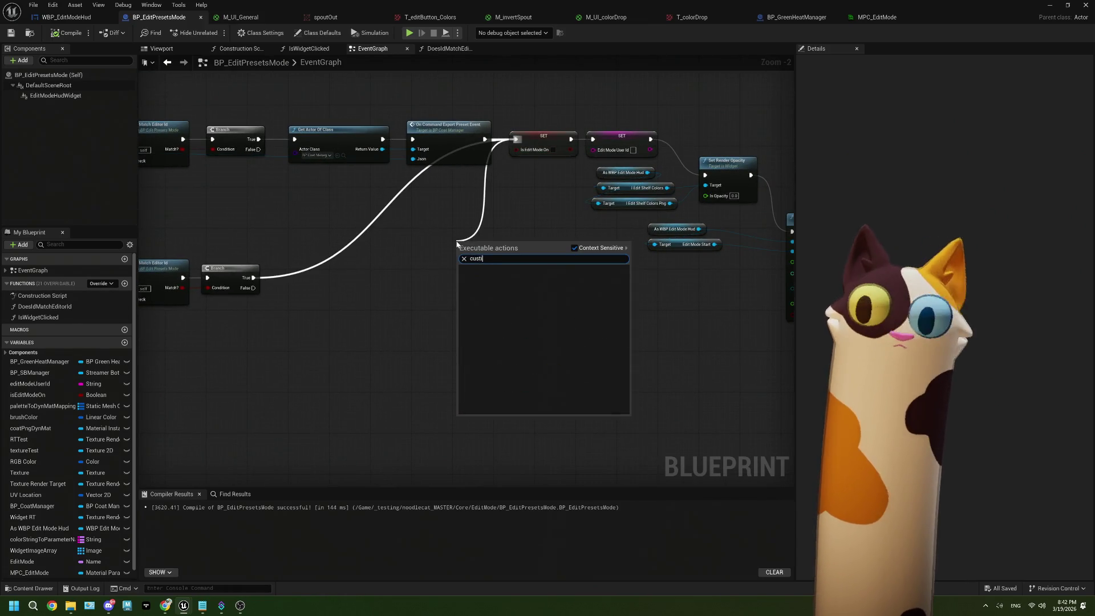
pyautogui.press('Return')
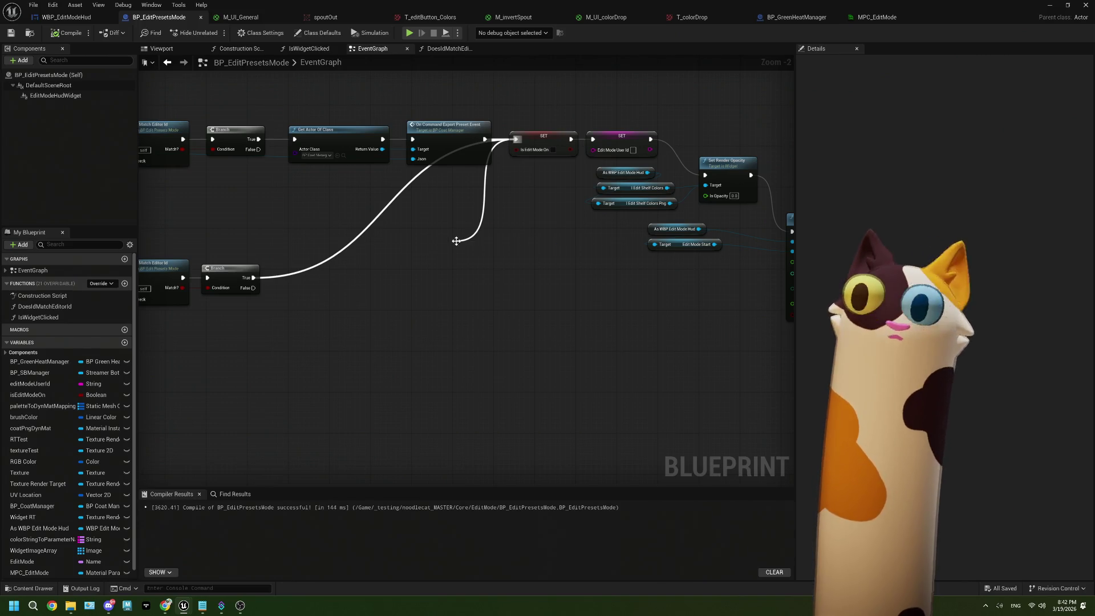
pyautogui.scroll(2, 499, 293)
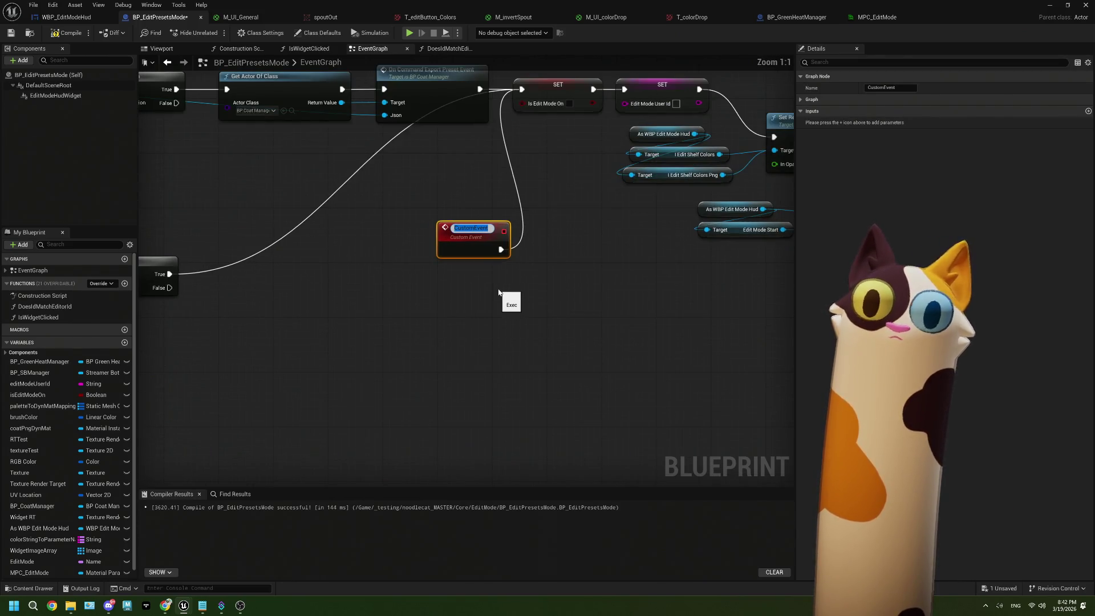
pyautogui.write('tur')
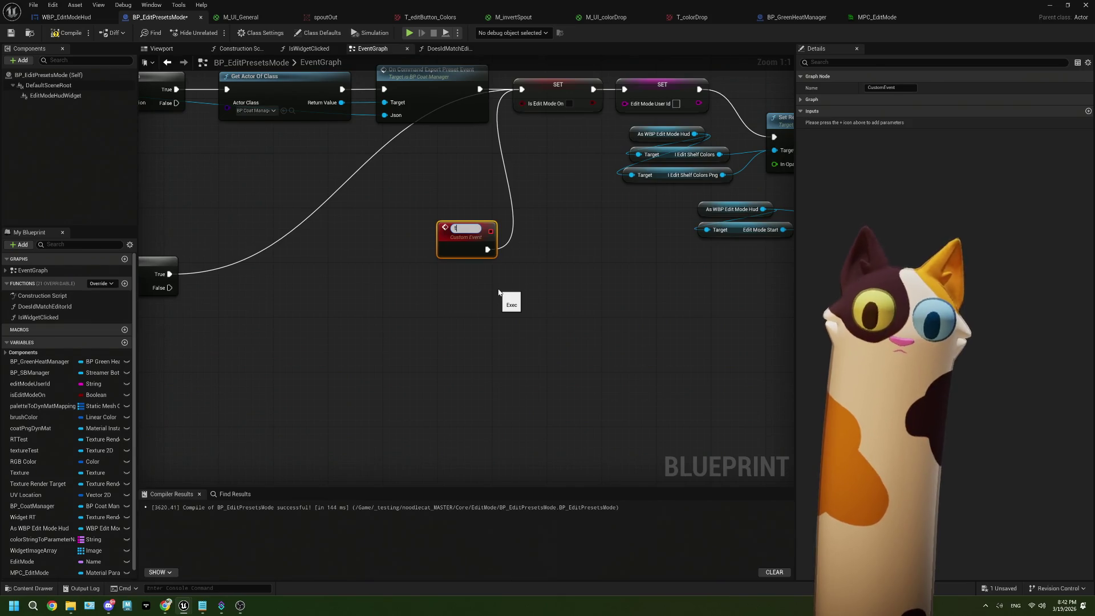
pyautogui.press('BackSpace')
pyautogui.write('editMod')
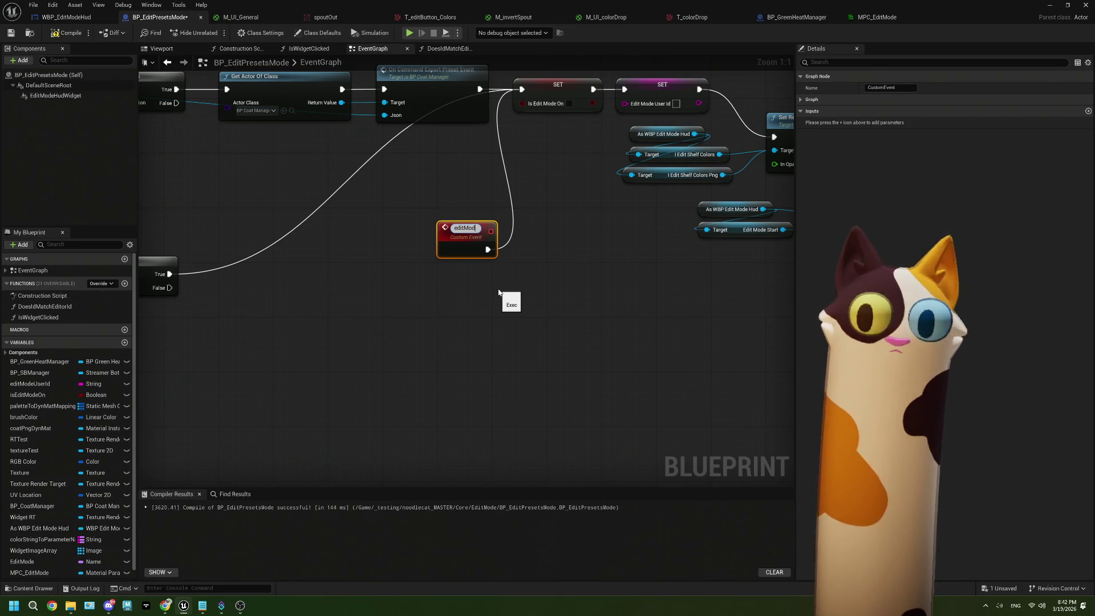
pyautogui.write('eOf')
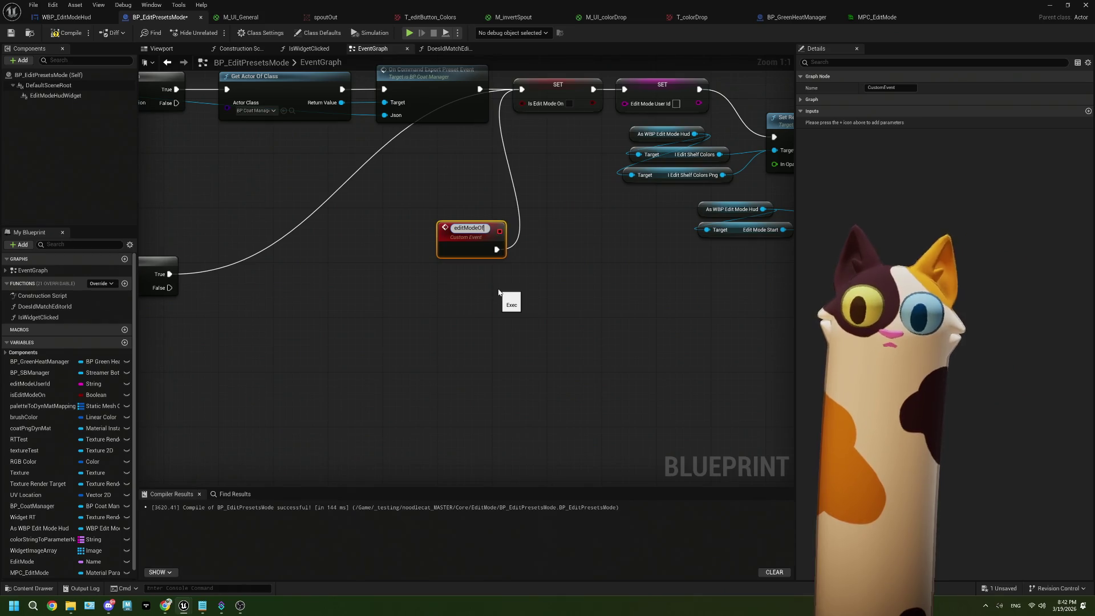
pyautogui.write('f')
pyautogui.press('Return')
pyautogui.moveTo(476, 228); pyautogui.dragTo(469, 140)
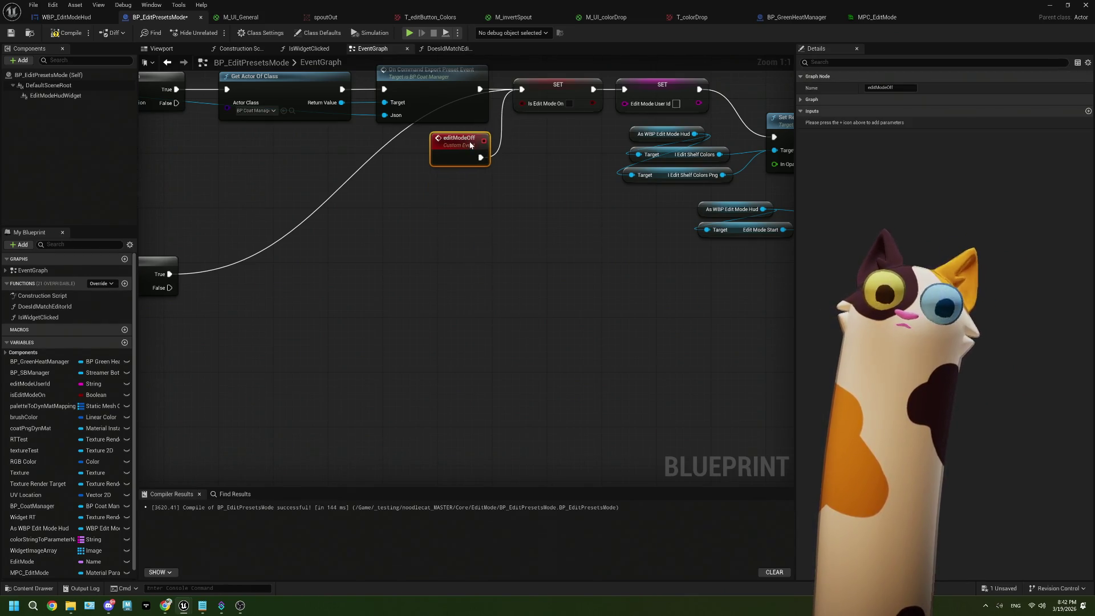
pyautogui.click(491, 235)
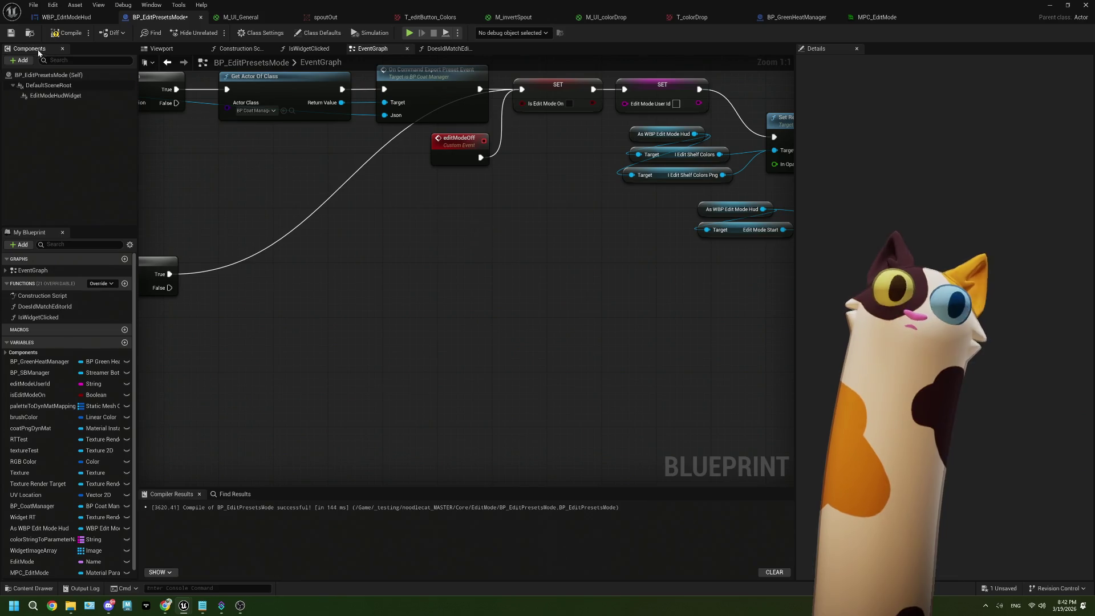
# Step: Compile and save BP_EditPresetsMode
pyautogui.click(67, 32)
pyautogui.click(11, 33)
pyautogui.moveTo(526, 292); pyautogui.dragTo(456, 325)
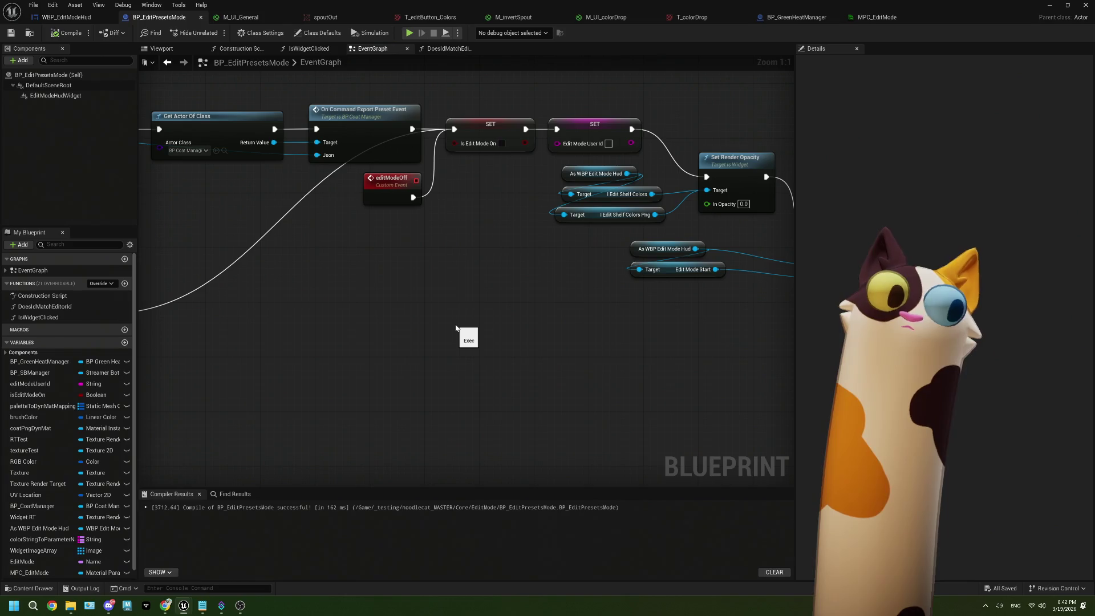
pyautogui.click(382, 190)
pyautogui.scroll(-6, 403, 293)
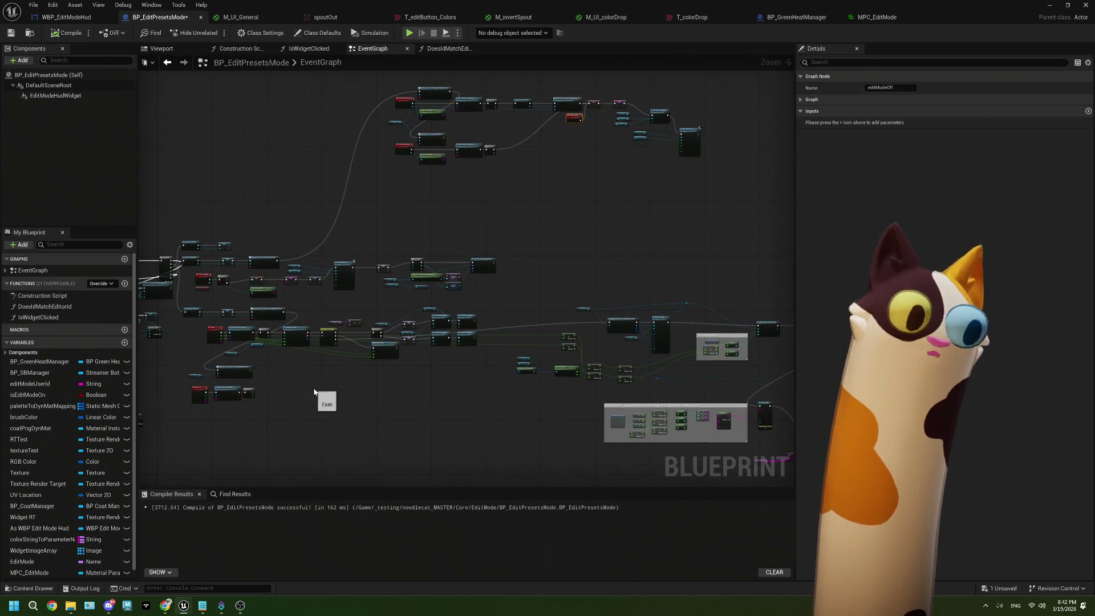
pyautogui.scroll(2, 300, 393)
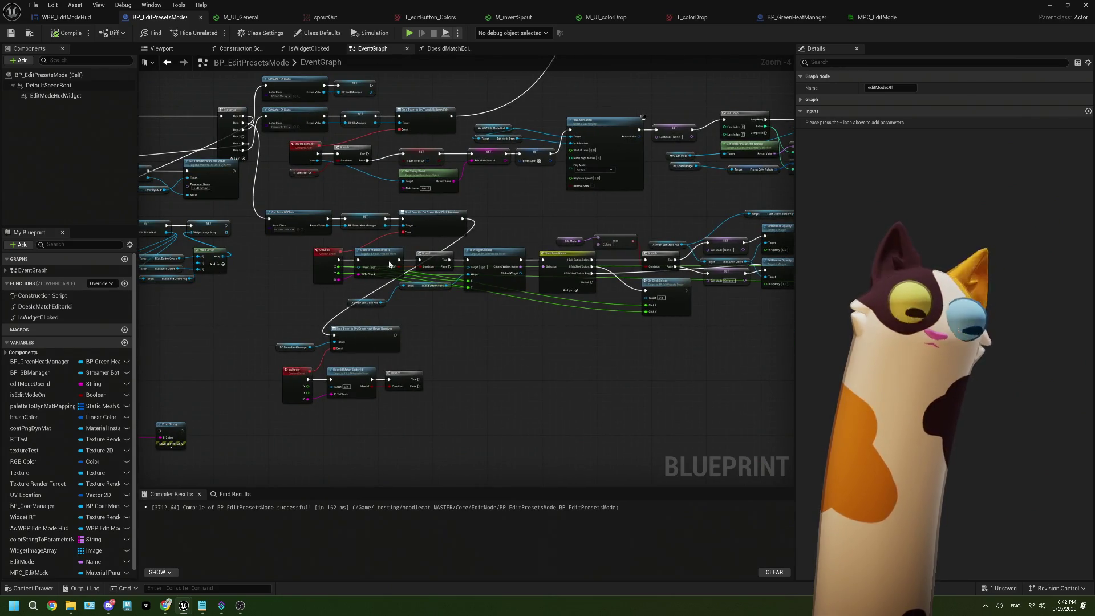
pyautogui.moveTo(528, 261)
pyautogui.mouseDown()
pyautogui.moveTo(300, 466)
pyautogui.moveTo(684, 159)
pyautogui.moveTo(470, 274)
pyautogui.mouseUp()
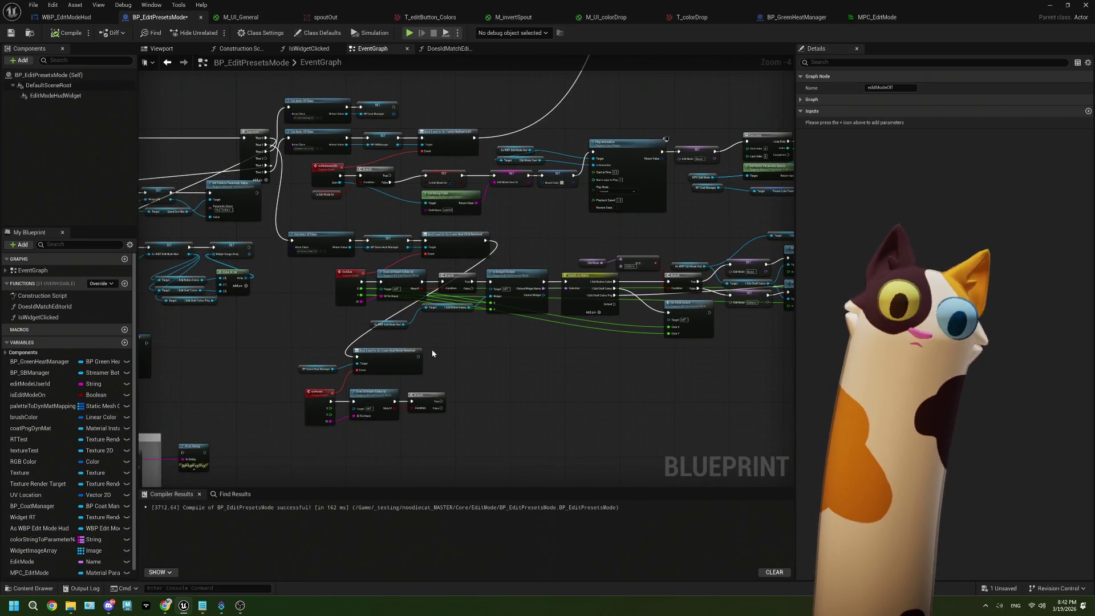
pyautogui.scroll(3, 464, 375)
pyautogui.moveTo(463, 377)
pyautogui.mouseDown()
pyautogui.moveTo(495, 340)
pyautogui.moveTo(394, 333)
pyautogui.mouseUp()
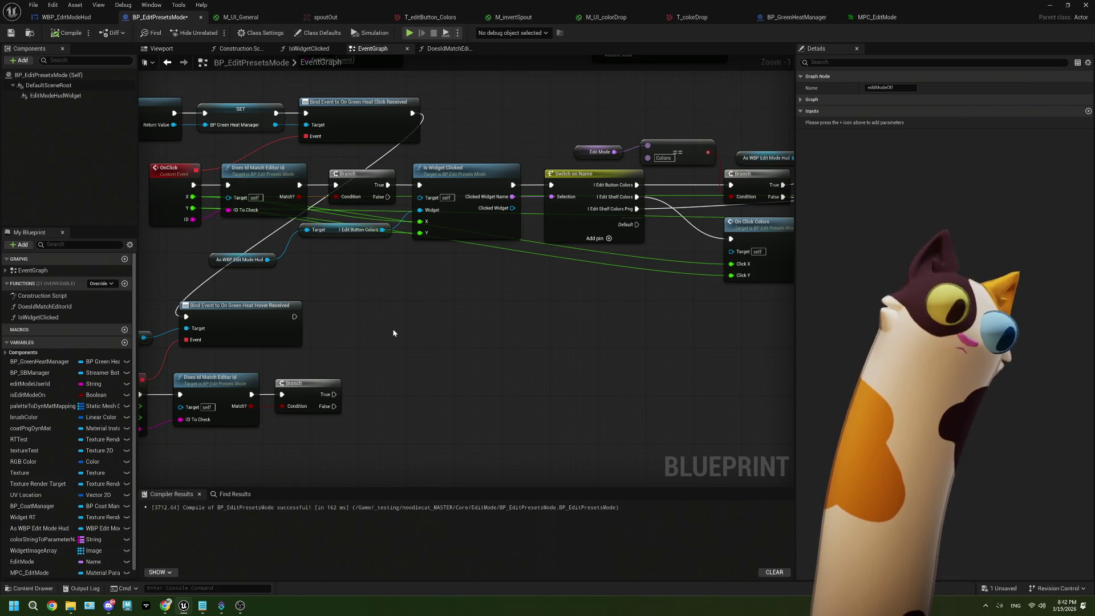
pyautogui.moveTo(386, 328)
pyautogui.mouseDown()
pyautogui.moveTo(406, 313)
pyautogui.moveTo(483, 303)
pyautogui.mouseUp()
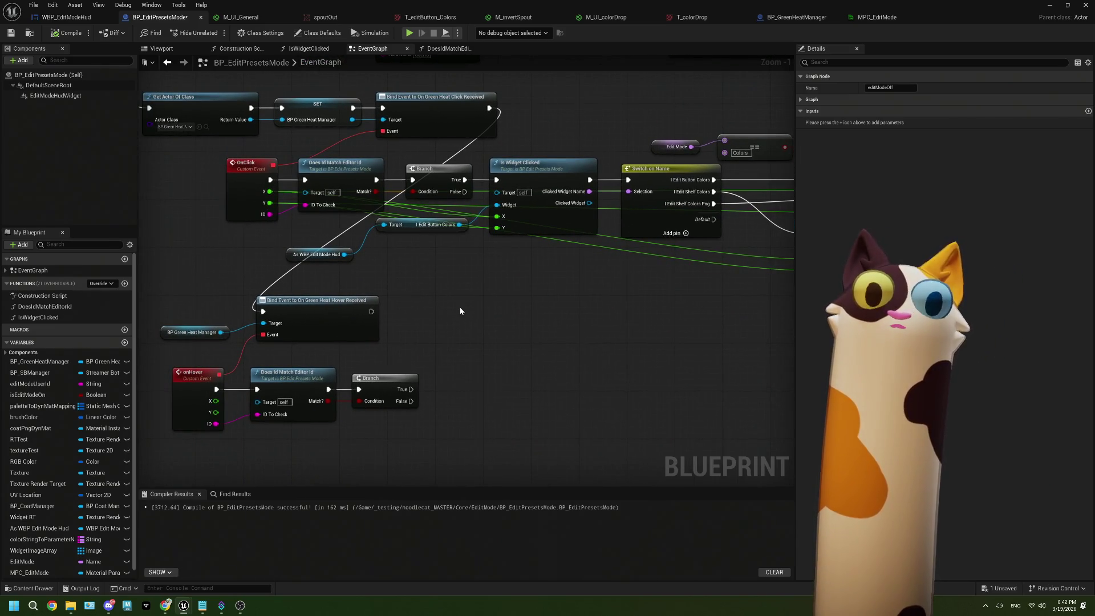
# Step: Add a Set Timer by Event node from the 'set timer' search and place it further right
pyautogui.click(468, 300)
pyautogui.rightClick(468, 300)
pyautogui.write('set timer')
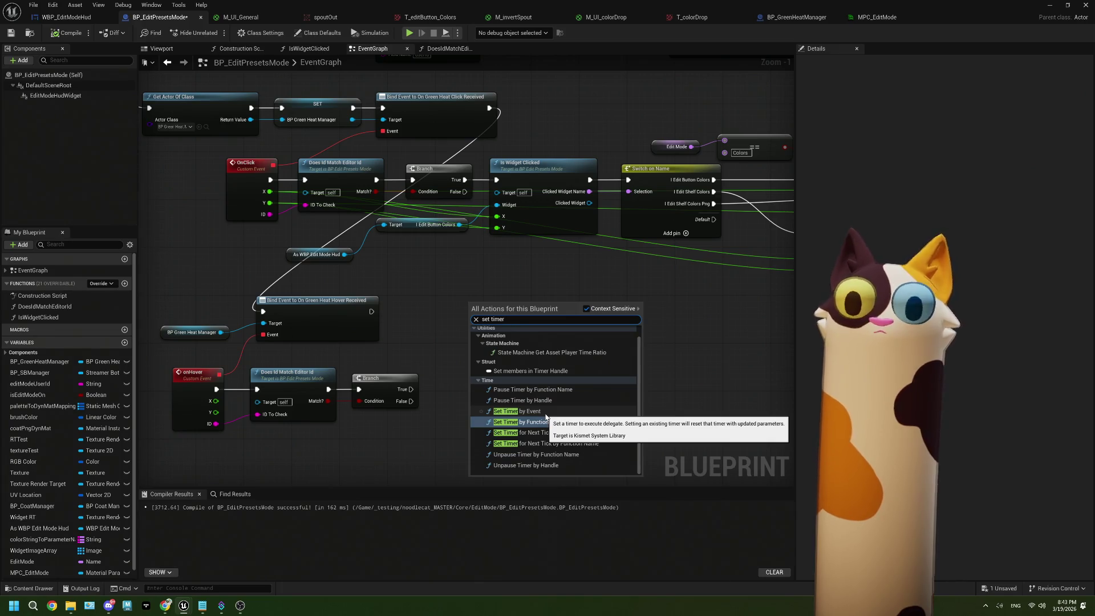
pyautogui.click(546, 411)
pyautogui.moveTo(520, 342); pyautogui.dragTo(605, 345)
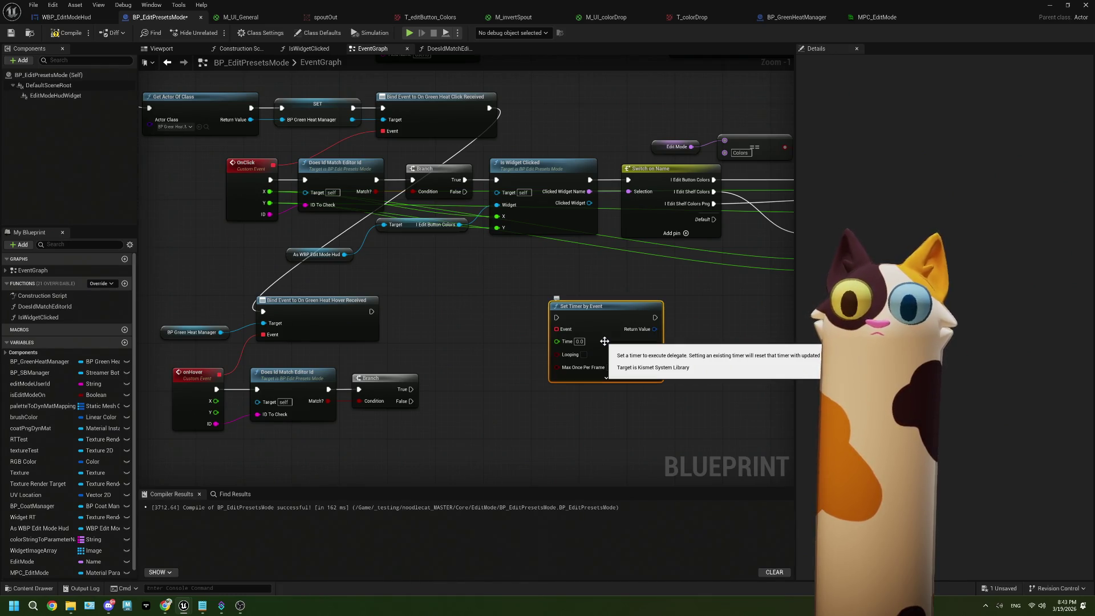
# Step: Inspect the timer's Time field and advanced inputs, then pan up to the nodes above it
pyautogui.click(581, 342)
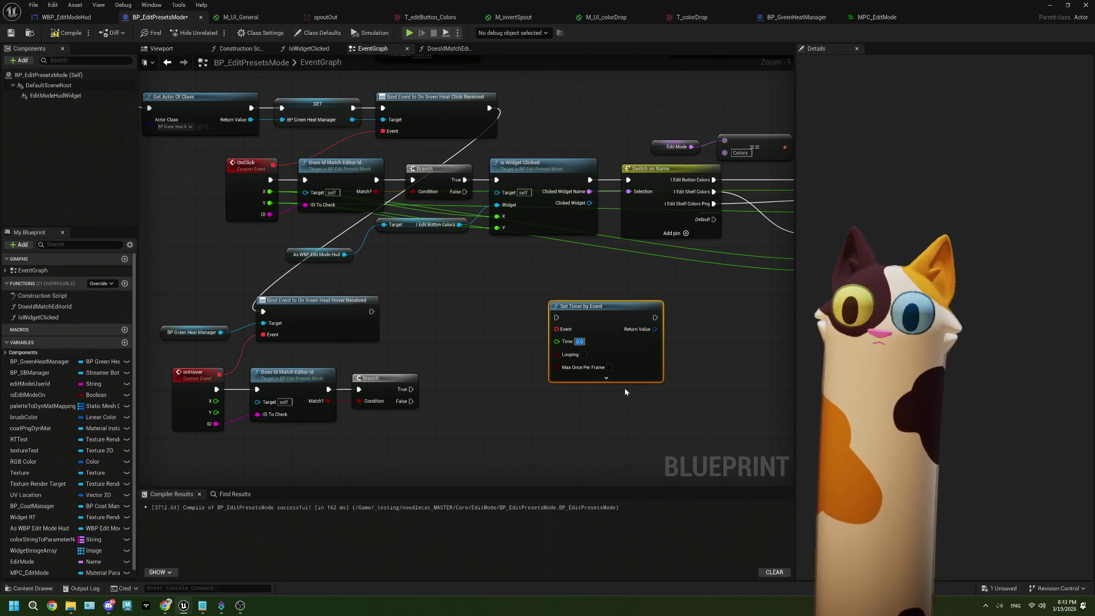
pyautogui.click(612, 378)
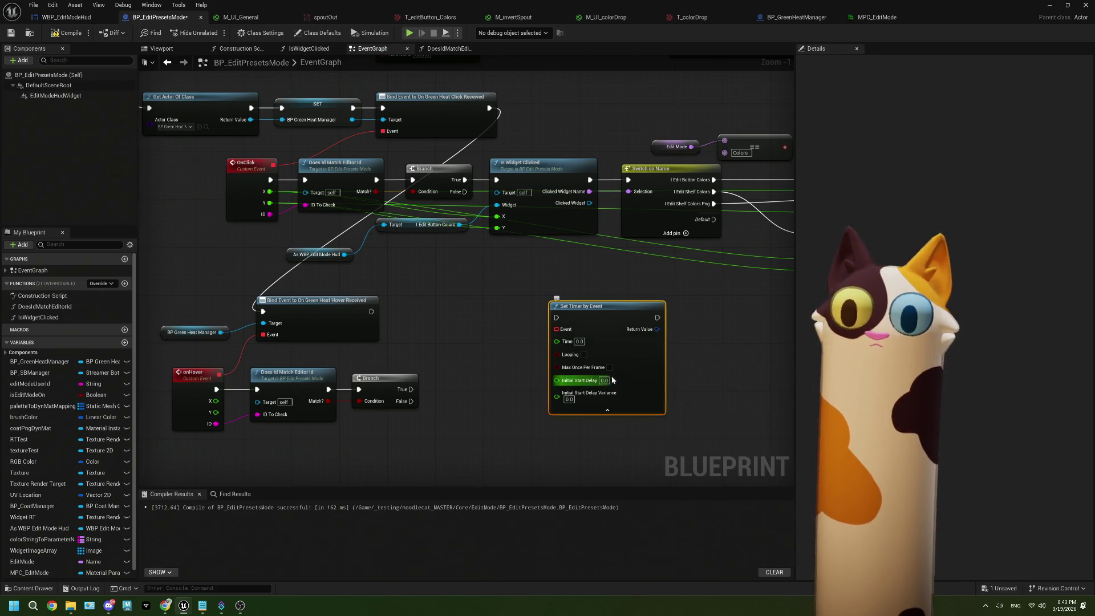
pyautogui.click(608, 410)
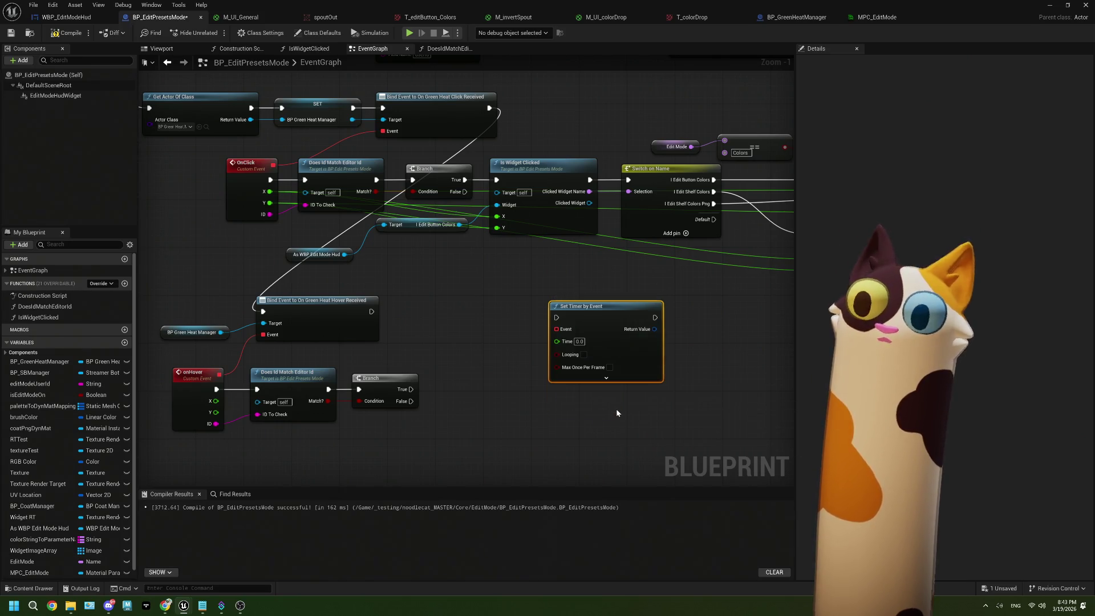
pyautogui.moveTo(681, 340); pyautogui.dragTo(660, 339)
pyautogui.scroll(-3, 659, 340)
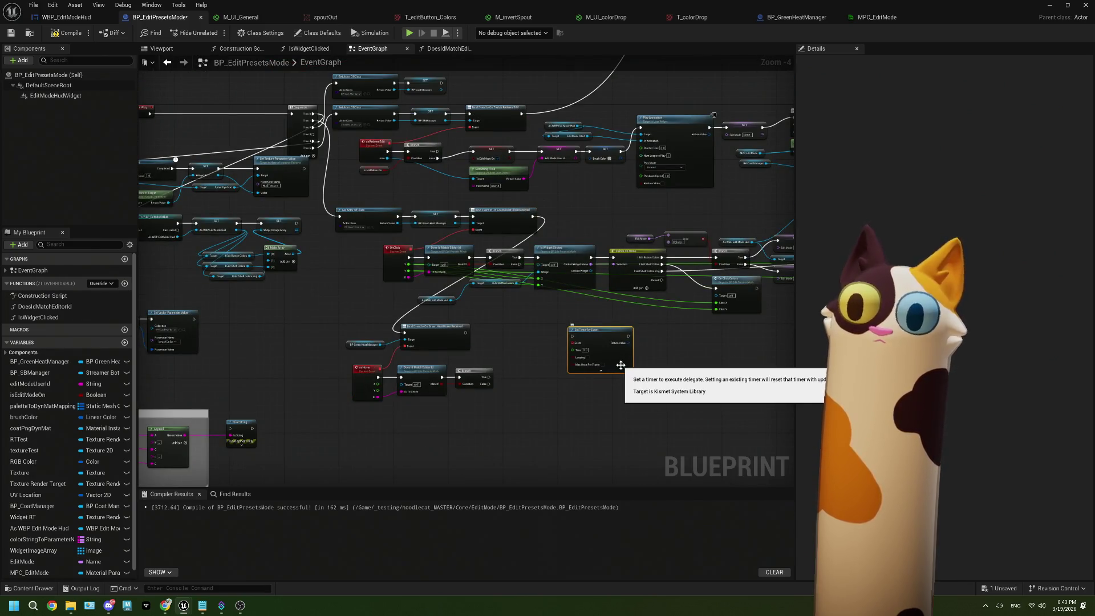
pyautogui.moveTo(620, 365)
pyautogui.mouseDown()
pyautogui.moveTo(570, 319)
pyautogui.moveTo(567, 215)
pyautogui.moveTo(649, 232)
pyautogui.moveTo(513, 271)
pyautogui.moveTo(393, 284)
pyautogui.mouseUp()
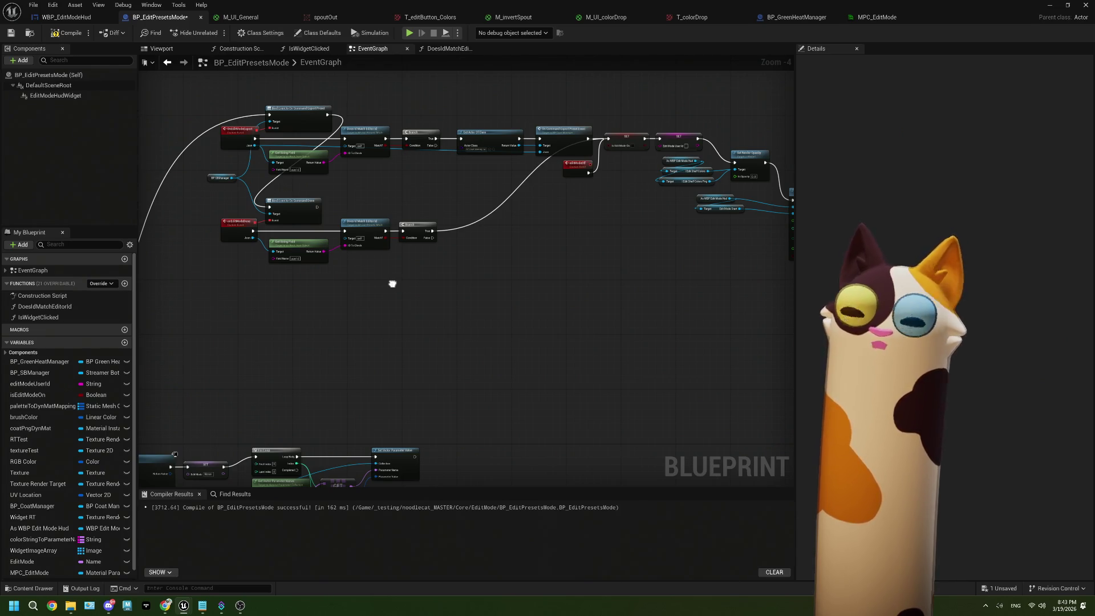
# Step: Nudge the editModeOff event down and pan back to the Play Animation node chain
pyautogui.moveTo(567, 174); pyautogui.dragTo(557, 202)
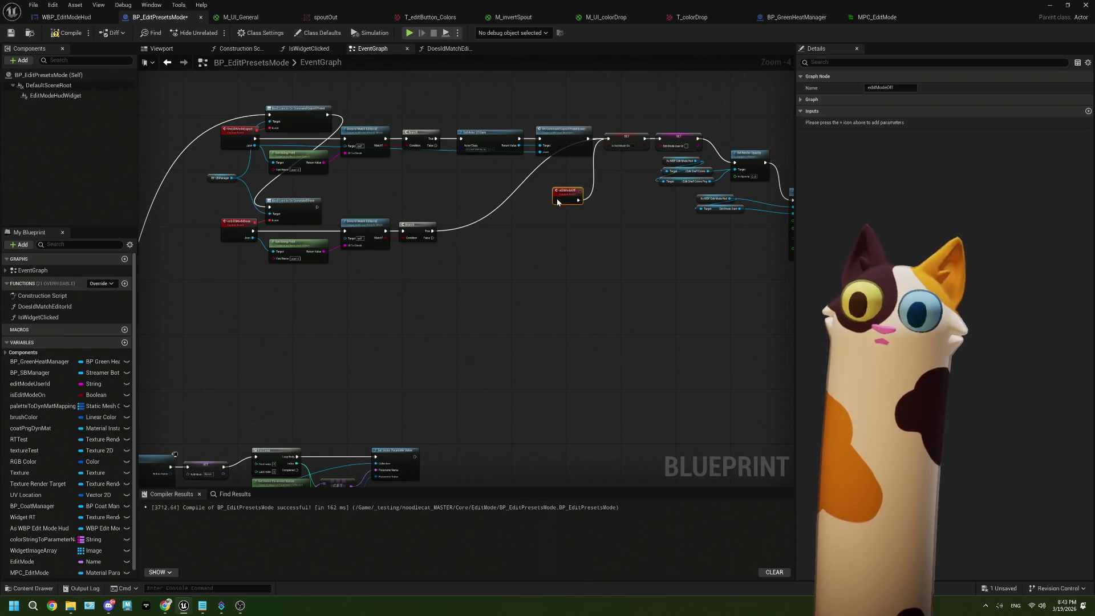
pyautogui.scroll(2, 593, 270)
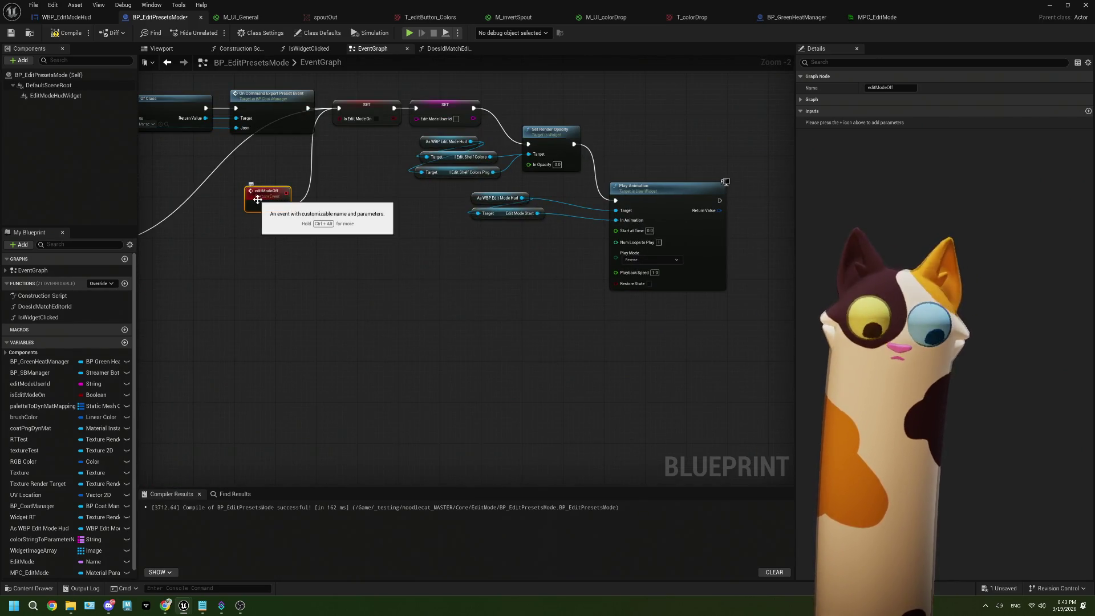
pyautogui.click(311, 301)
pyautogui.scroll(-5, 310, 300)
pyautogui.scroll(4, 312, 317)
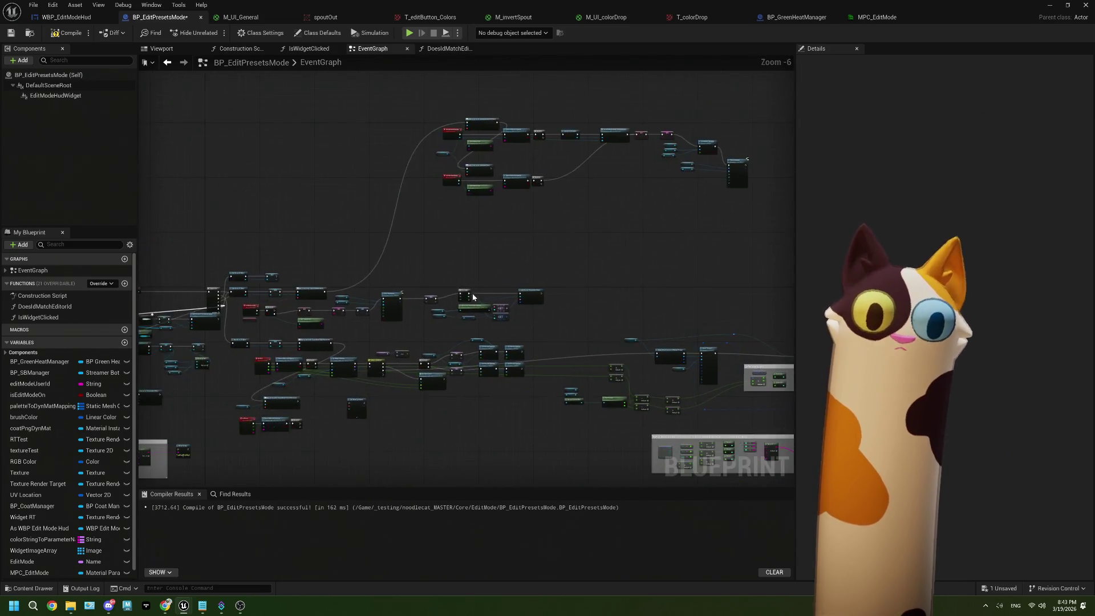
pyautogui.moveTo(387, 365); pyautogui.dragTo(395, 244)
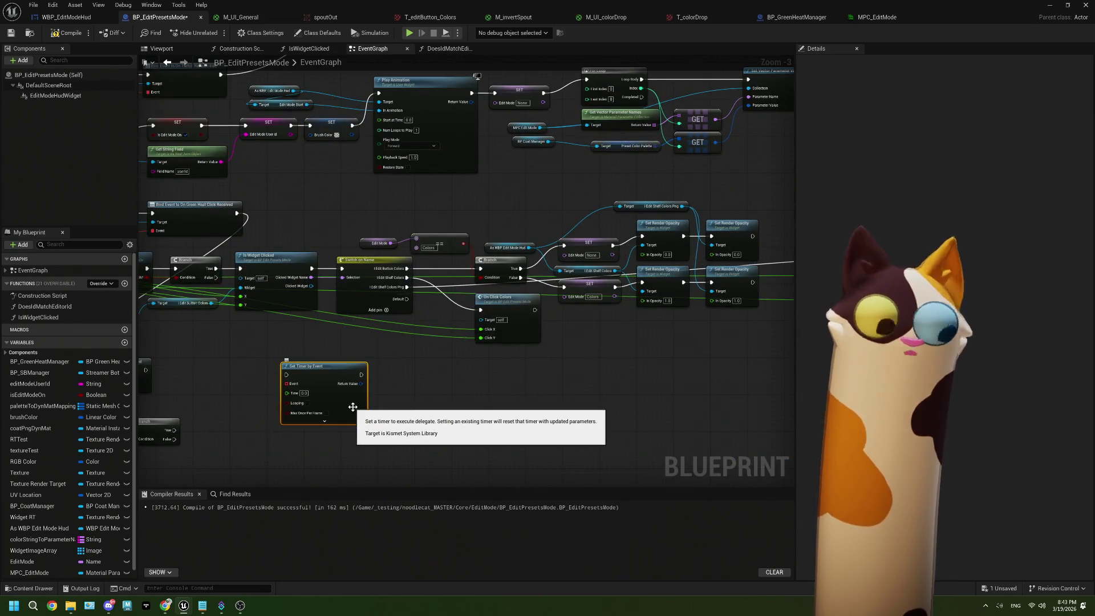
pyautogui.moveTo(352, 407)
pyautogui.mouseDown()
pyautogui.moveTo(428, 247)
pyautogui.moveTo(430, 259)
pyautogui.moveTo(501, 201)
pyautogui.moveTo(446, 259)
pyautogui.moveTo(489, 294)
pyautogui.mouseUp()
# Step: Collapse the SET, Set Render Opacity and Play Animation nodes into a function named editModeOff
pyautogui.moveTo(337, 127); pyautogui.dragTo(627, 331)
pyautogui.rightClick(648, 292)
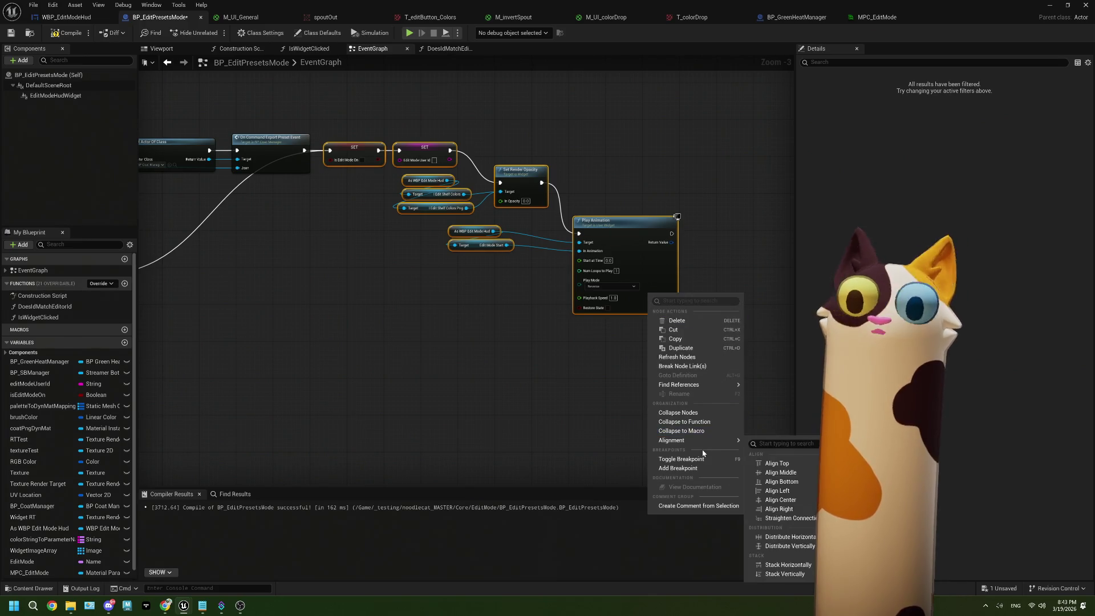
pyautogui.click(562, 396)
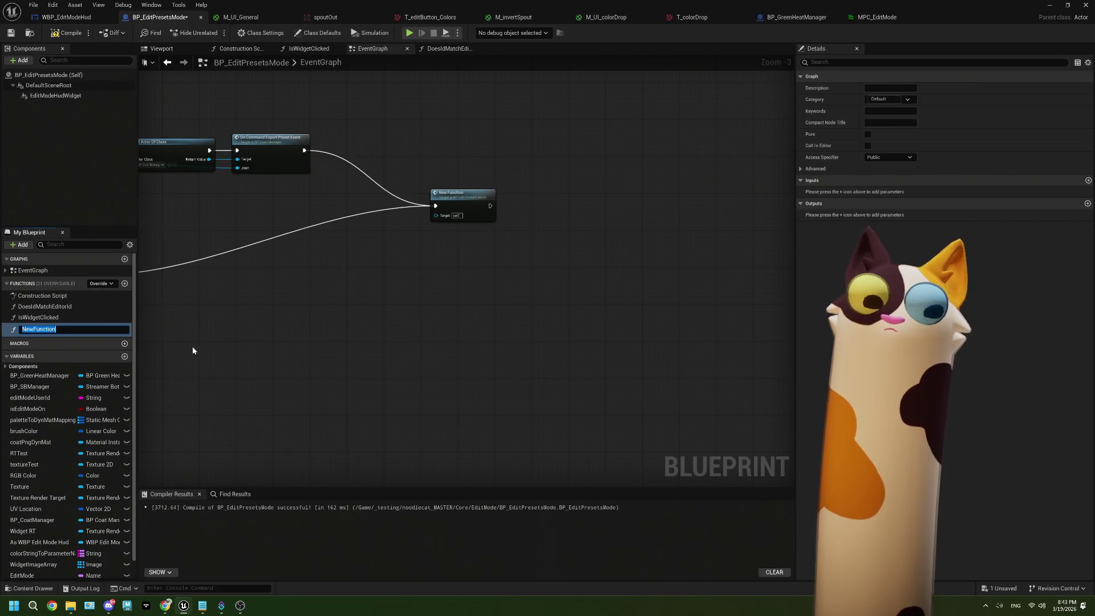
pyautogui.write('edit')
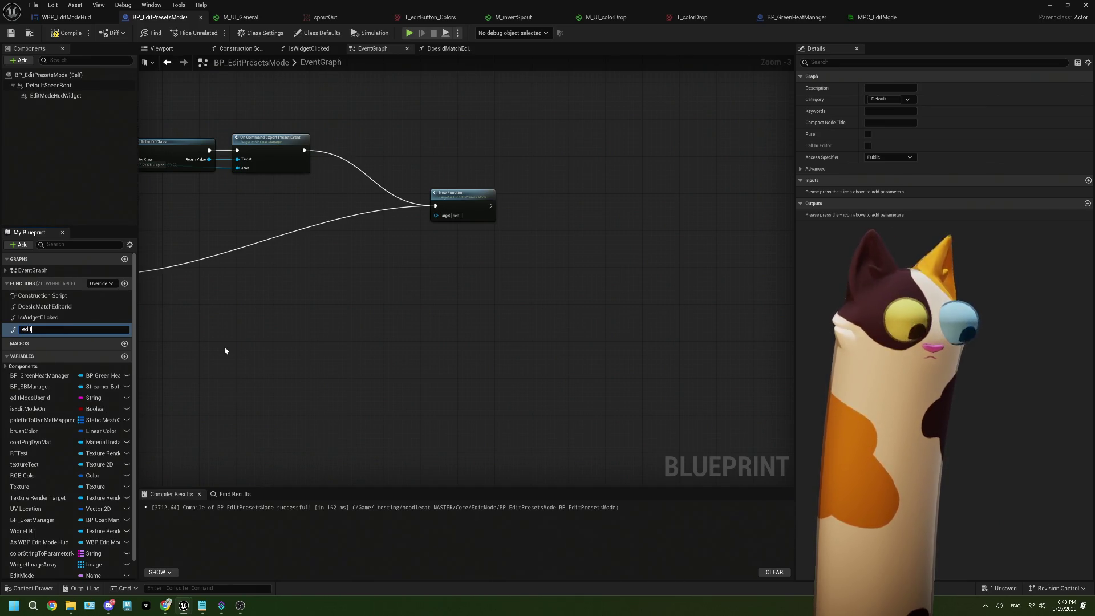
pyautogui.write('ModeOff')
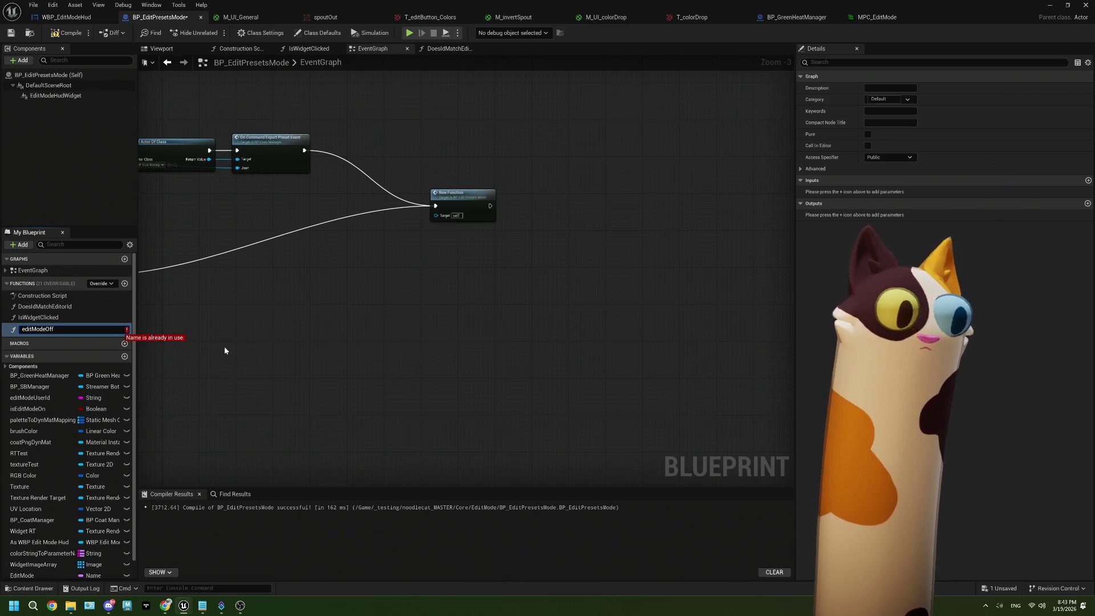
# Step: Commit the function name as editModeOf and save the blueprint
pyautogui.press('BackSpace')
pyautogui.press('Return')
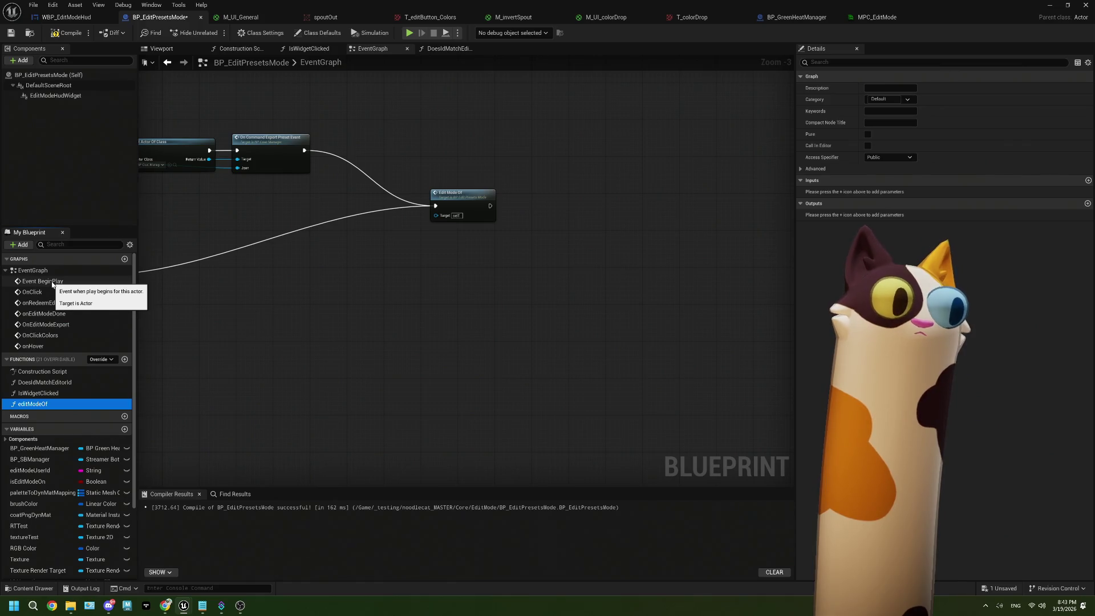
pyautogui.click(11, 33)
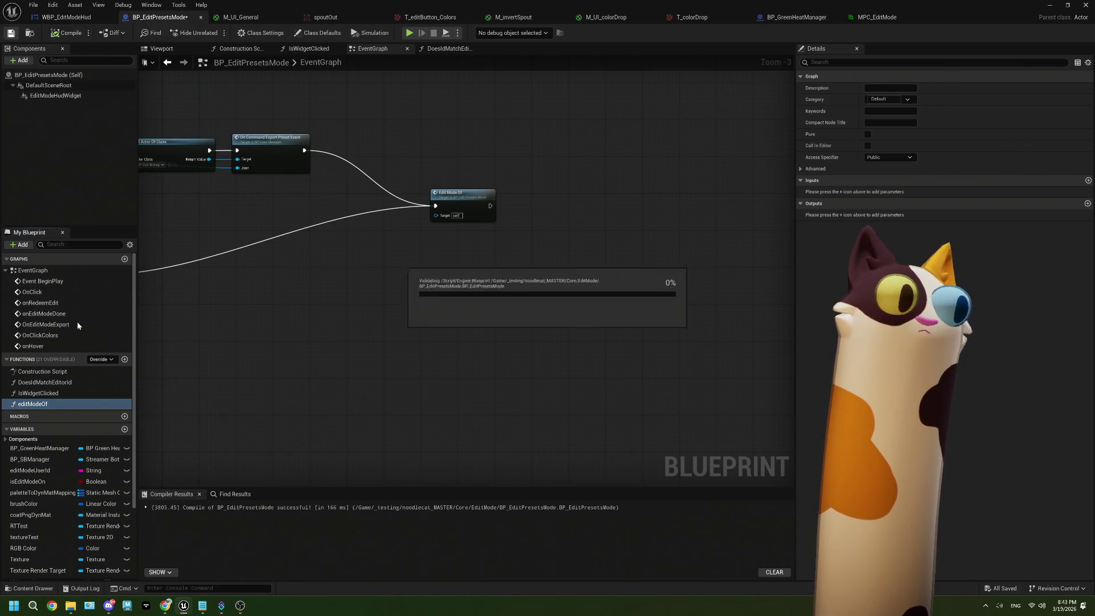
# Step: Correct the function name to editModeOff and move its node beside the Export Preset event
pyautogui.click(54, 406)
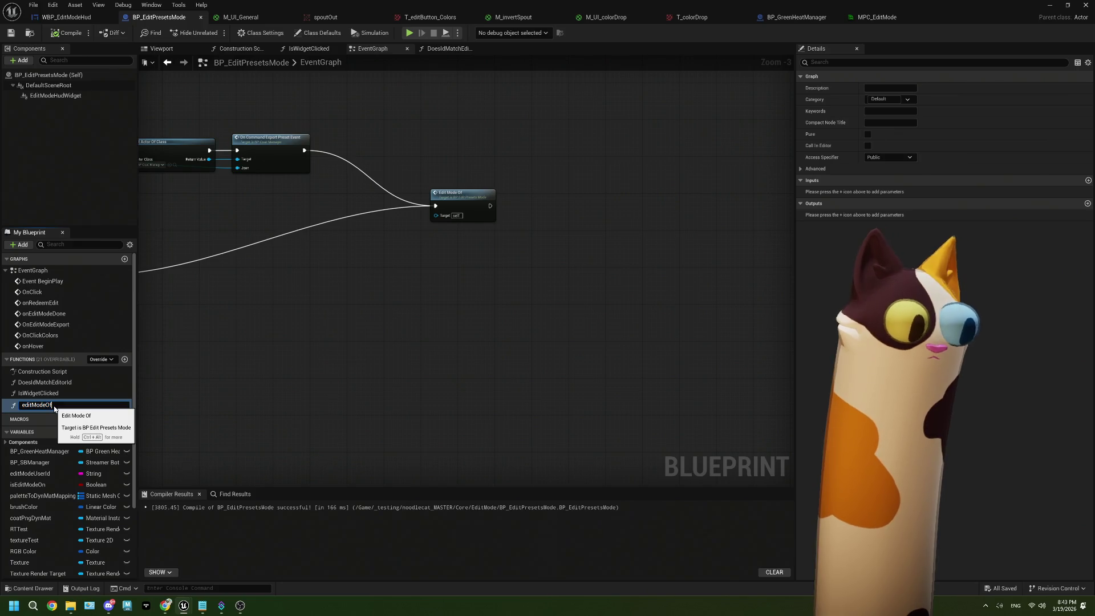
pyautogui.write('f')
pyautogui.press('Return')
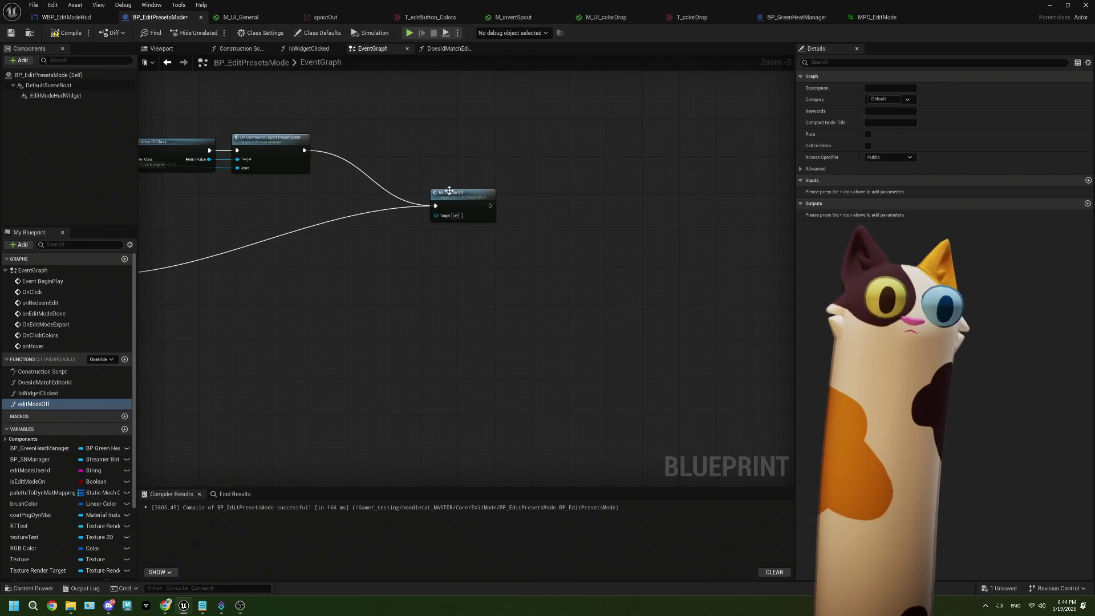
pyautogui.moveTo(463, 194); pyautogui.dragTo(365, 141)
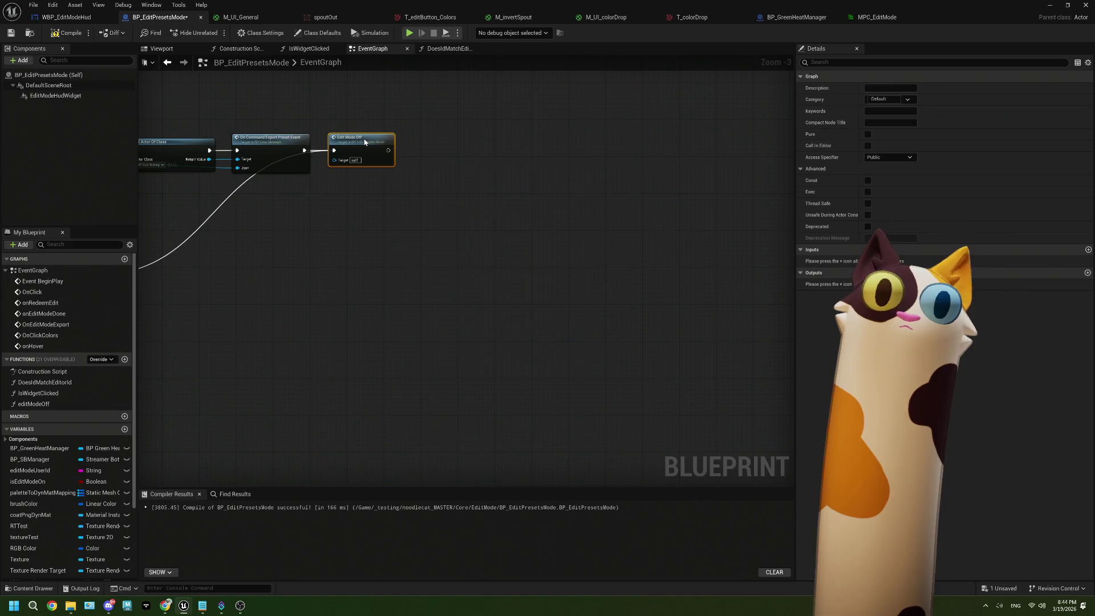
pyautogui.scroll(-4, 343, 237)
# Step: Nudge the Edit Mode Off node down-right, then return to the OnClick nodes and bring up blueprint actions
pyautogui.scroll(3, 439, 188)
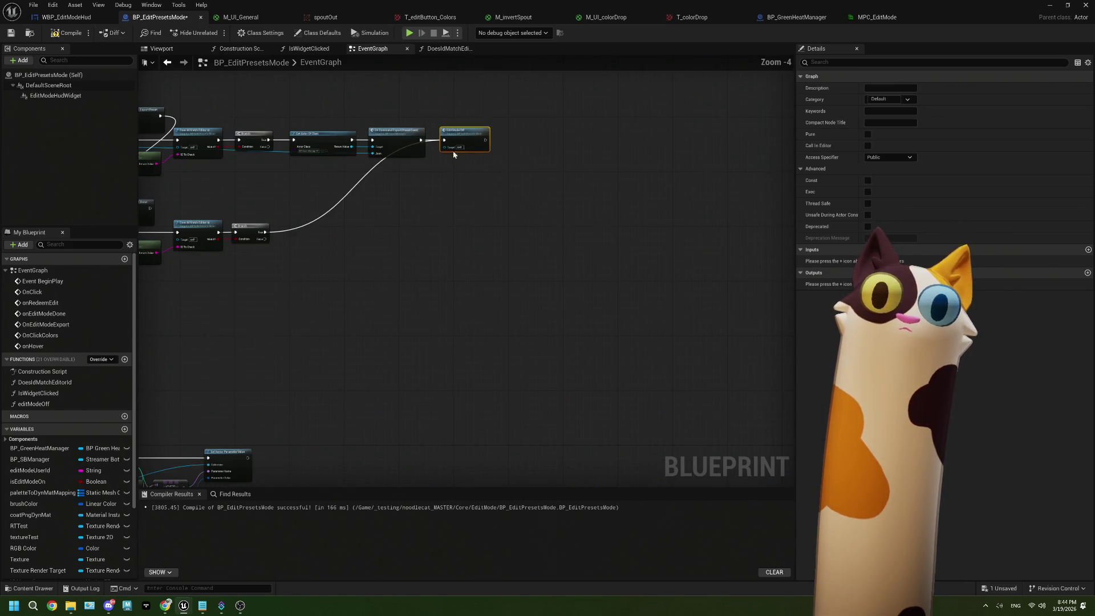
pyautogui.moveTo(456, 186); pyautogui.dragTo(471, 228)
pyautogui.scroll(-4, 399, 285)
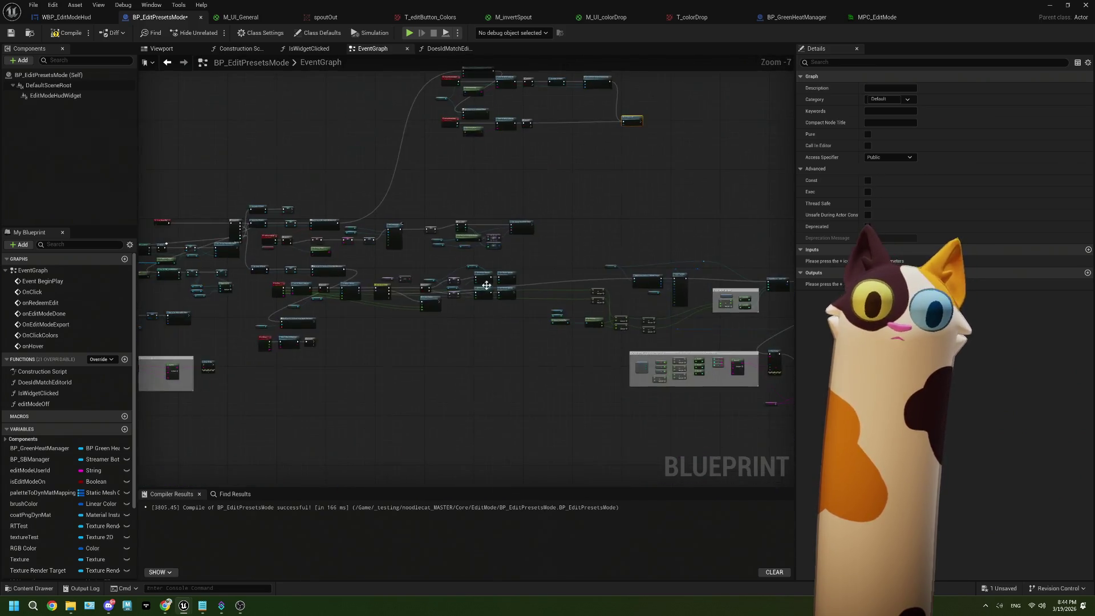
pyautogui.scroll(5, 338, 338)
pyautogui.moveTo(339, 338); pyautogui.dragTo(374, 344)
pyautogui.click(388, 358)
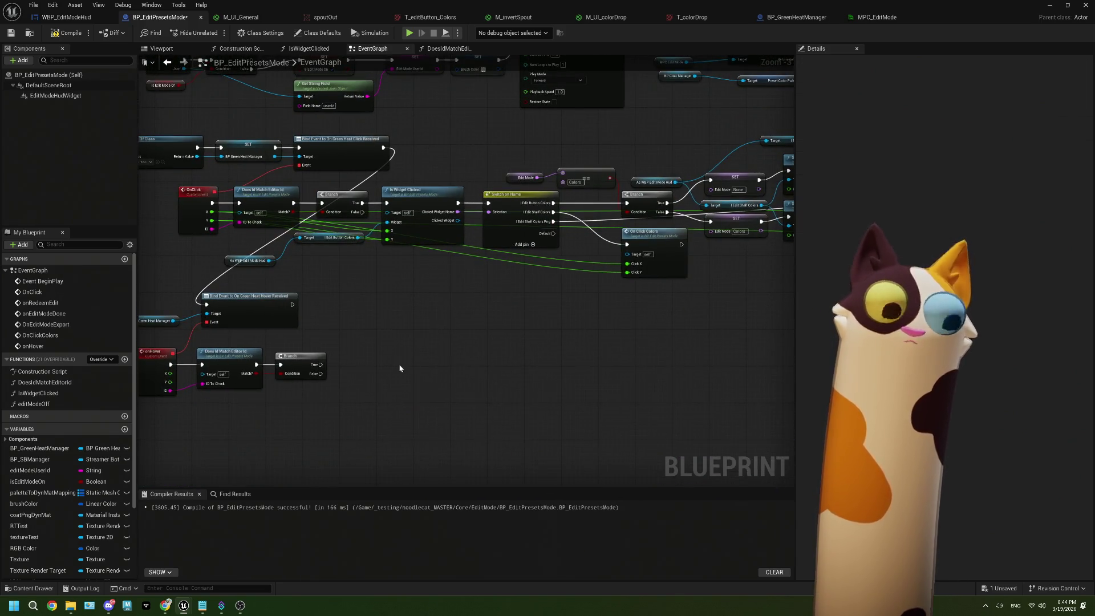
pyautogui.rightClick(399, 367)
# Step: Add a Set Timer by Function Name node with Function Name set to editModeOff
pyautogui.write('set timer')
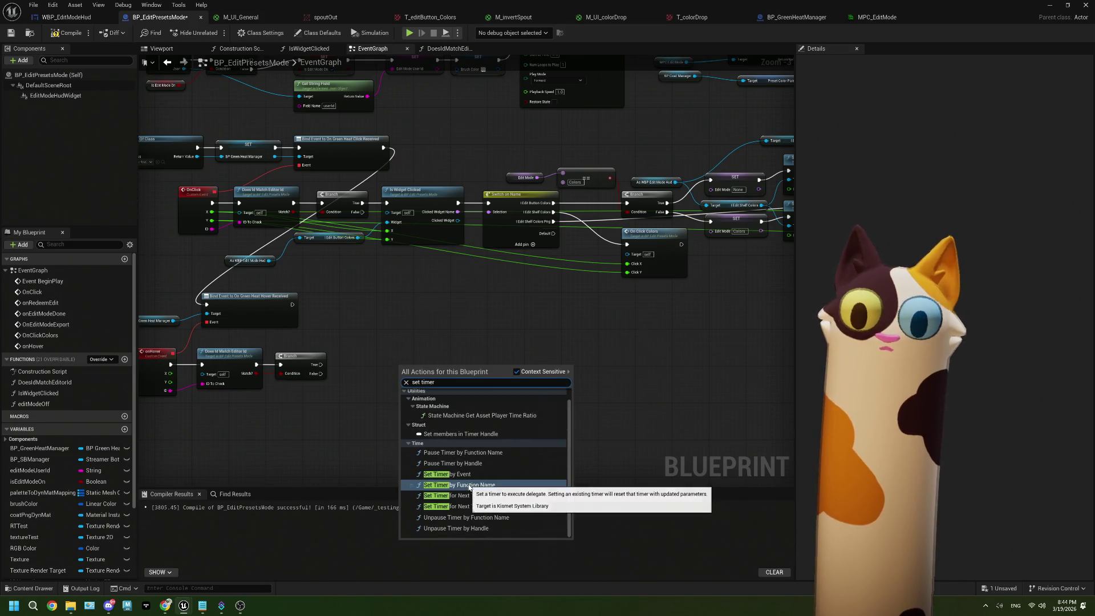
pyautogui.press('Return')
pyautogui.scroll(3, 434, 399)
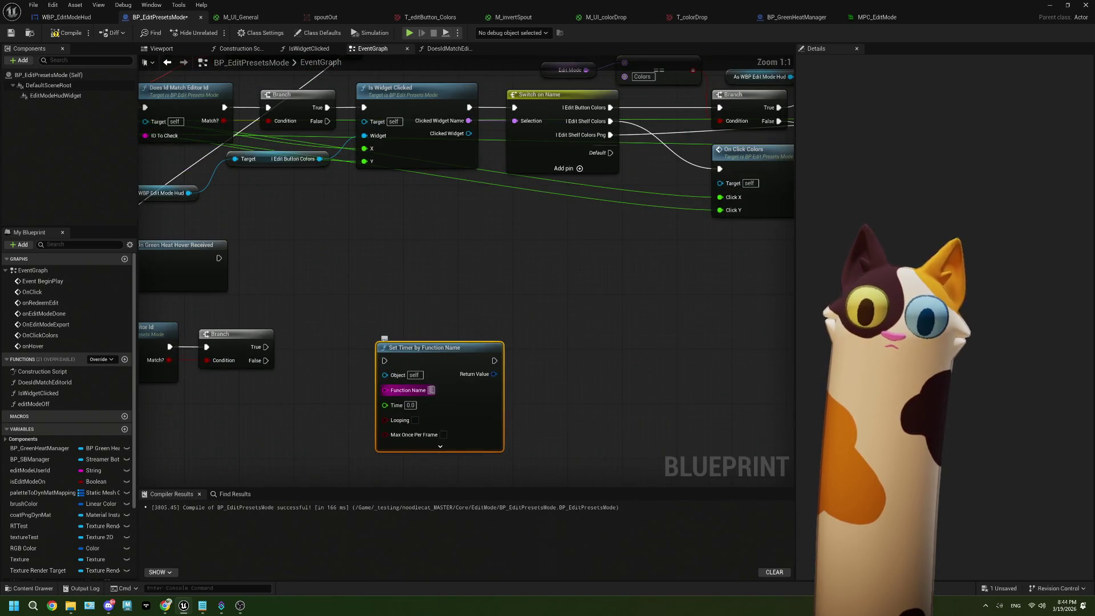
pyautogui.click(46, 404)
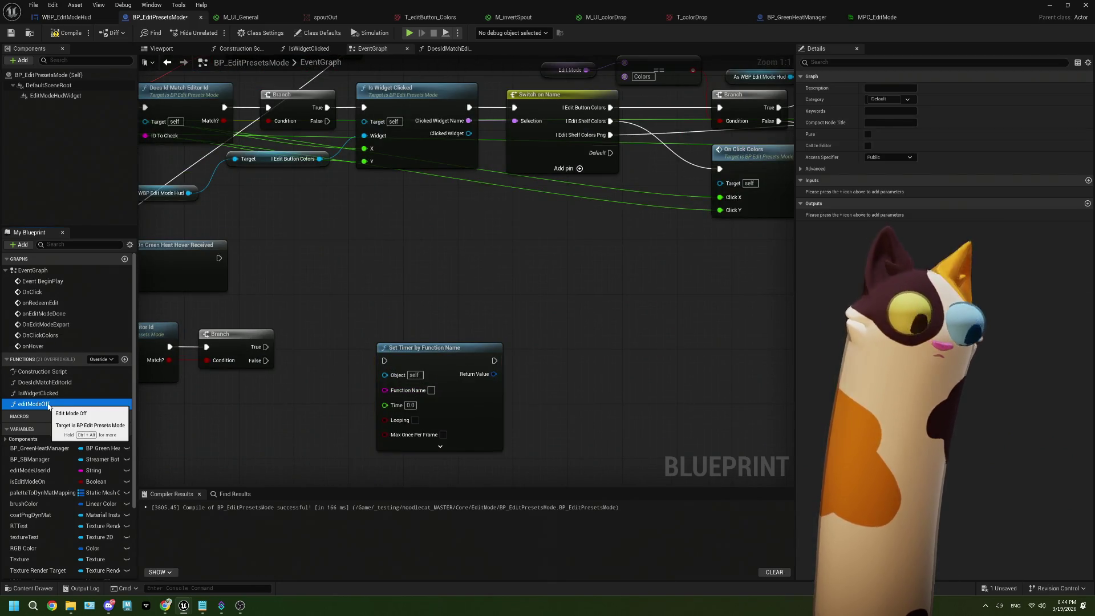
pyautogui.press('F2')
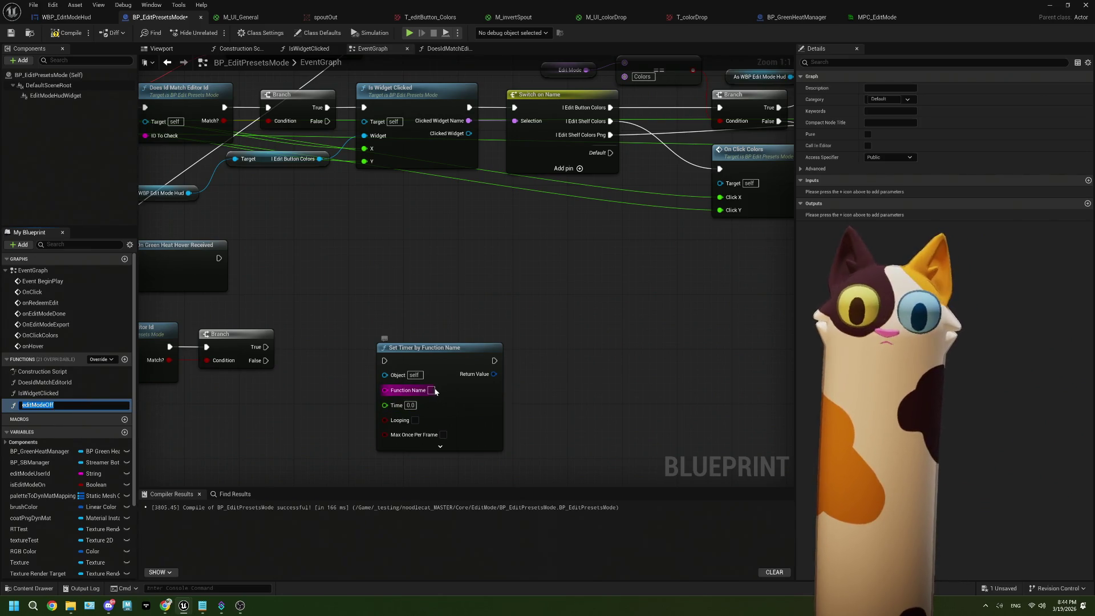
pyautogui.click(432, 391)
pyautogui.write('editModeOff')
# Step: Set the timer's Time to 60 and check its advanced options
pyautogui.moveTo(489, 408)
pyautogui.mouseDown()
pyautogui.moveTo(487, 355)
pyautogui.moveTo(501, 347)
pyautogui.mouseUp()
pyautogui.click(423, 351)
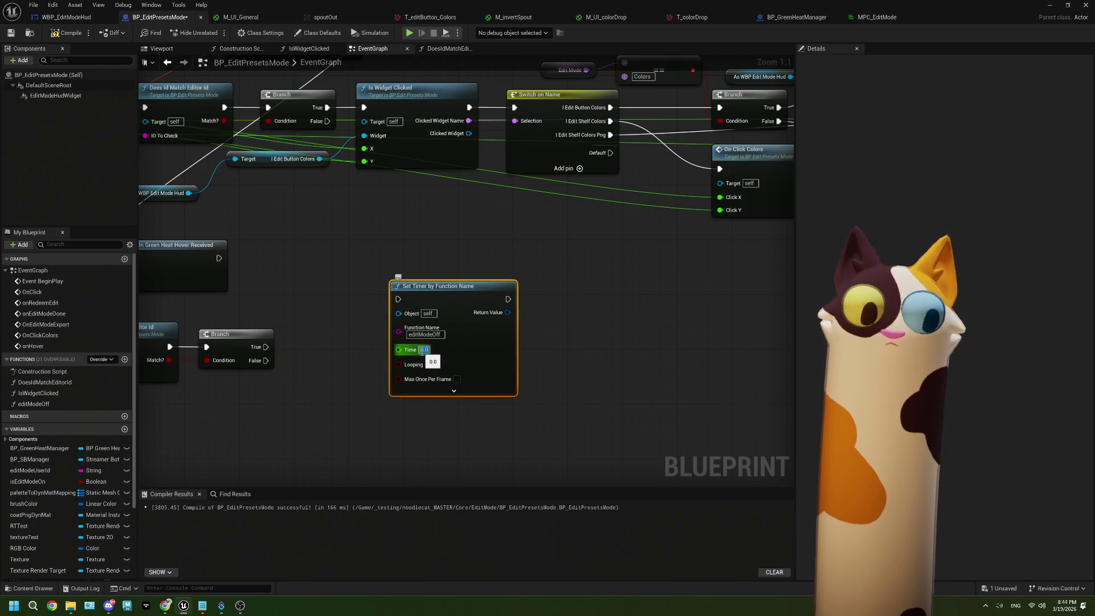
pyautogui.write('60')
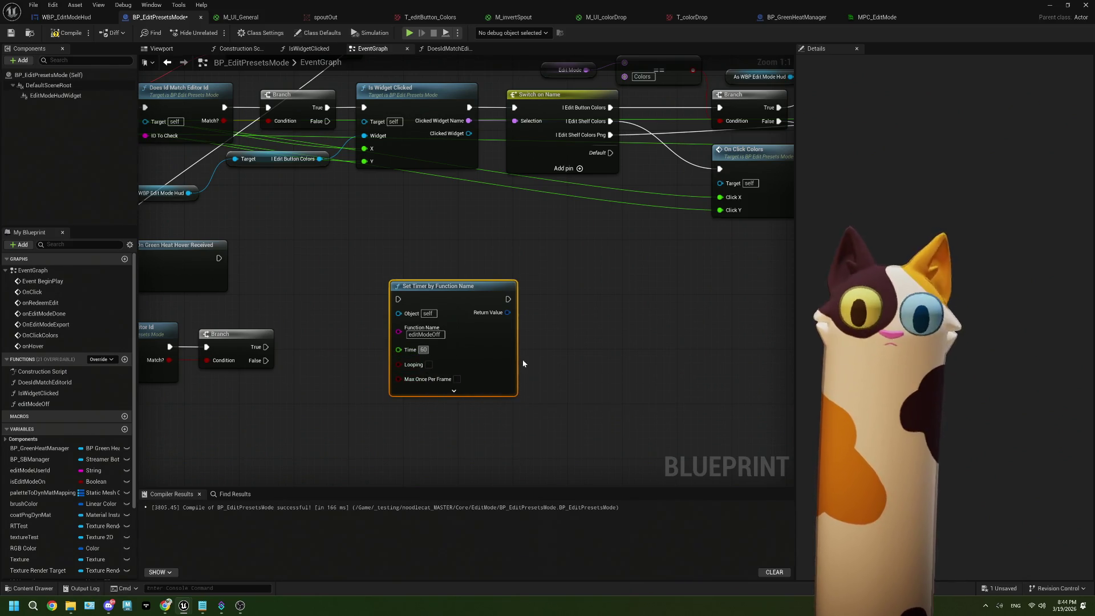
pyautogui.click(542, 357)
pyautogui.moveTo(542, 357); pyautogui.dragTo(588, 356)
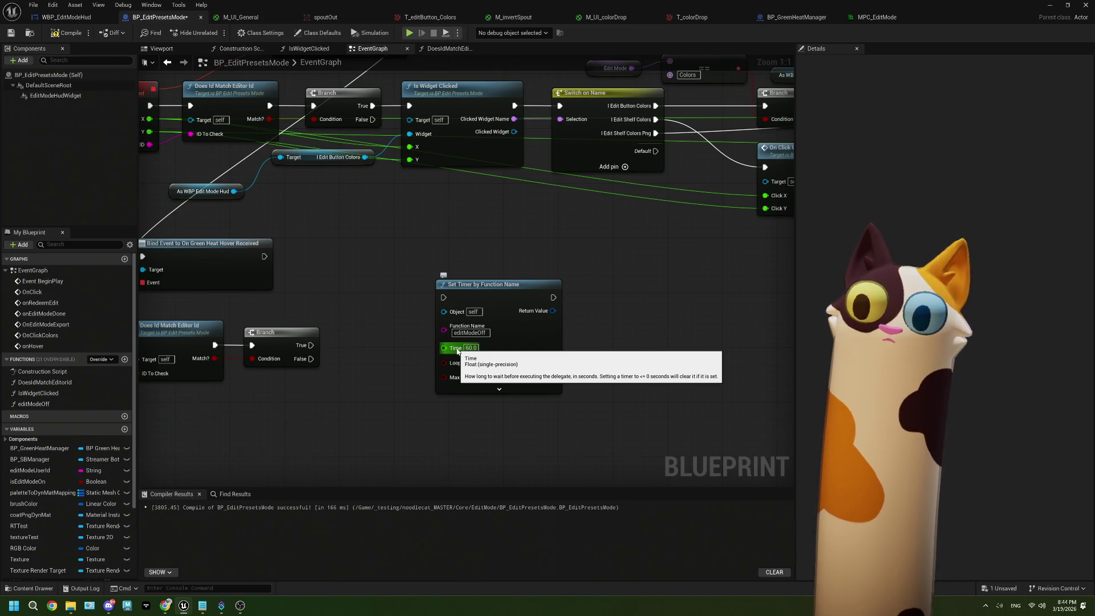
pyautogui.click(500, 389)
pyautogui.click(496, 427)
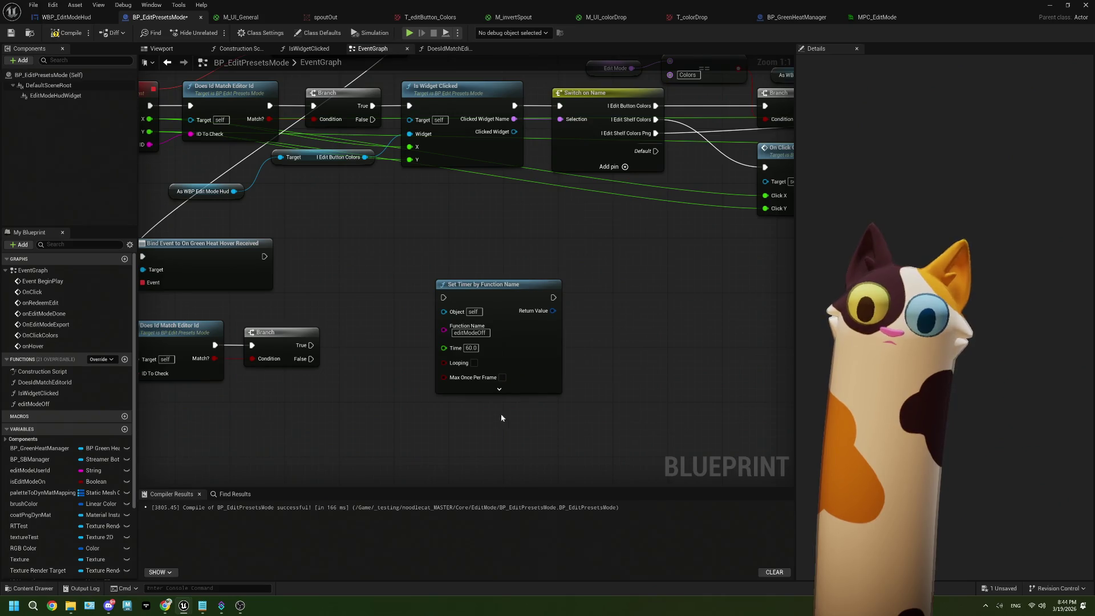
# Step: Try a timer-handle action search, dismiss it, and switch to the browser showing the stream
pyautogui.moveTo(553, 310); pyautogui.dragTo(591, 352)
pyautogui.write('rese')
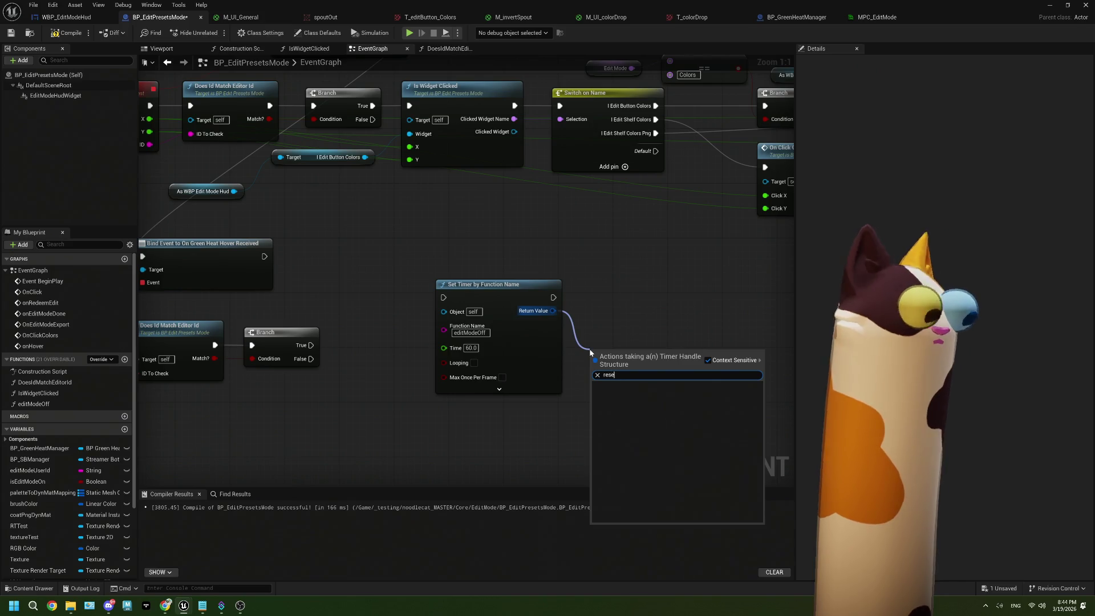
pyautogui.click(580, 308)
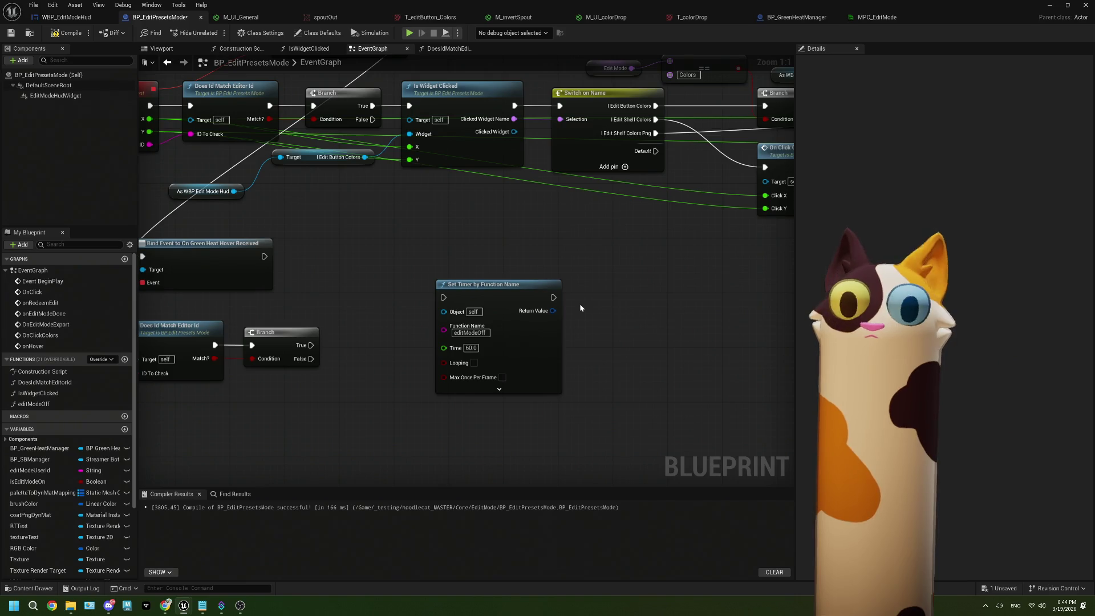
pyautogui.moveTo(581, 308); pyautogui.dragTo(632, 318)
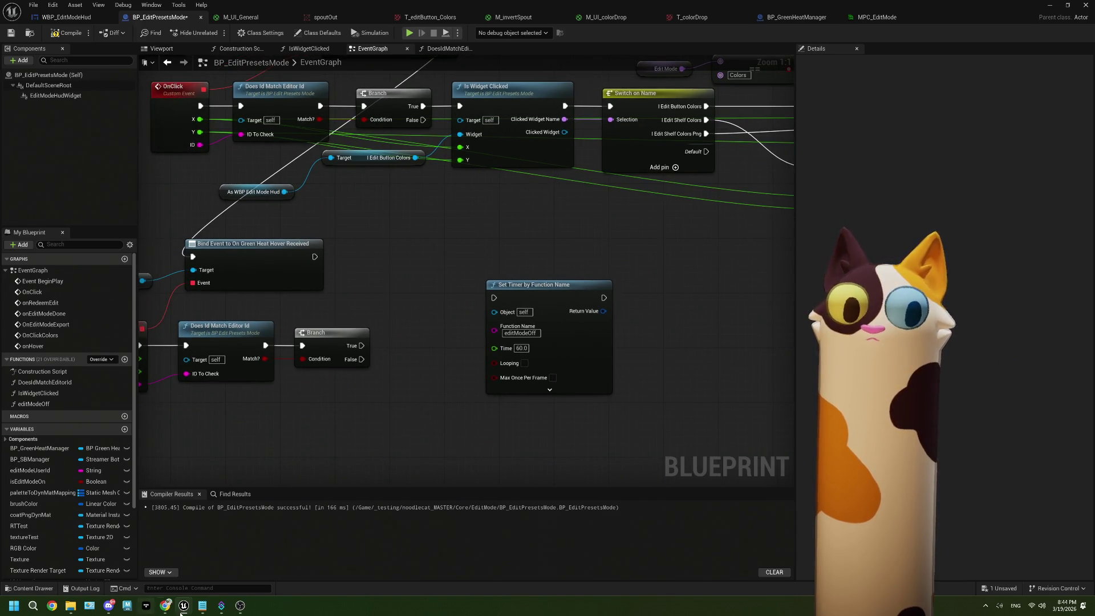
pyautogui.click(168, 607)
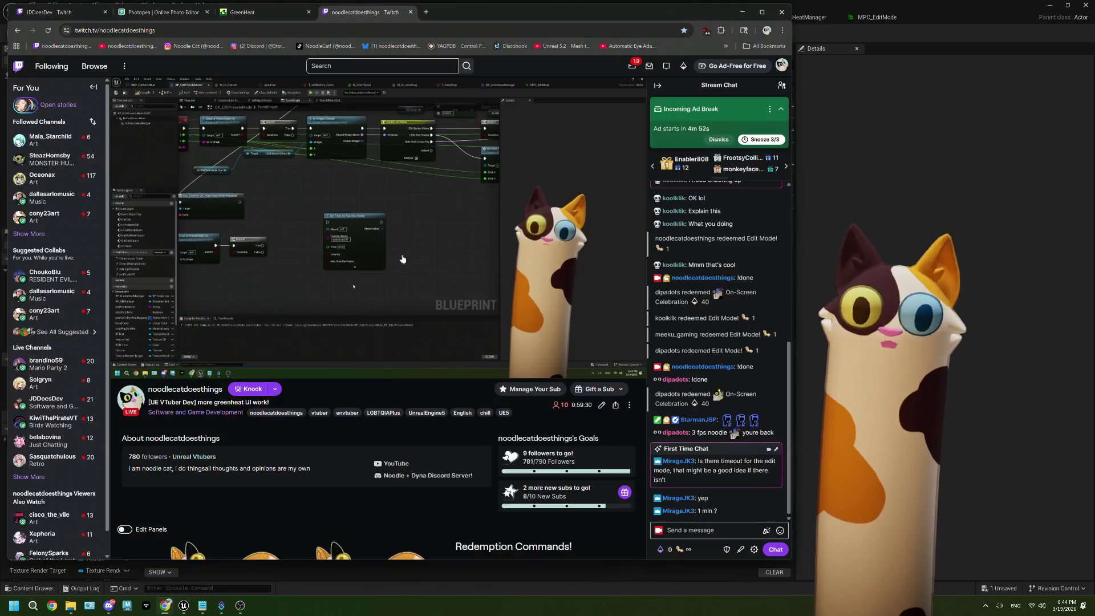
# Step: Google 'ue5 reset timer', read the Reddit thread, and browse back through the results
pyautogui.click(428, 12)
pyautogui.write('ue')
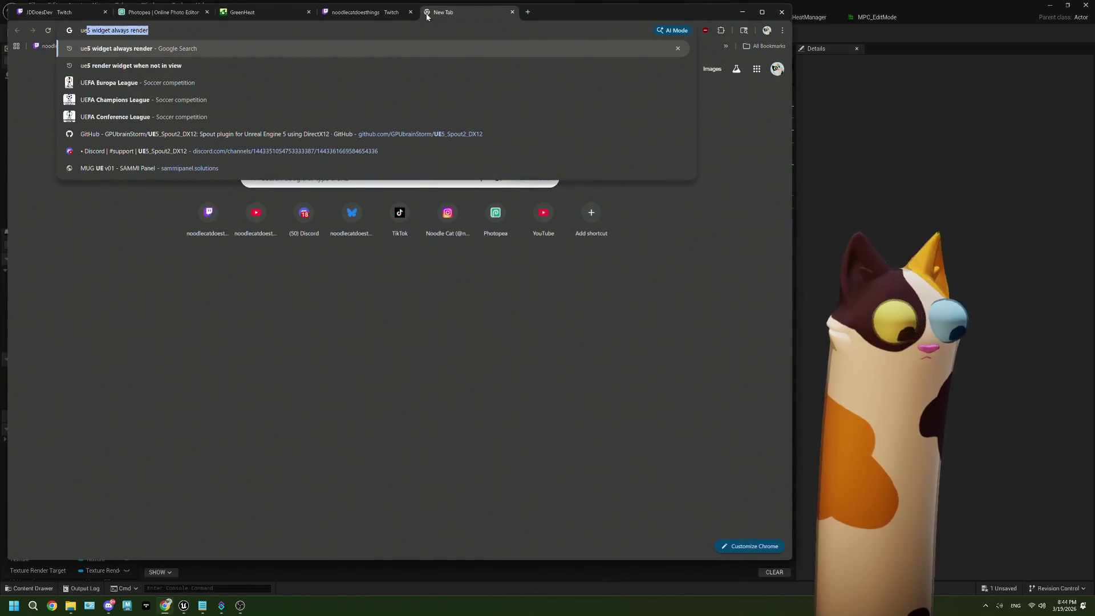
pyautogui.write('5')
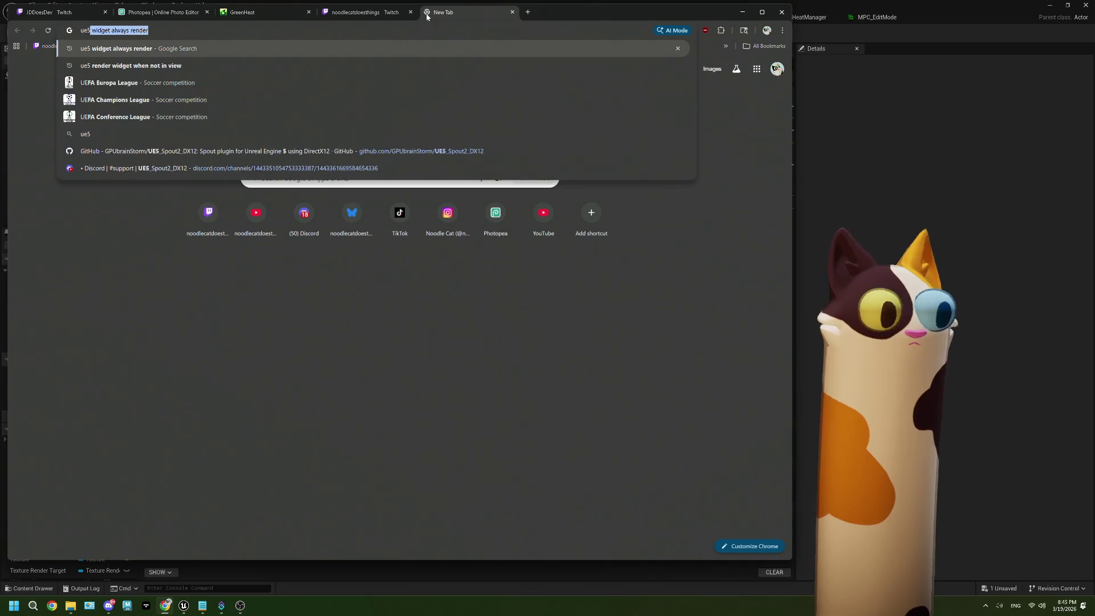
pyautogui.write(" reset timer'")
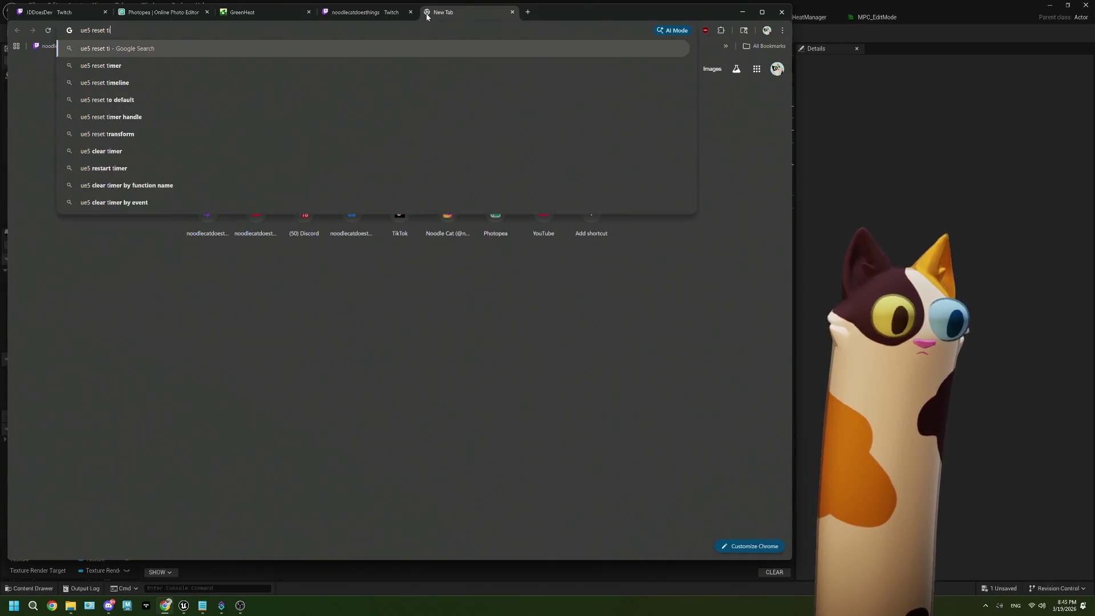
pyautogui.press('Return')
pyautogui.click(182, 150)
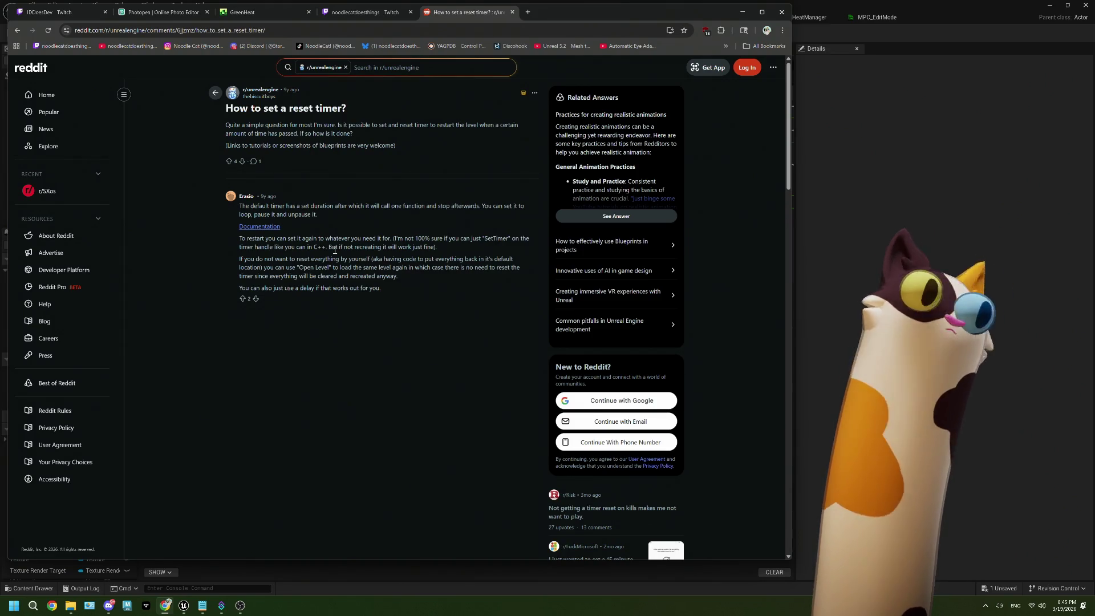
pyautogui.hotkey('alt', 'Left')
pyautogui.scroll(-5, 456, 276)
pyautogui.scroll(-3, 456, 276)
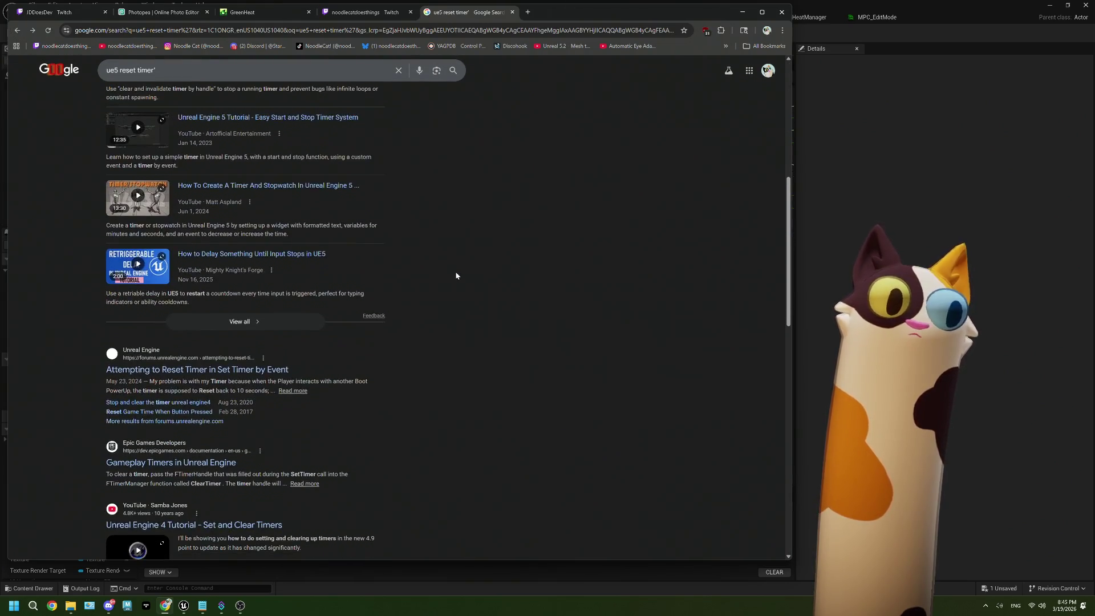
pyautogui.click(318, 323)
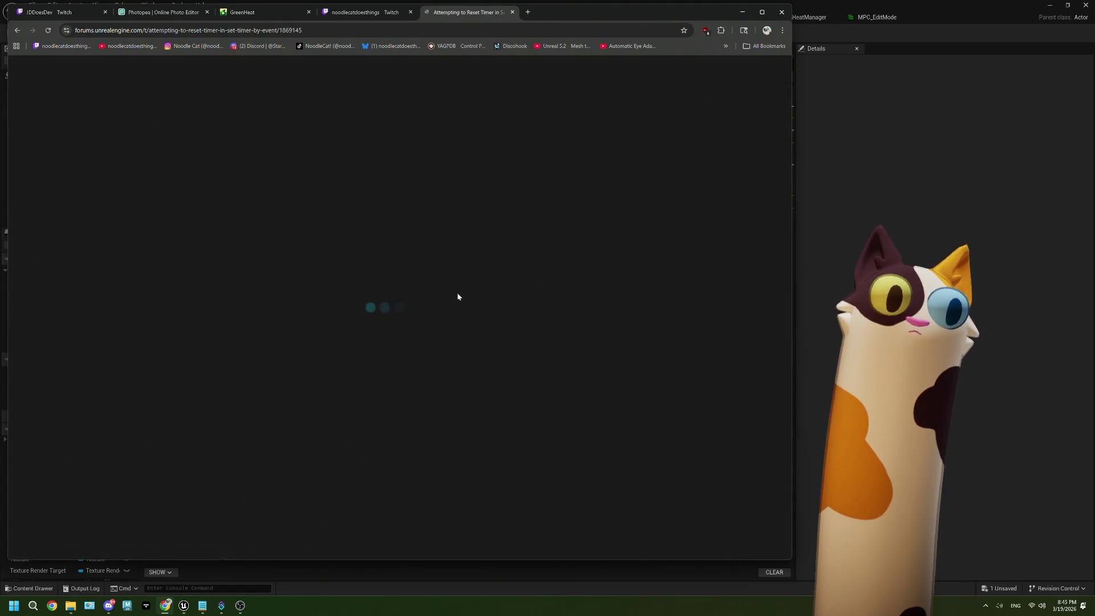
pyautogui.scroll(-5, 457, 297)
pyautogui.scroll(-1, 457, 297)
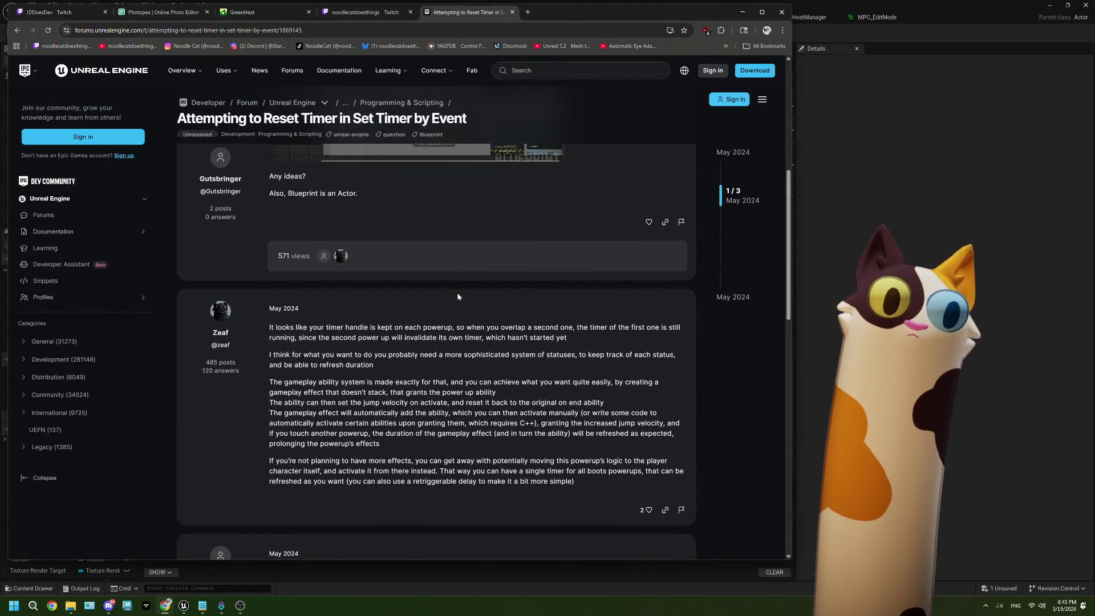
pyautogui.scroll(-2, 458, 297)
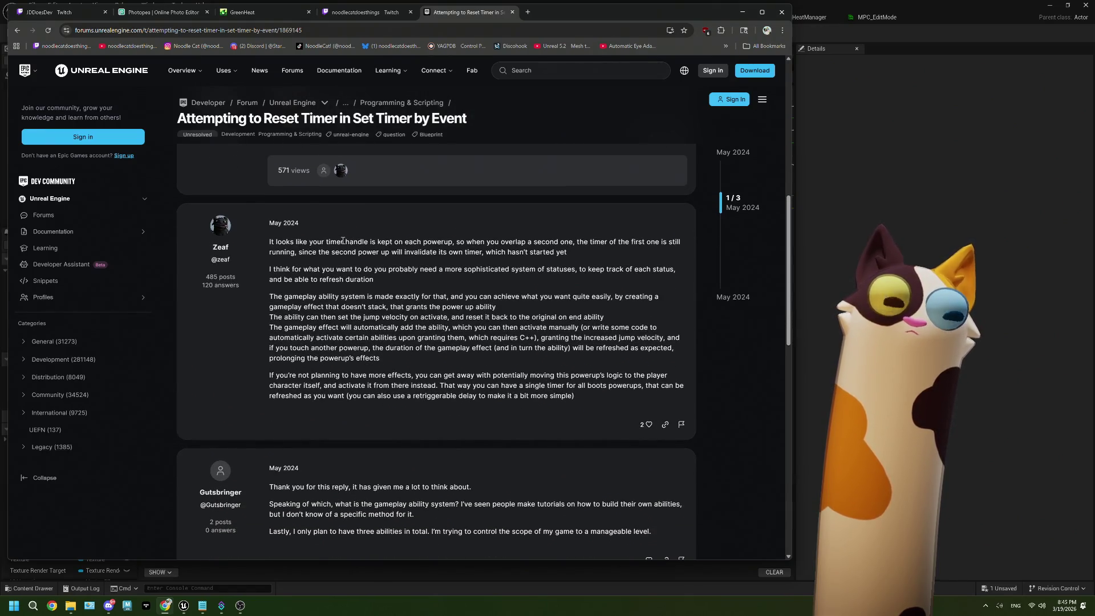
pyautogui.scroll(-2, 343, 240)
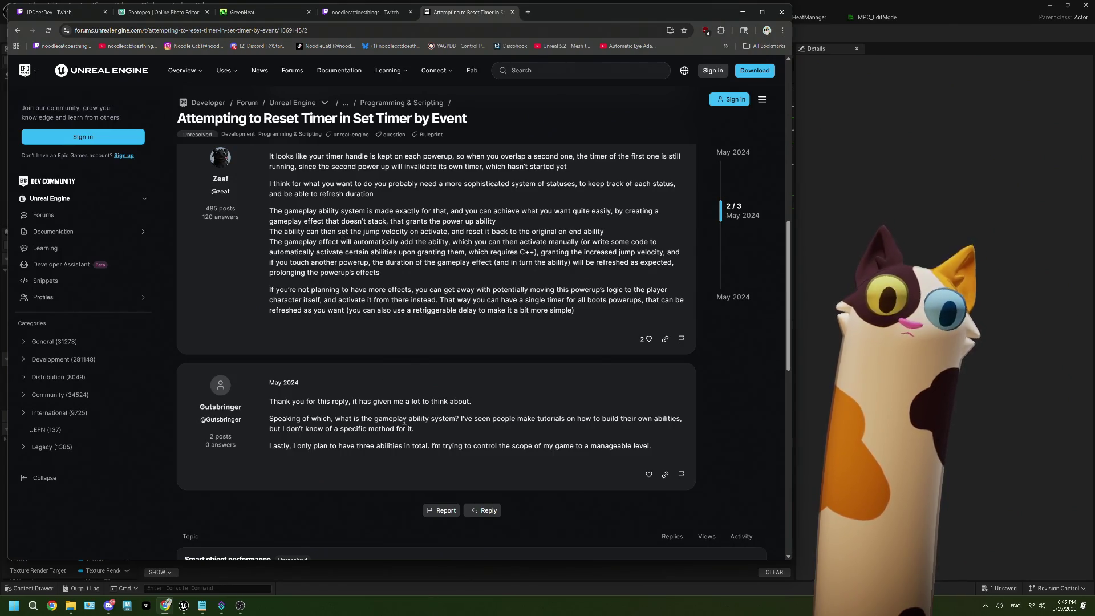
pyautogui.scroll(-4, 403, 420)
pyautogui.scroll(5, 402, 420)
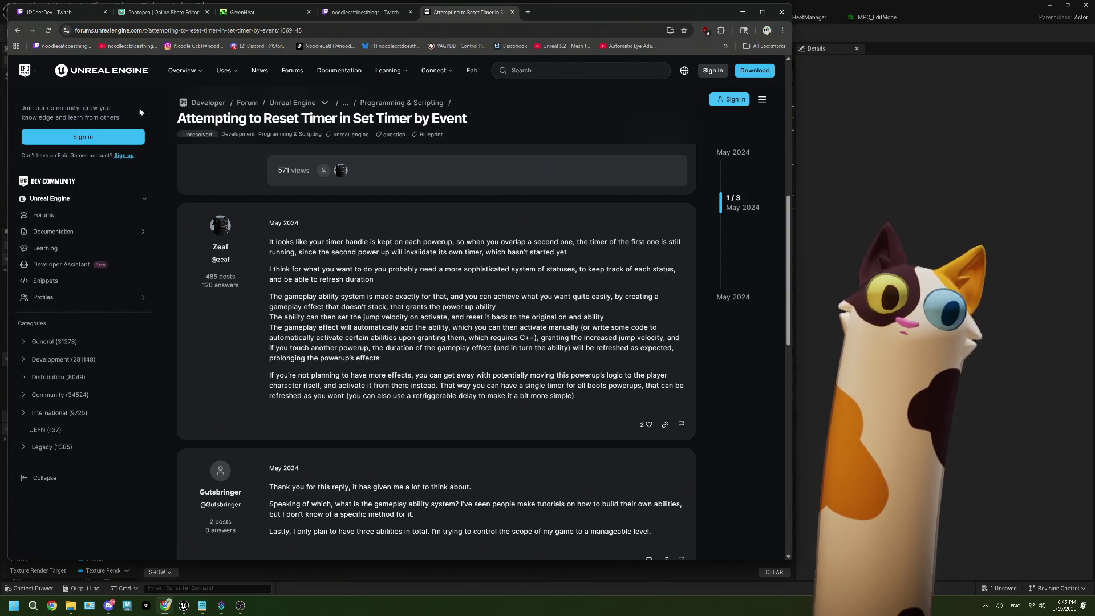
pyautogui.hotkey('alt', 'Left')
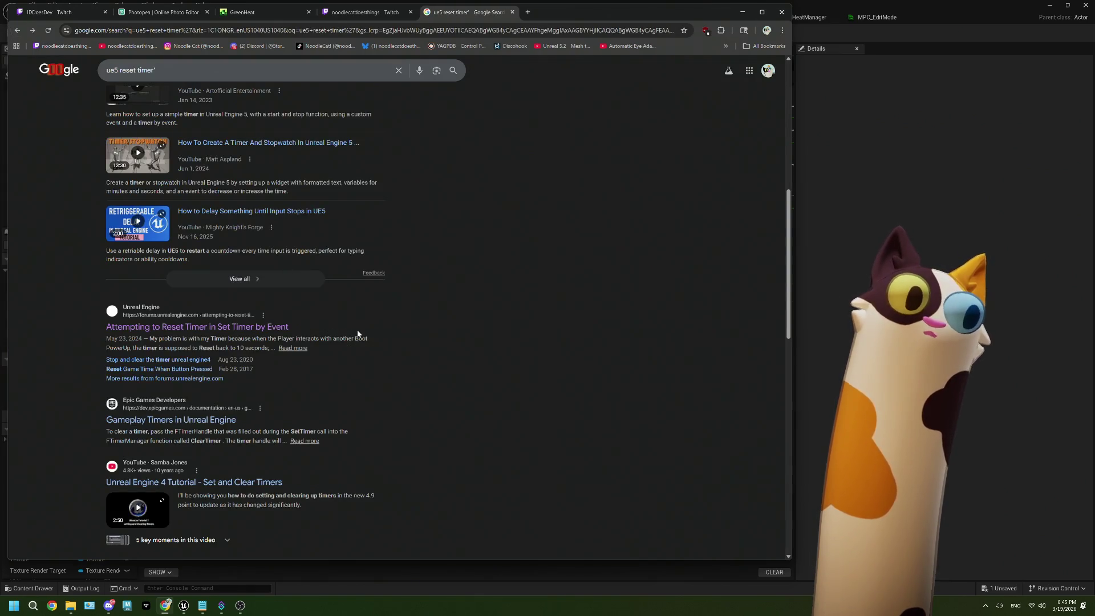
pyautogui.scroll(-1, 357, 330)
# Step: Read the Gameplay Timers docs down to Elapsed and Remaining Time, then return to Unreal
pyautogui.click(223, 378)
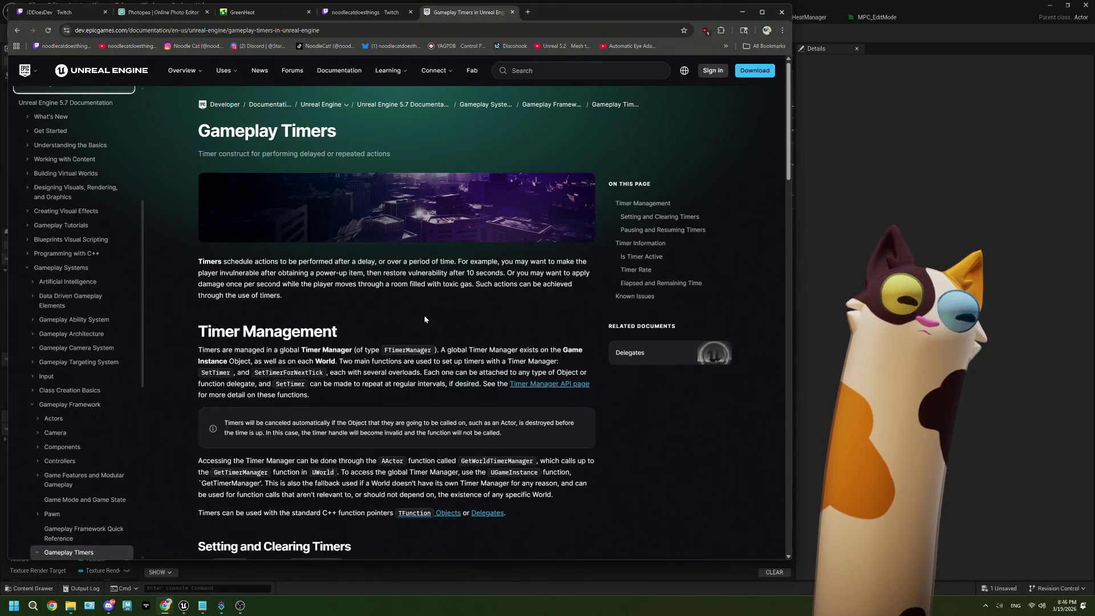
pyautogui.scroll(-2, 425, 320)
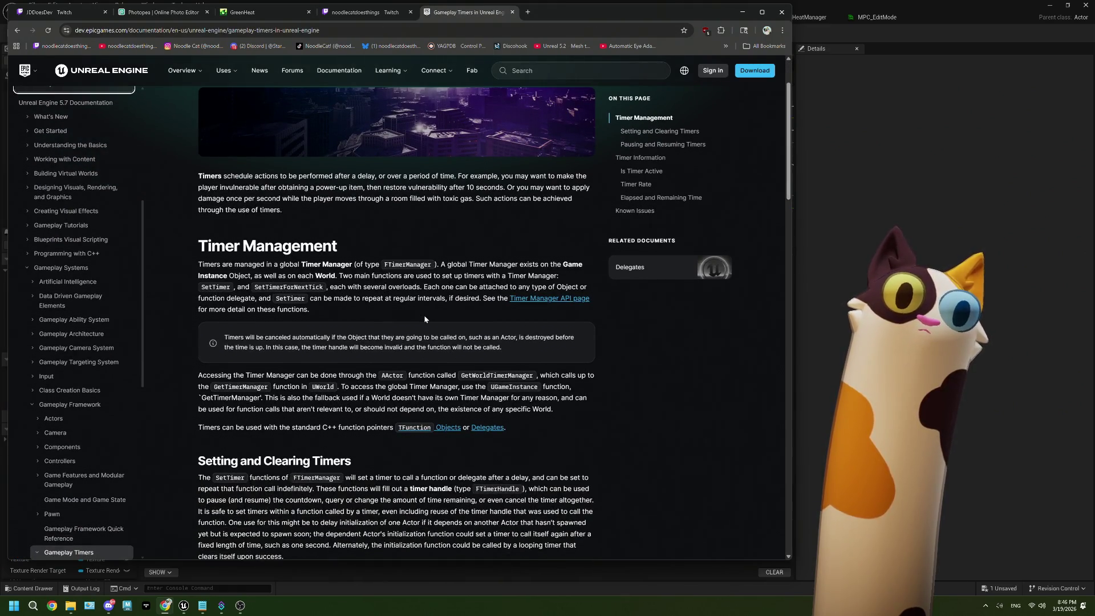
pyautogui.scroll(-7, 424, 320)
pyautogui.scroll(4, 425, 320)
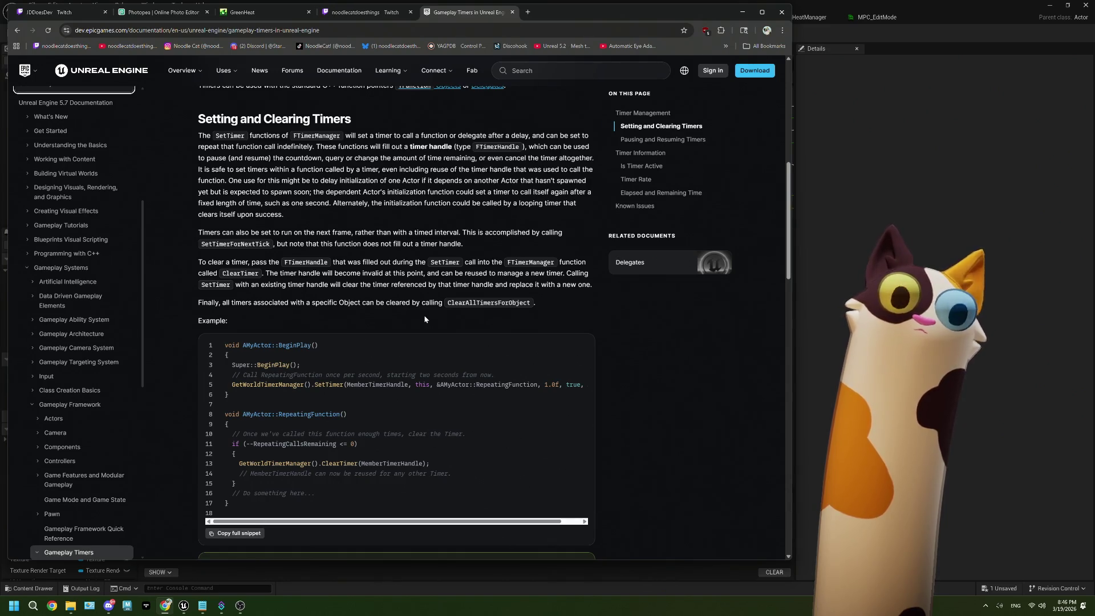
pyautogui.scroll(-6, 425, 319)
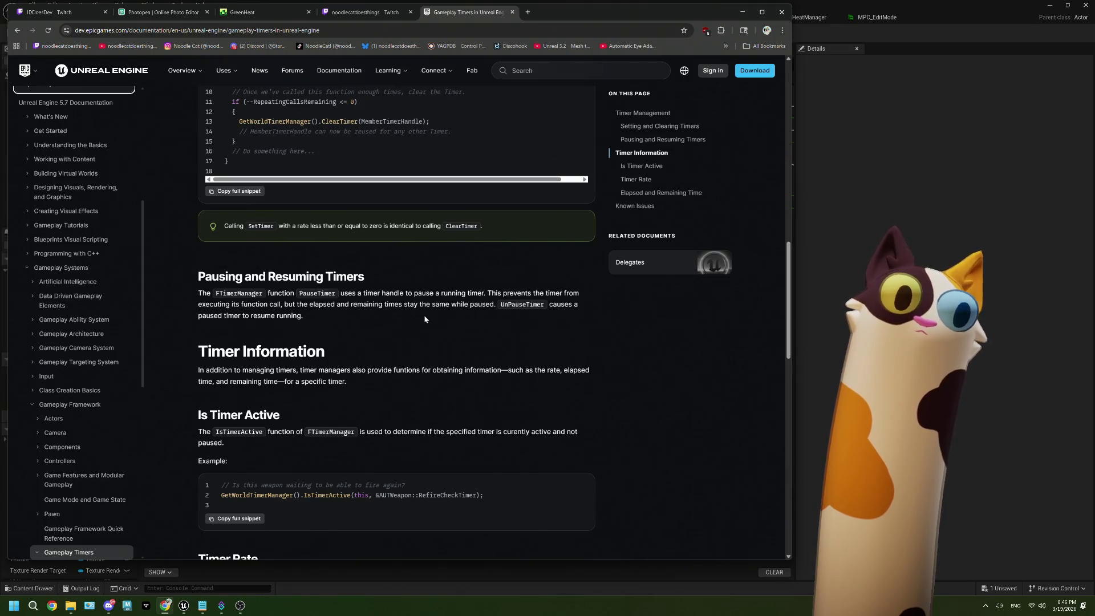
pyautogui.scroll(-5, 424, 320)
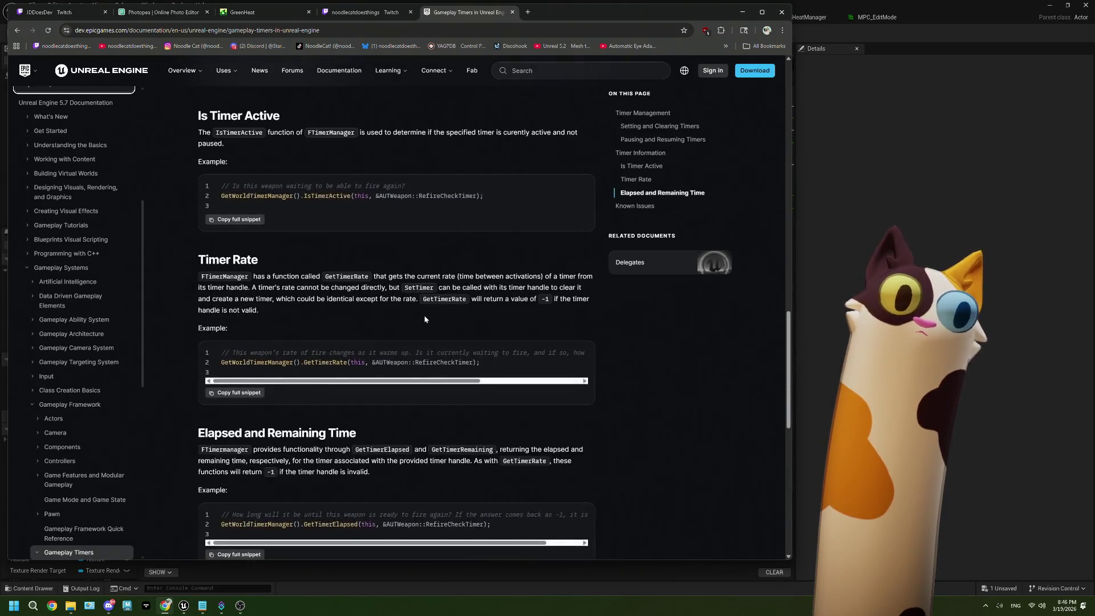
pyautogui.scroll(-3, 425, 319)
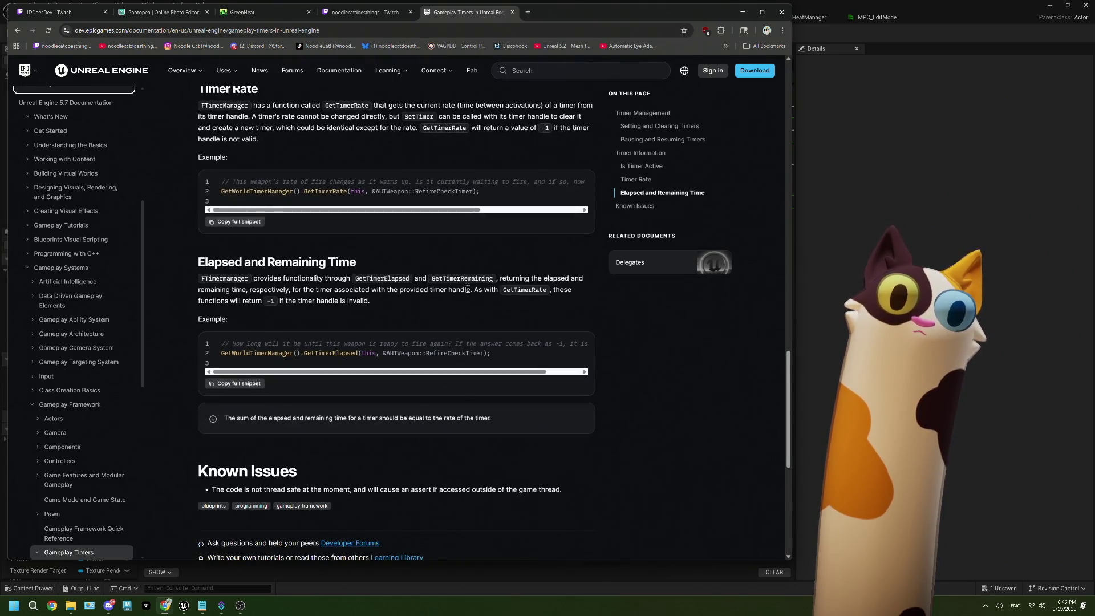
pyautogui.hotkey('alt', 'Tab')
# Step: Add a Get Timer Remaining Time by Handle node from the Return Value, then delete it
pyautogui.moveTo(449, 302); pyautogui.dragTo(500, 311)
pyautogui.write('remai')
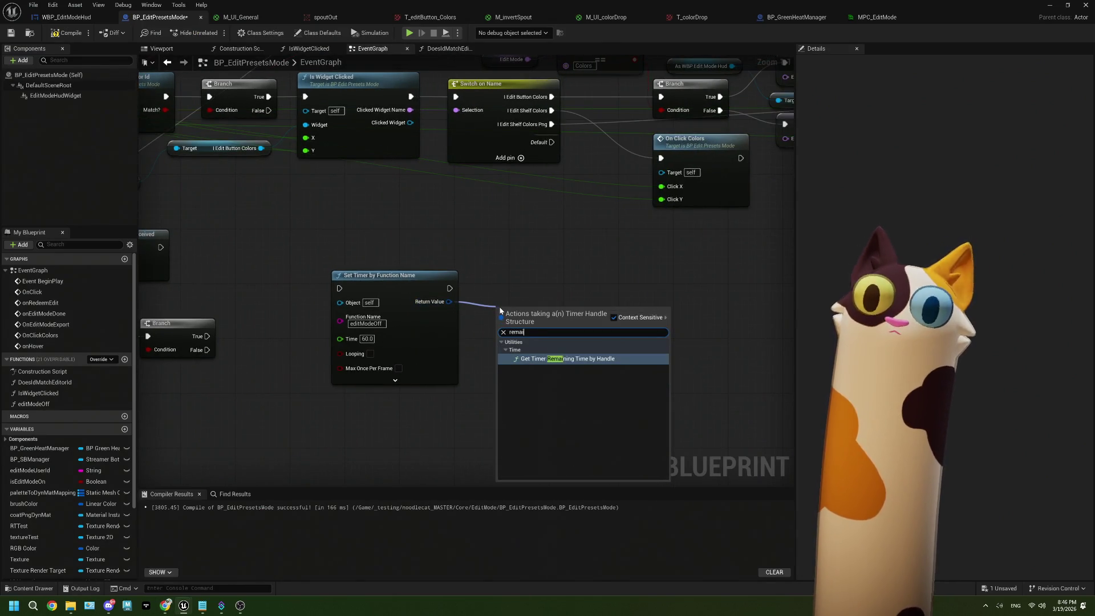
pyautogui.click(564, 359)
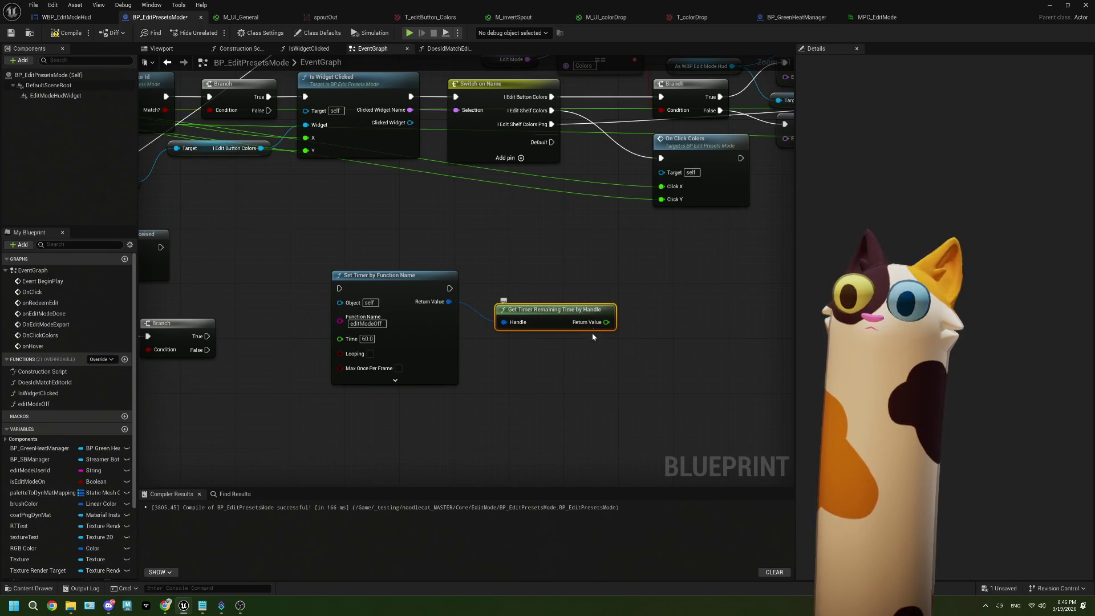
pyautogui.press('Delete')
pyautogui.moveTo(475, 319); pyautogui.dragTo(517, 329)
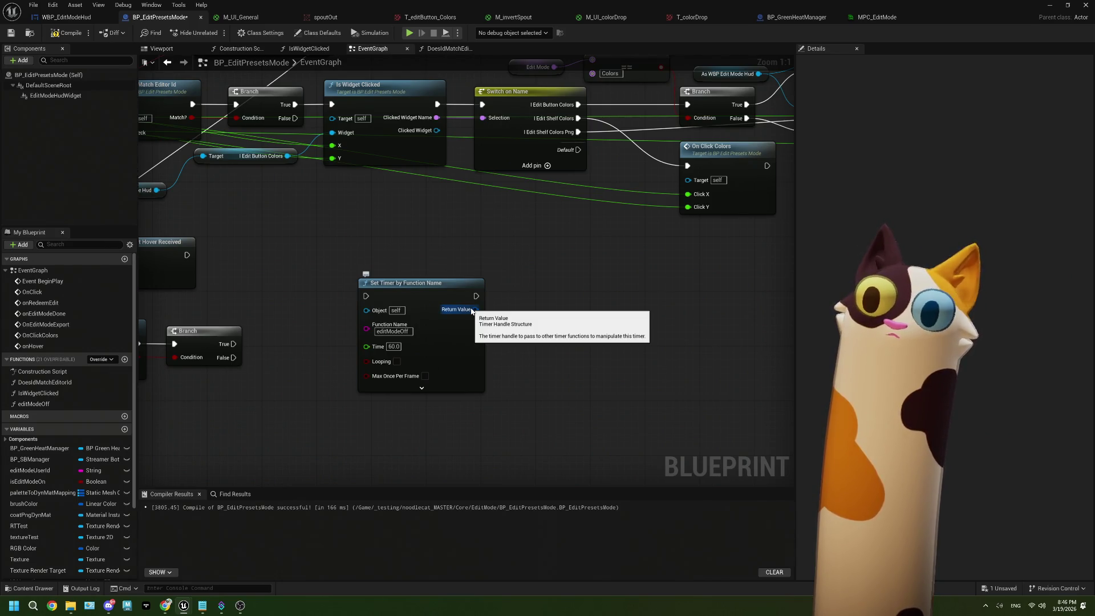
# Step: List the Return Value's handle actions again and expand the Time category
pyautogui.moveTo(472, 311); pyautogui.dragTo(517, 319)
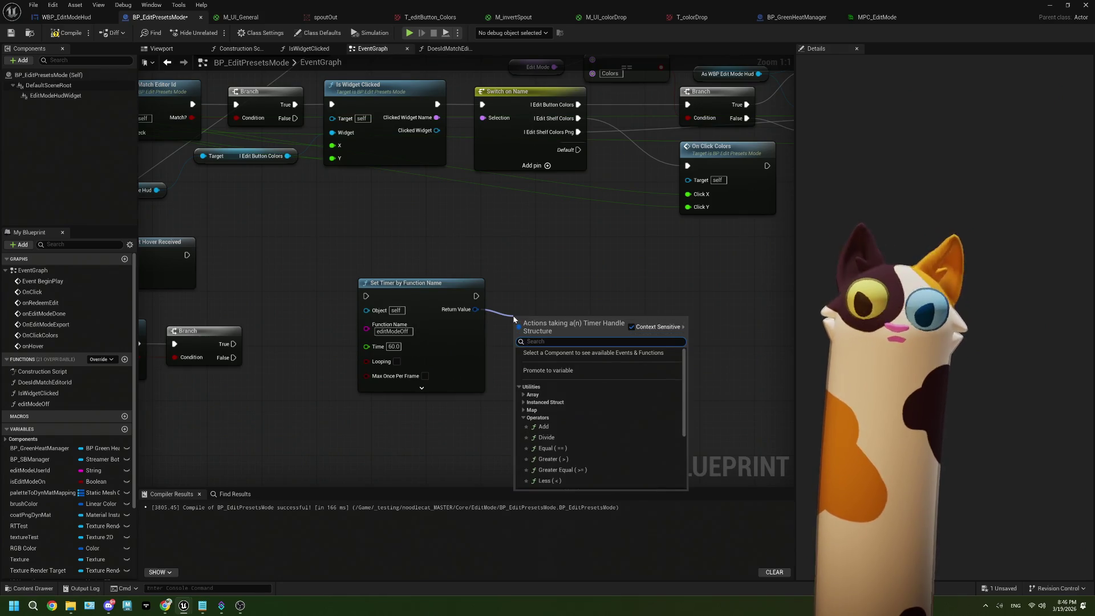
pyautogui.scroll(-5, 651, 424)
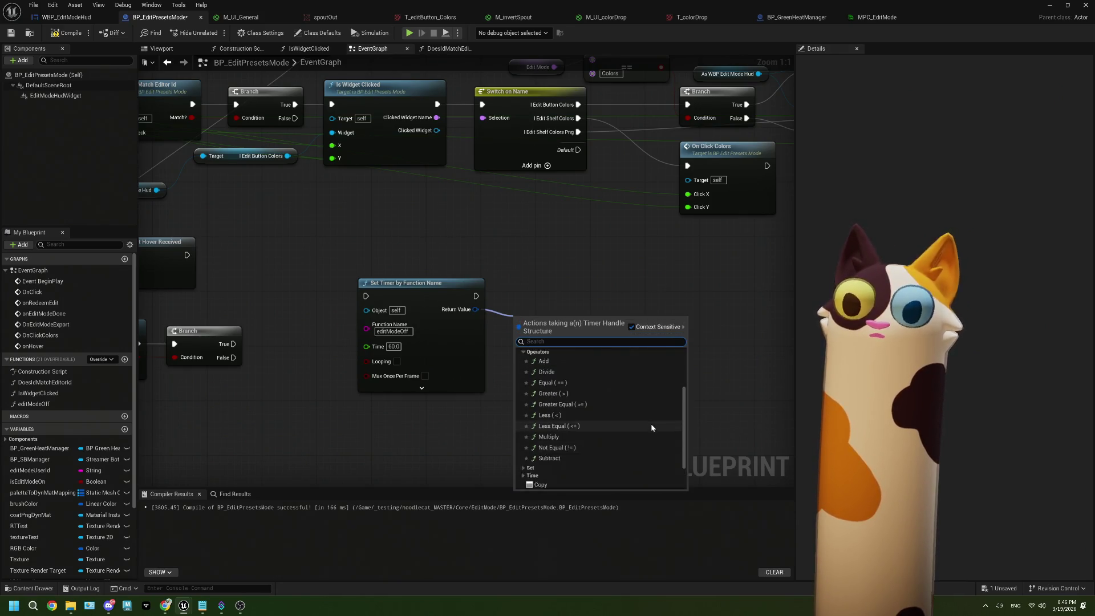
pyautogui.click(571, 434)
pyautogui.scroll(-3, 608, 441)
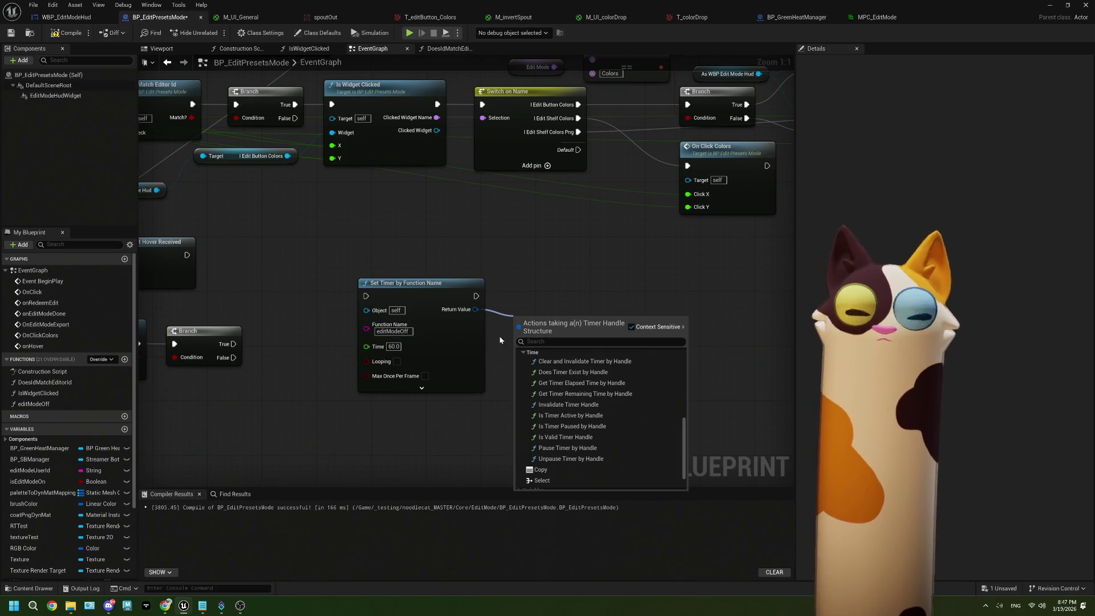
# Step: Promote the Set Timer by Function Name Return Value to a new variable named InactiveUserTimer
pyautogui.click(498, 336)
pyautogui.moveTo(475, 309); pyautogui.dragTo(502, 313)
pyautogui.click(536, 365)
pyautogui.write('InactiveUserTime')
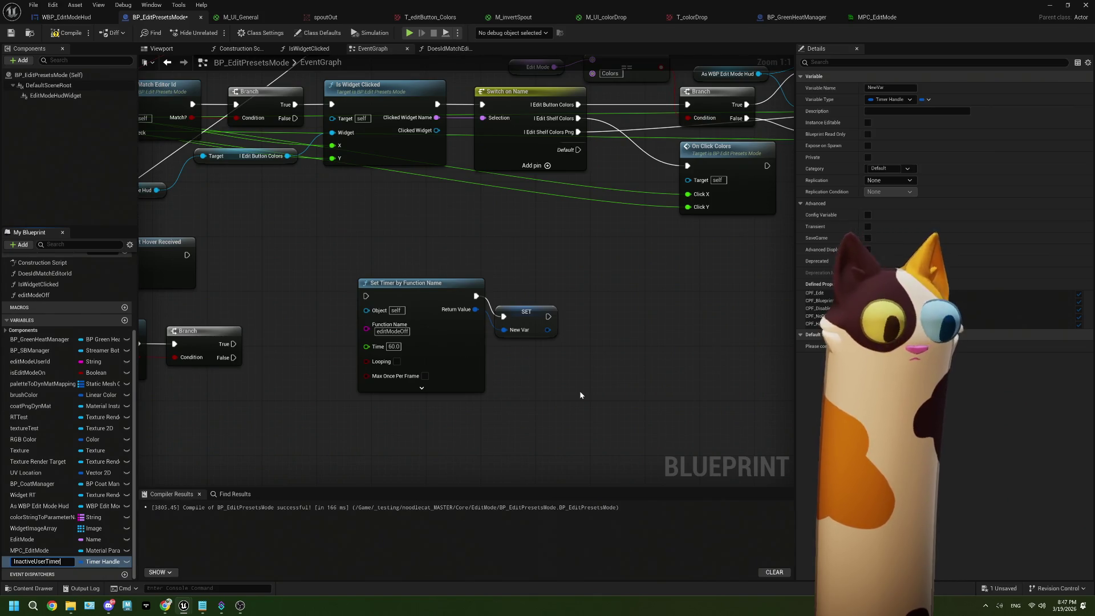
pyautogui.write('r')
pyautogui.press('Return')
# Step: Nudge the SET Inactive User Timer node up and select Set Timer by Function Name
pyautogui.scroll(-2, 516, 365)
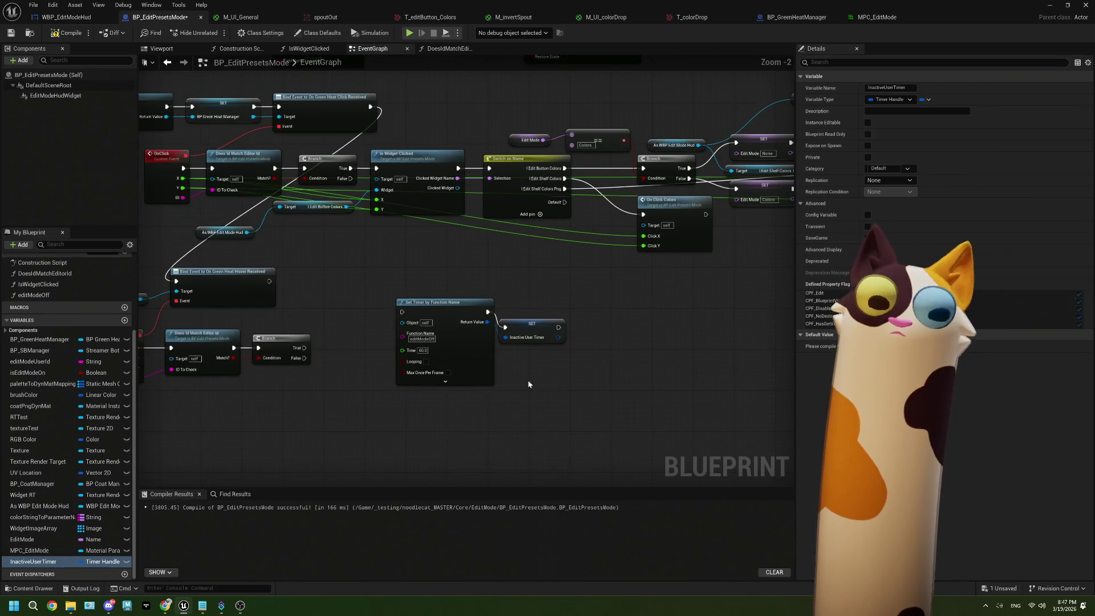
pyautogui.click(526, 383)
pyautogui.moveTo(533, 325); pyautogui.dragTo(535, 311)
pyautogui.moveTo(488, 359)
pyautogui.mouseDown()
pyautogui.moveTo(593, 380)
pyautogui.moveTo(542, 360)
pyautogui.moveTo(250, 306)
pyautogui.moveTo(178, 279)
pyautogui.mouseUp()
pyautogui.click(593, 379)
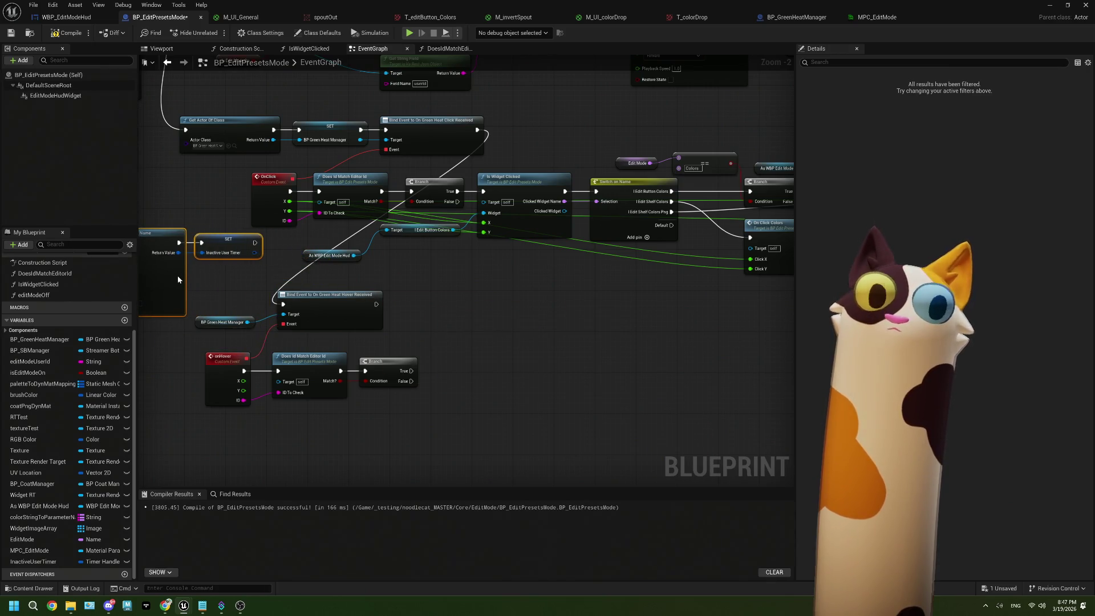
# Step: Move the Set Timer and SET Inactive User Timer nodes below the click-handling chain
pyautogui.scroll(-3, 376, 295)
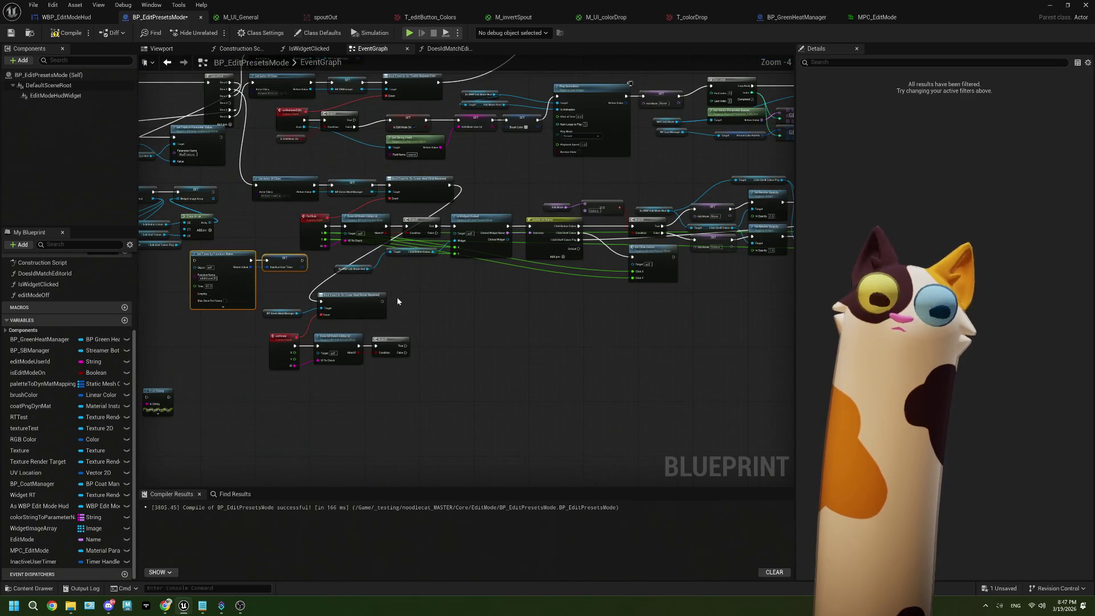
pyautogui.scroll(2, 374, 297)
pyautogui.scroll(1, 374, 297)
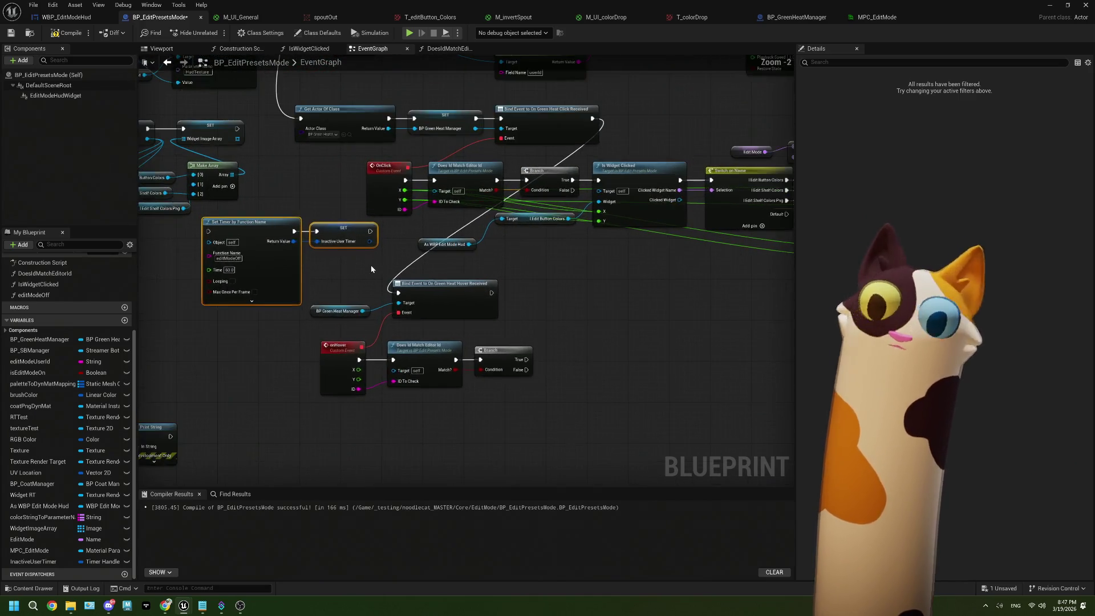
pyautogui.scroll(-1, 245, 267)
pyautogui.moveTo(171, 234); pyautogui.dragTo(542, 330)
pyautogui.scroll(2, 541, 330)
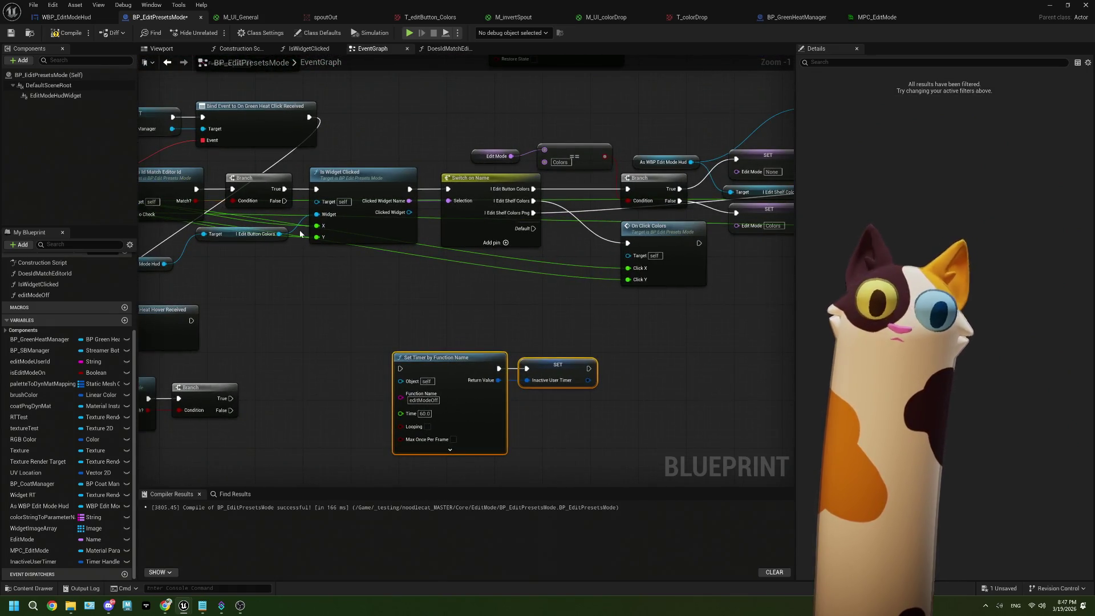
pyautogui.scroll(-3, 330, 256)
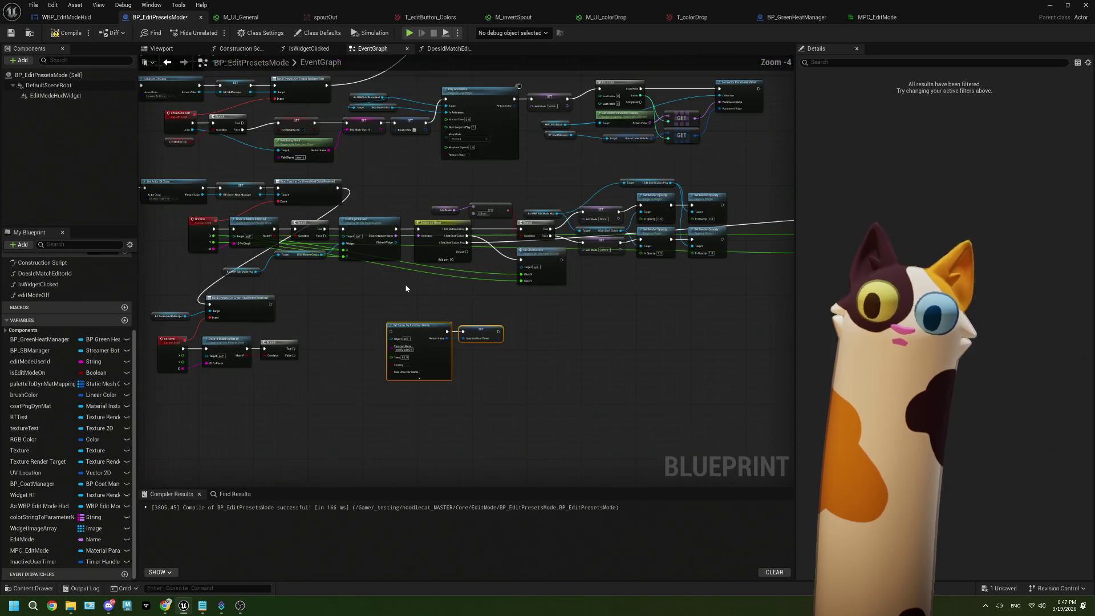
pyautogui.scroll(-2, 752, 308)
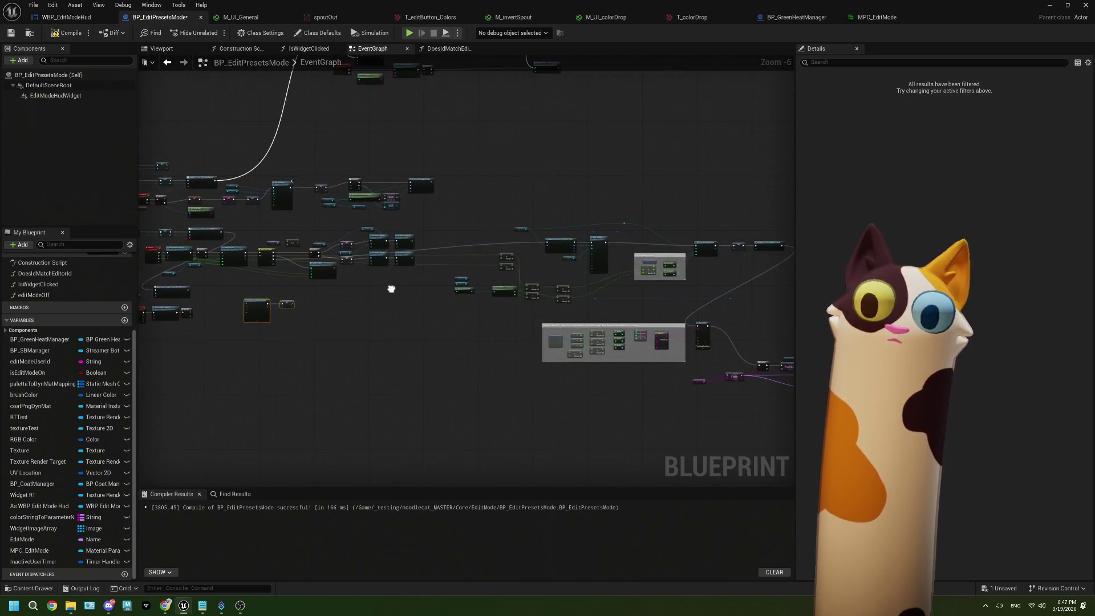
pyautogui.moveTo(489, 253); pyautogui.dragTo(449, 266)
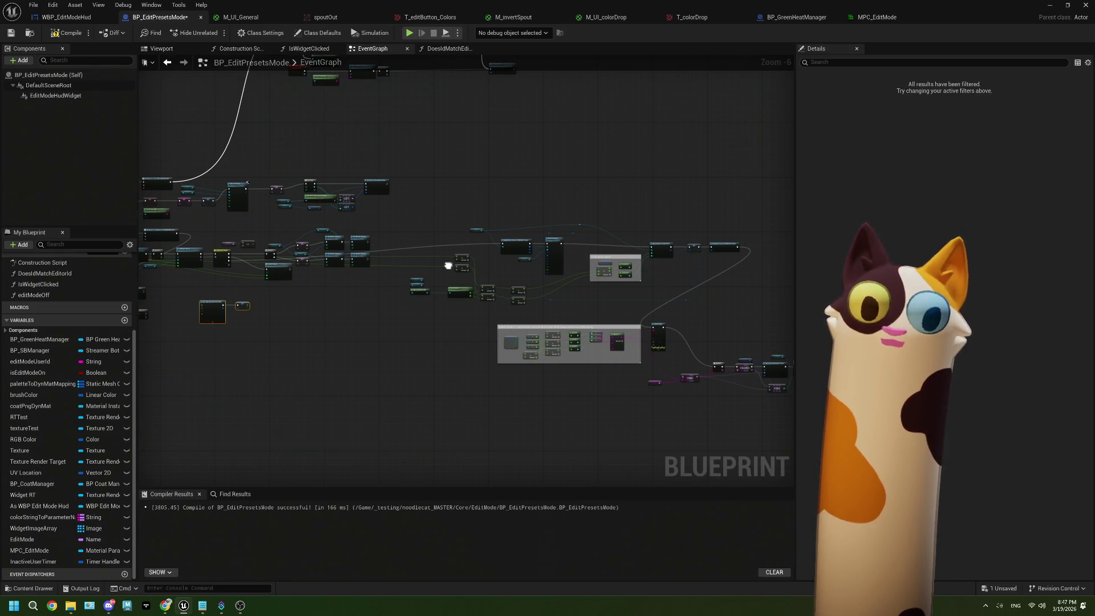
pyautogui.moveTo(449, 266); pyautogui.dragTo(480, 264)
pyautogui.scroll(3, 391, 289)
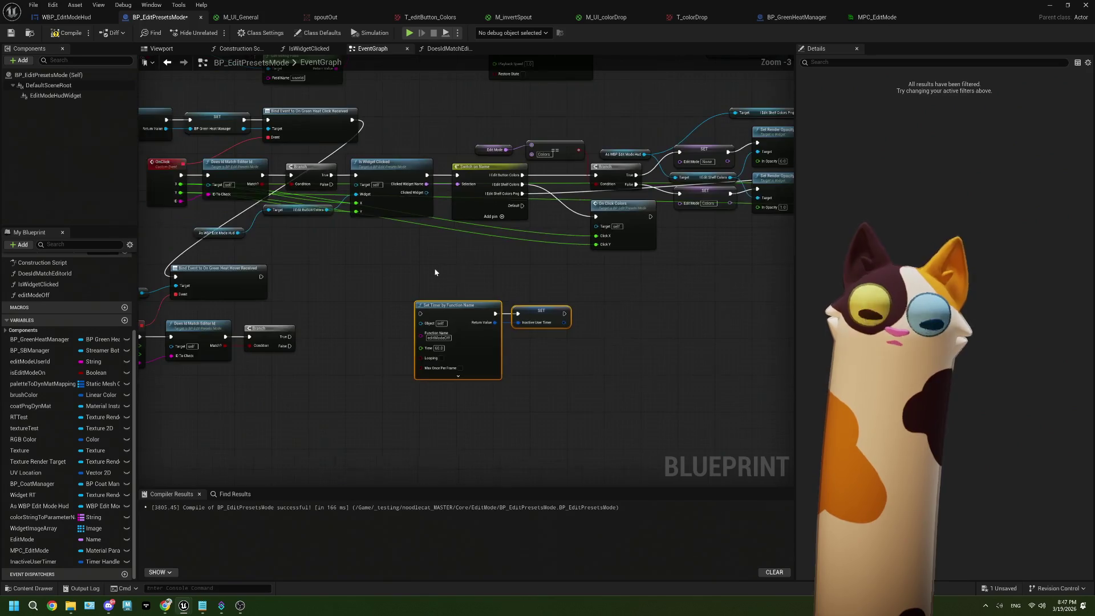
pyautogui.scroll(2, 436, 272)
# Step: Wire click Branch True into Set Timer, and SET Inactive User Timer into Is Widget Clicked
pyautogui.moveTo(301, 148); pyautogui.dragTo(417, 327)
pyautogui.moveTo(605, 327)
pyautogui.mouseDown()
pyautogui.moveTo(613, 330)
pyautogui.moveTo(333, 148)
pyautogui.mouseUp()
pyautogui.scroll(-2, 588, 313)
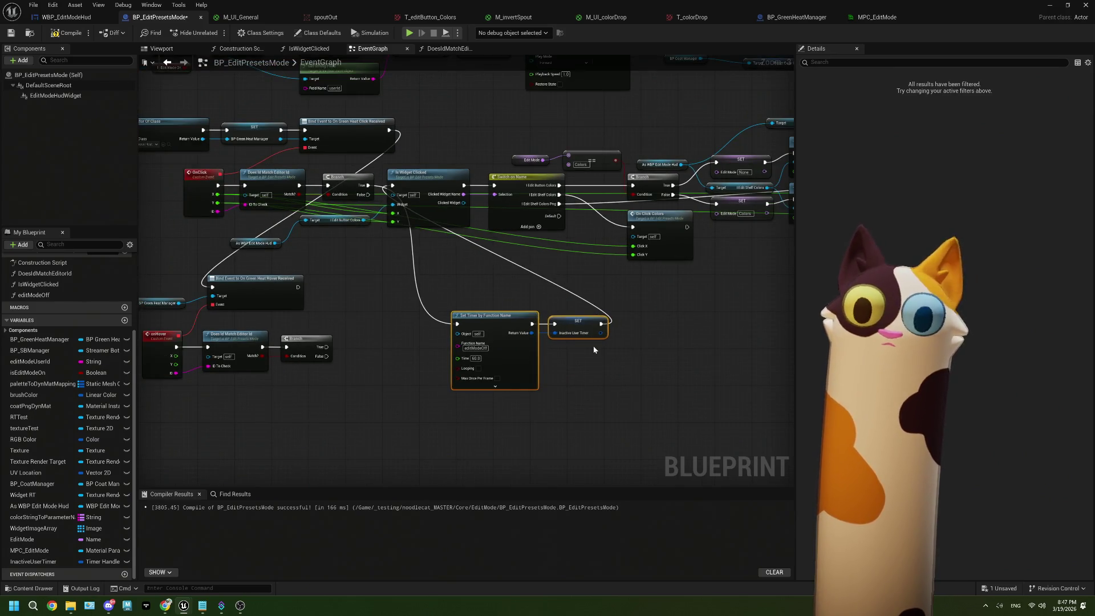
pyautogui.scroll(2, 593, 345)
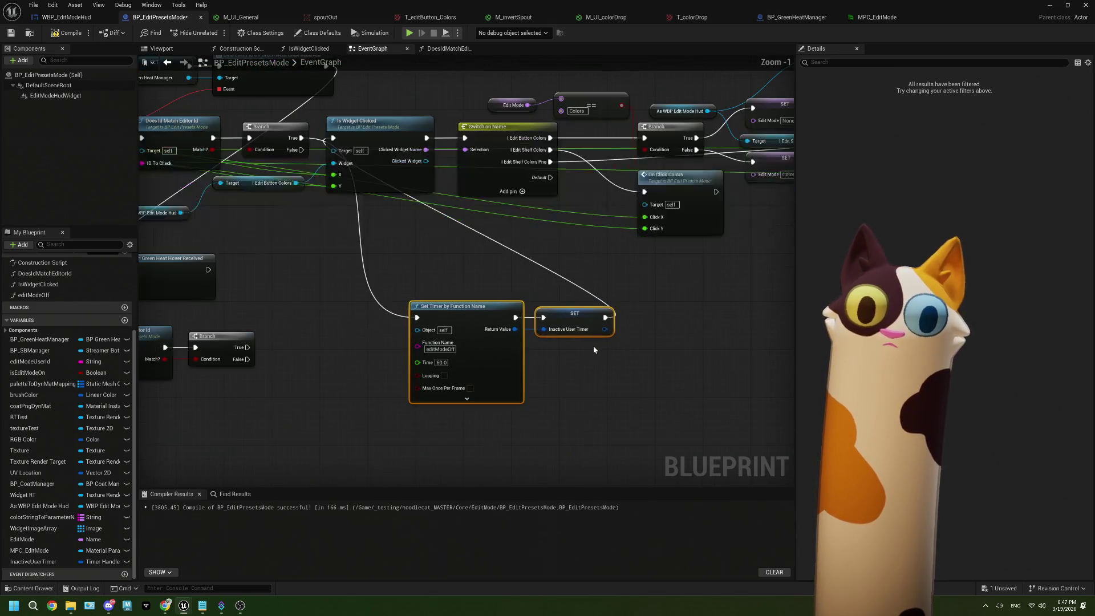
pyautogui.moveTo(388, 309); pyautogui.dragTo(465, 314)
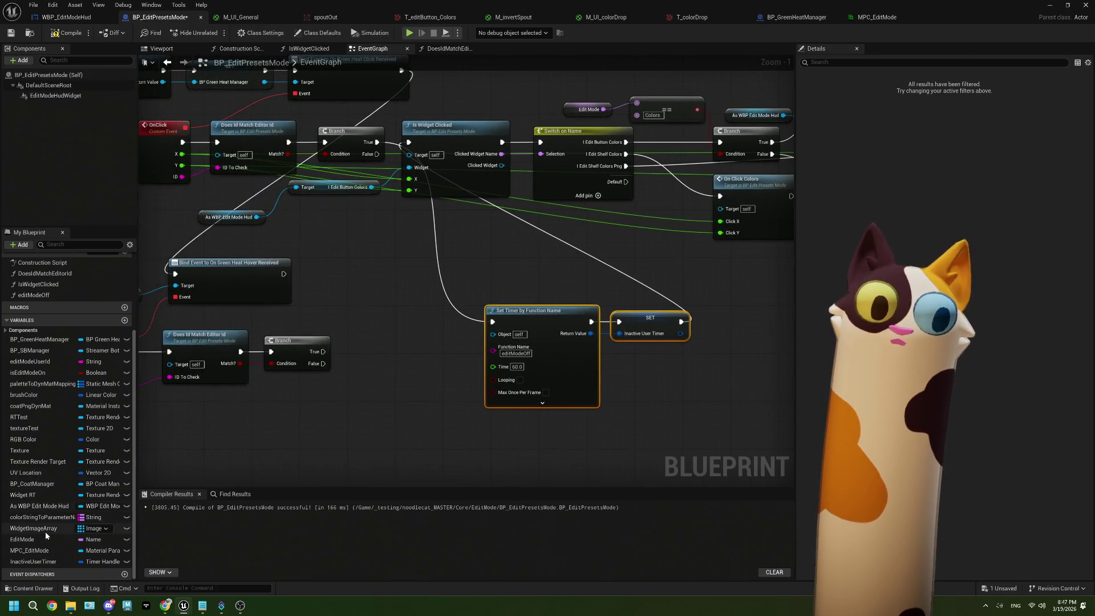
# Step: Check the InactiveUserTimer variable, then select the Set Timer and SET nodes together
pyautogui.click(15, 562)
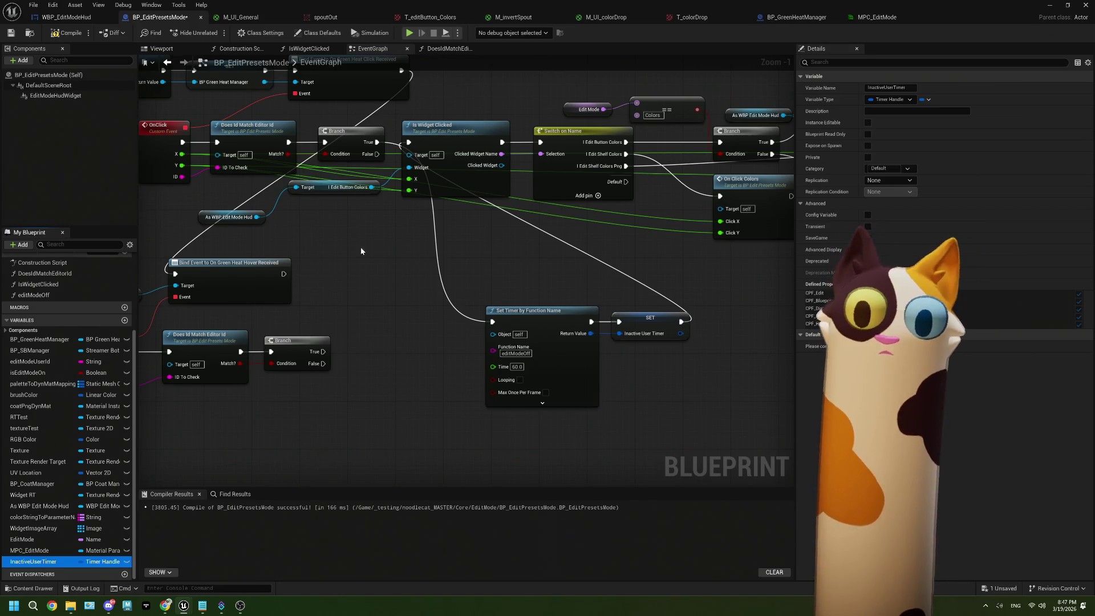
pyautogui.moveTo(43, 562); pyautogui.dragTo(307, 437)
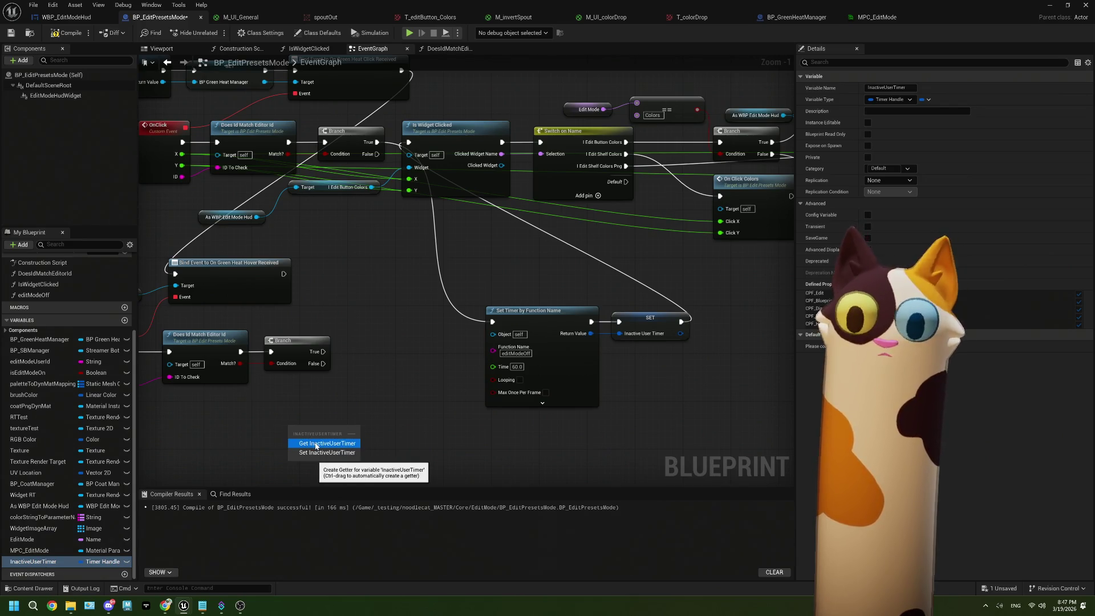
pyautogui.press('Escape')
pyautogui.scroll(1, 543, 363)
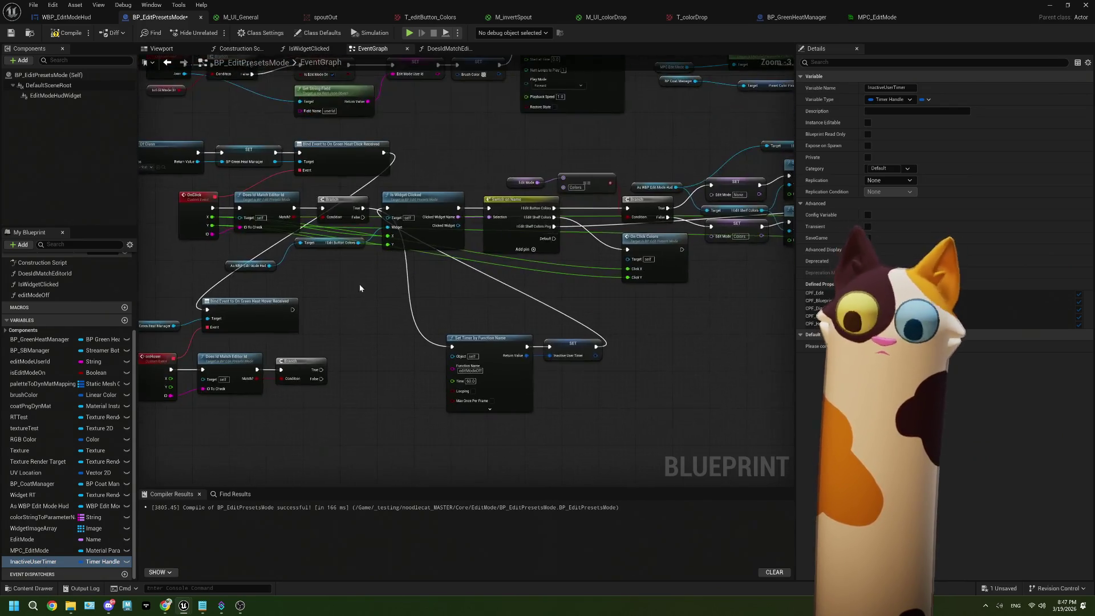
pyautogui.moveTo(542, 363); pyautogui.dragTo(502, 310)
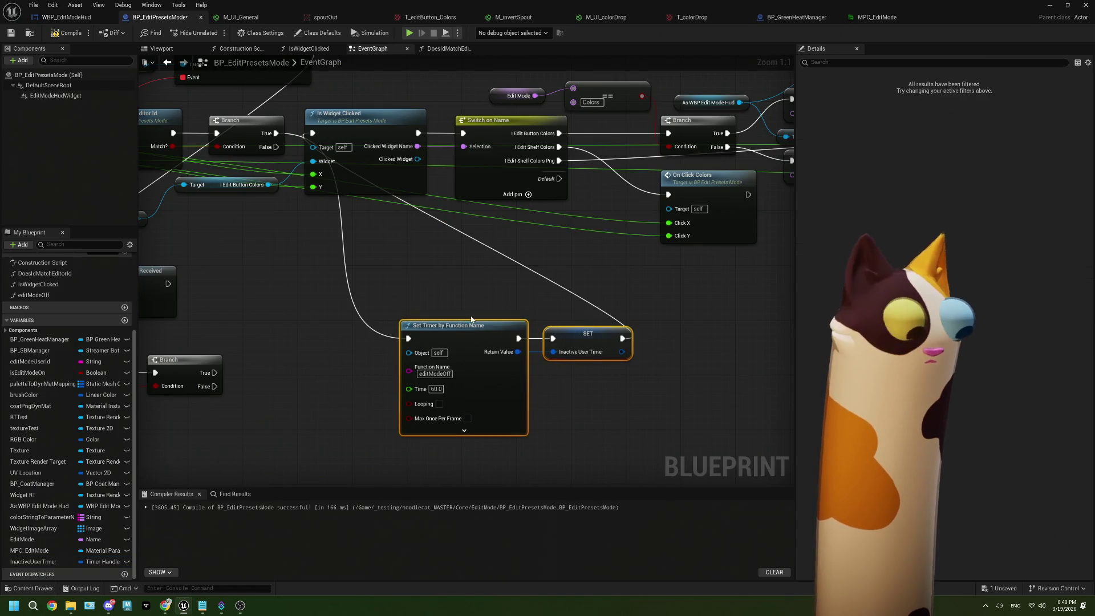
# Step: Paste a copy of the timer nodes into the edit-redeem event chain
pyautogui.scroll(-4, 428, 255)
pyautogui.scroll(3, 427, 255)
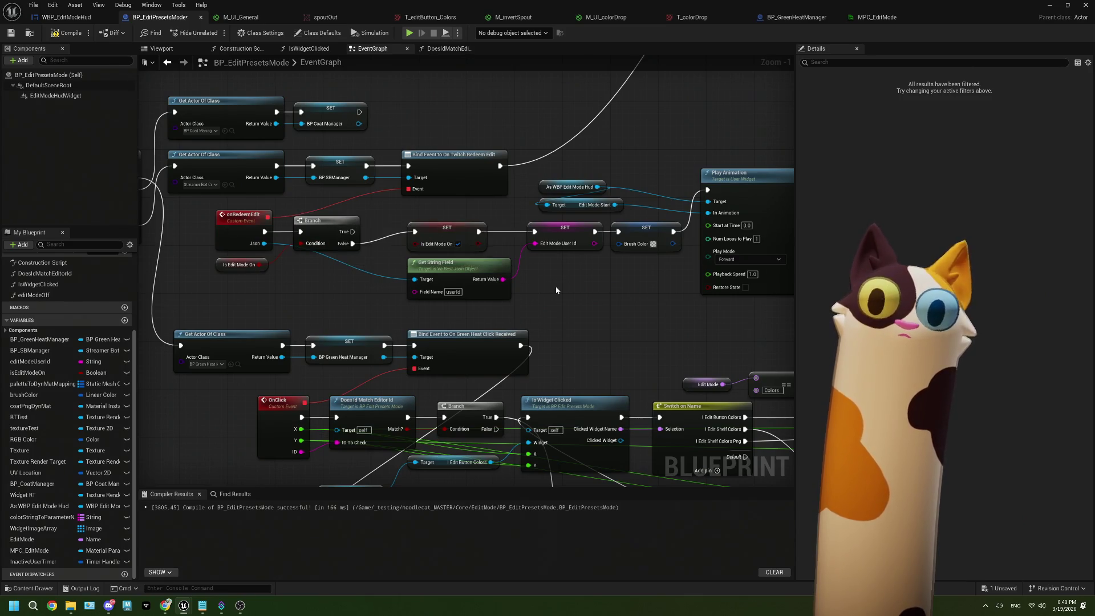
pyautogui.scroll(-1, 556, 290)
pyautogui.moveTo(556, 290); pyautogui.dragTo(420, 313)
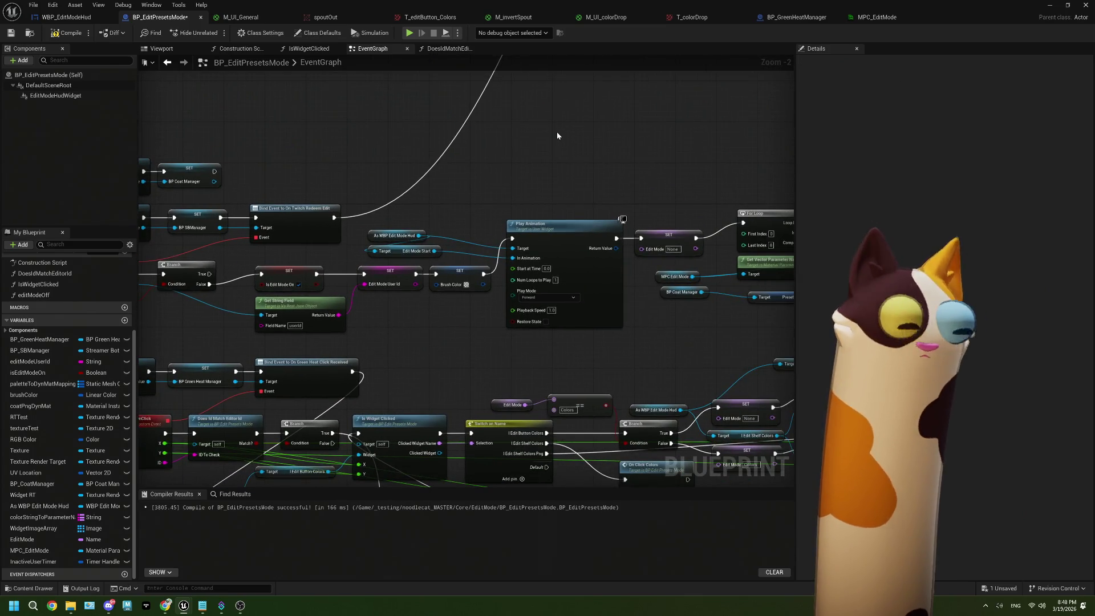
pyautogui.hotkey('ctrl', 'v')
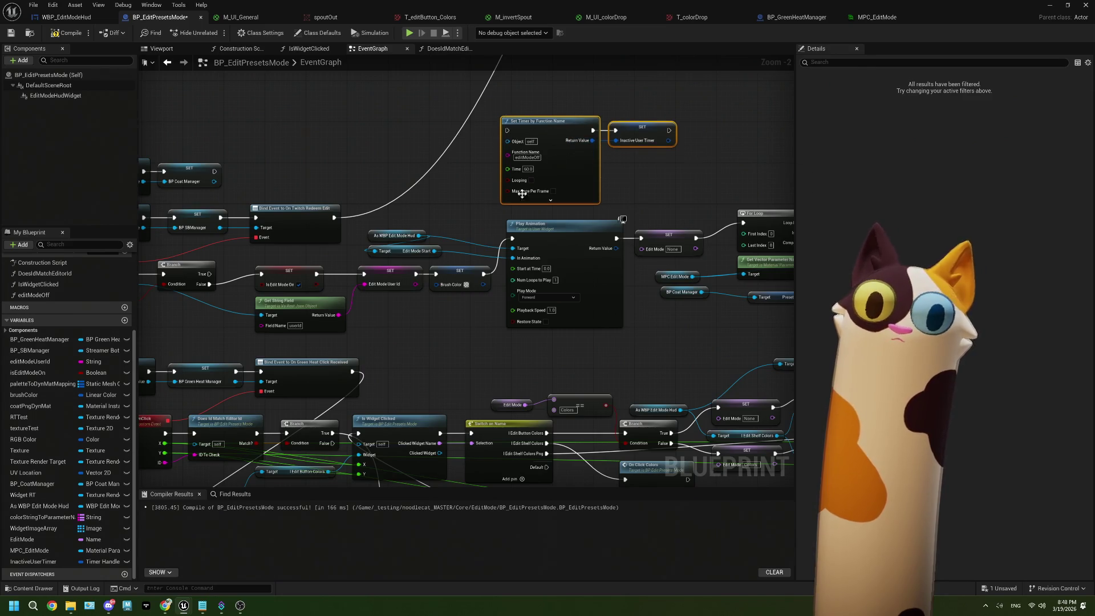
# Step: Shift the redeem chain's downstream nodes, including the For Loop, right to make room
pyautogui.scroll(-2, 492, 303)
pyautogui.moveTo(247, 259); pyautogui.dragTo(711, 295)
pyautogui.keyDown('ctrl'); pyautogui.click(557, 240); pyautogui.keyUp('ctrl')
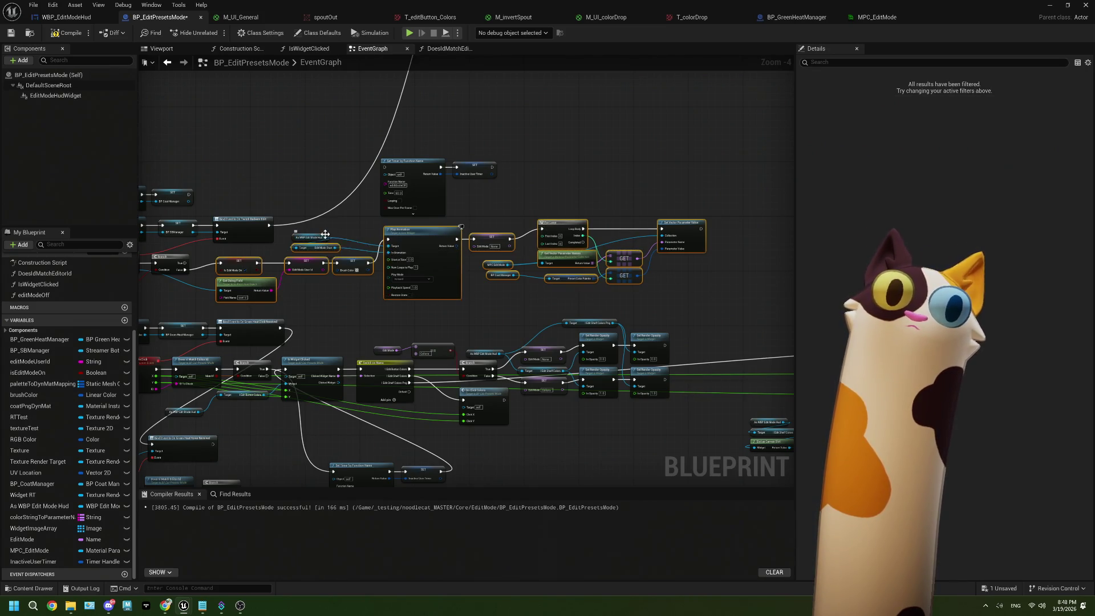
pyautogui.moveTo(435, 266); pyautogui.dragTo(586, 268)
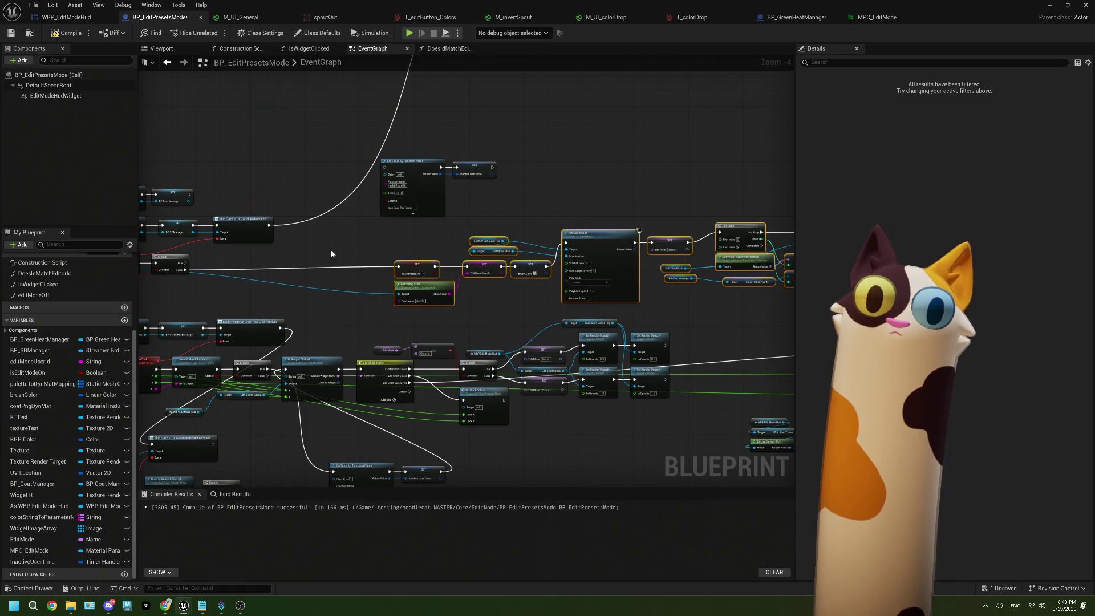
pyautogui.scroll(2, 411, 251)
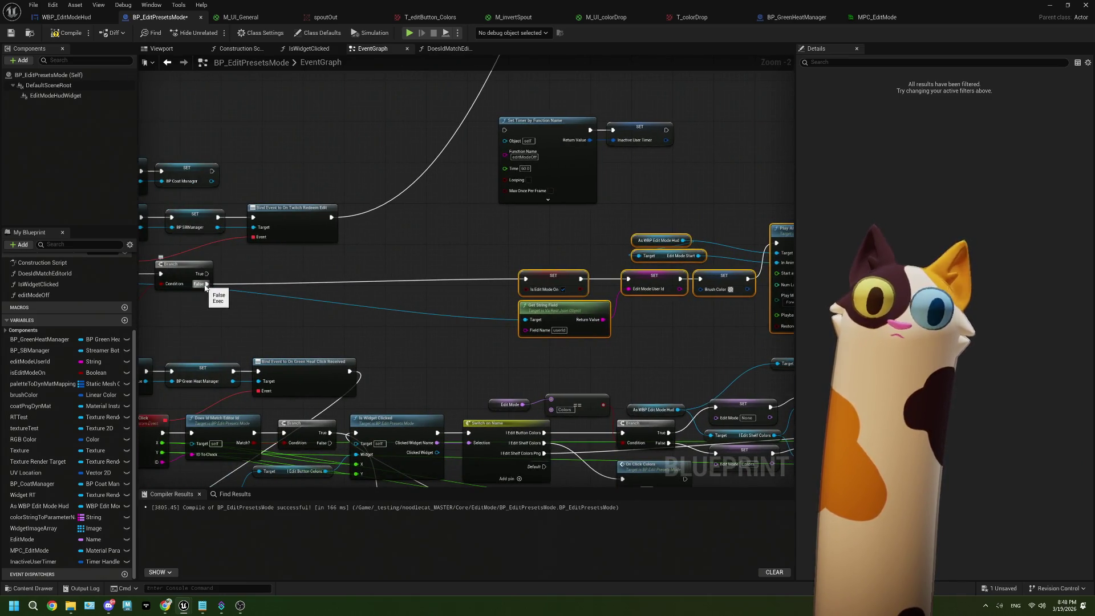
# Step: Wire redeem Branch False into Set Timer and the timer SET into SET Is Edit Mode On
pyautogui.moveTo(207, 283)
pyautogui.mouseDown()
pyautogui.moveTo(368, 244)
pyautogui.moveTo(505, 130)
pyautogui.mouseUp()
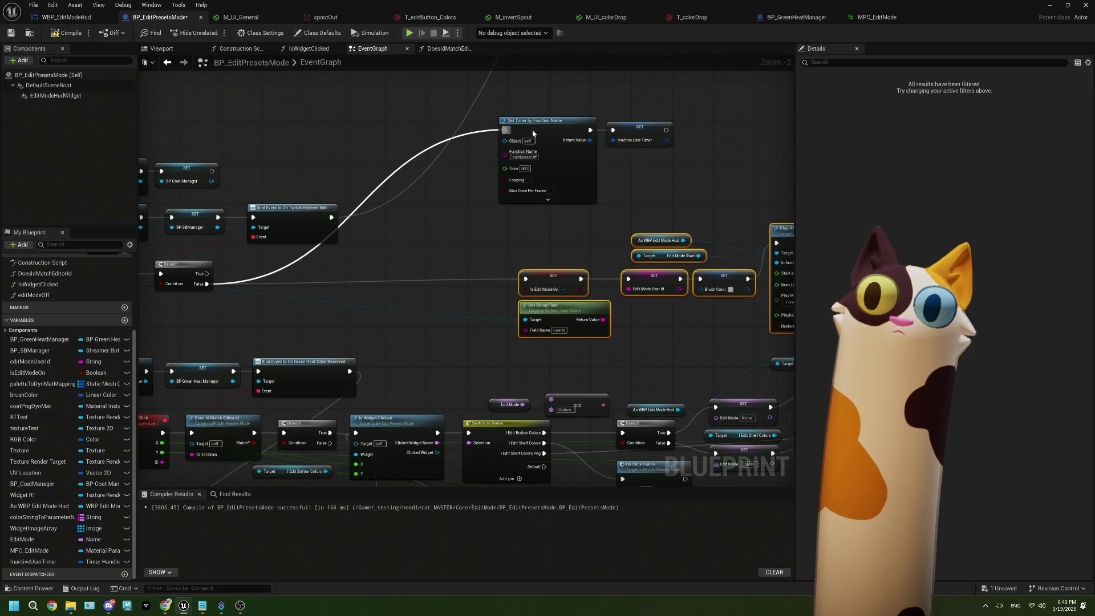
pyautogui.moveTo(666, 131); pyautogui.dragTo(527, 279)
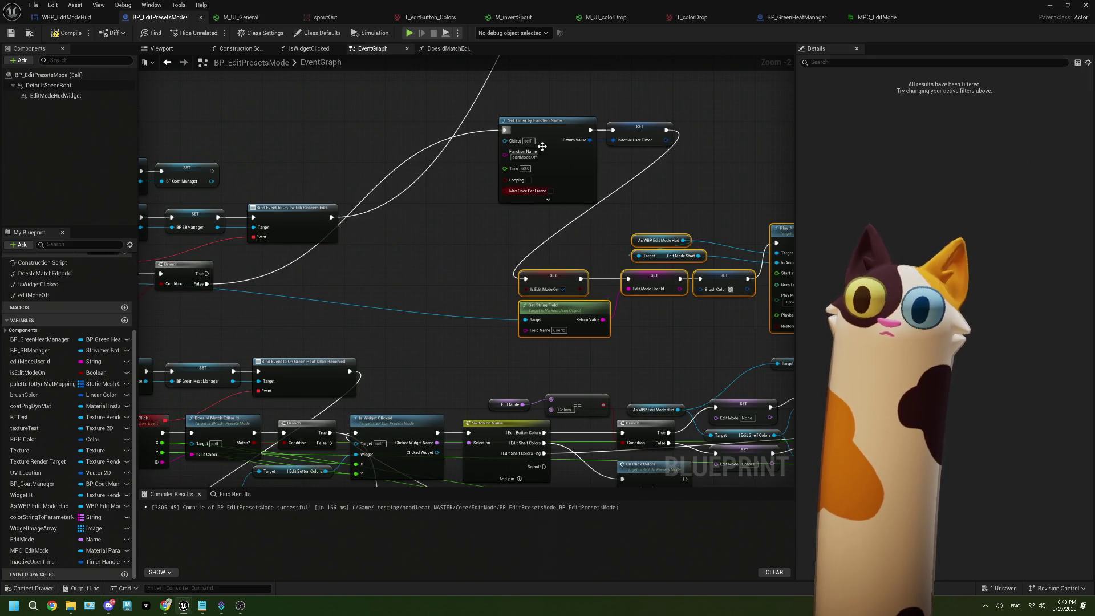
pyautogui.moveTo(491, 109); pyautogui.dragTo(649, 185)
pyautogui.moveTo(630, 132)
pyautogui.mouseDown()
pyautogui.moveTo(434, 275)
pyautogui.moveTo(354, 287)
pyautogui.mouseUp()
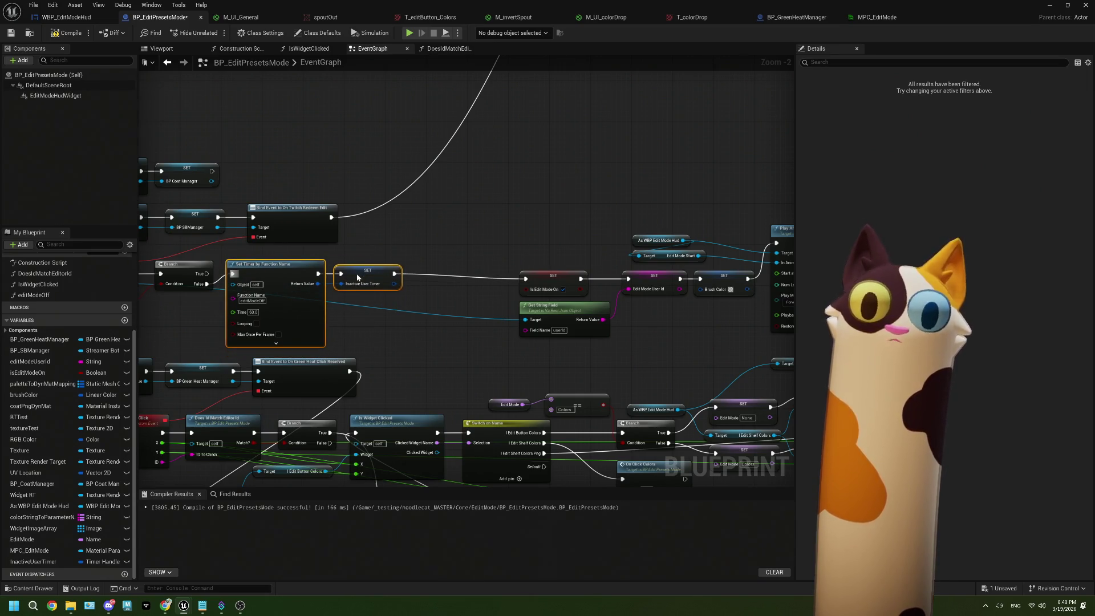
pyautogui.scroll(-1, 423, 290)
pyautogui.scroll(2, 423, 291)
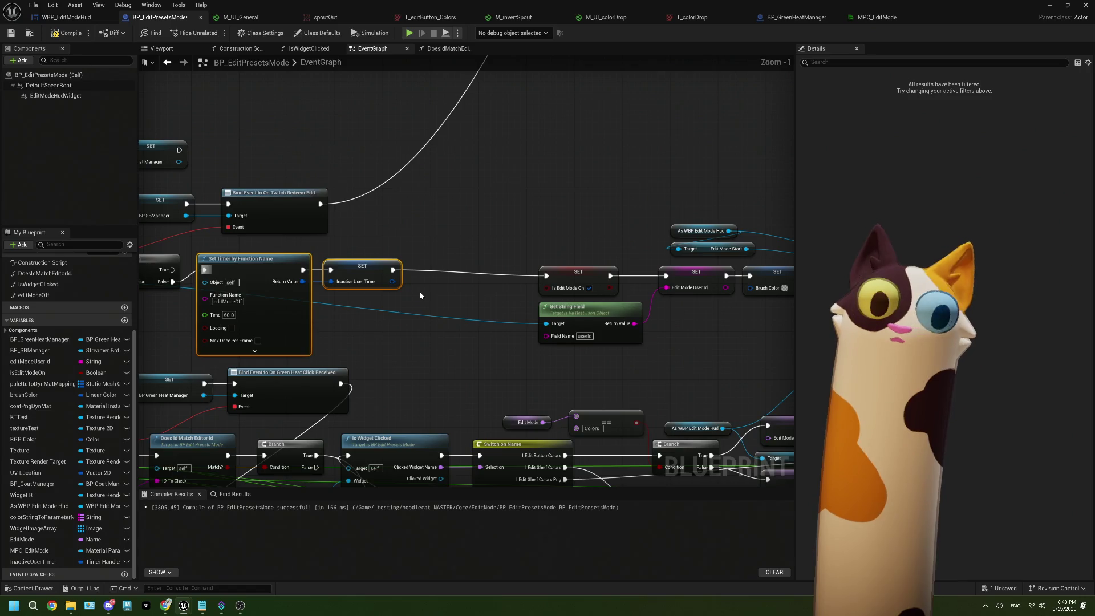
pyautogui.scroll(-4, 504, 309)
# Step: Move the edit-mode-on nodes left to close the gap after the timer nodes
pyautogui.moveTo(327, 236); pyautogui.dragTo(730, 292)
pyautogui.scroll(3, 431, 260)
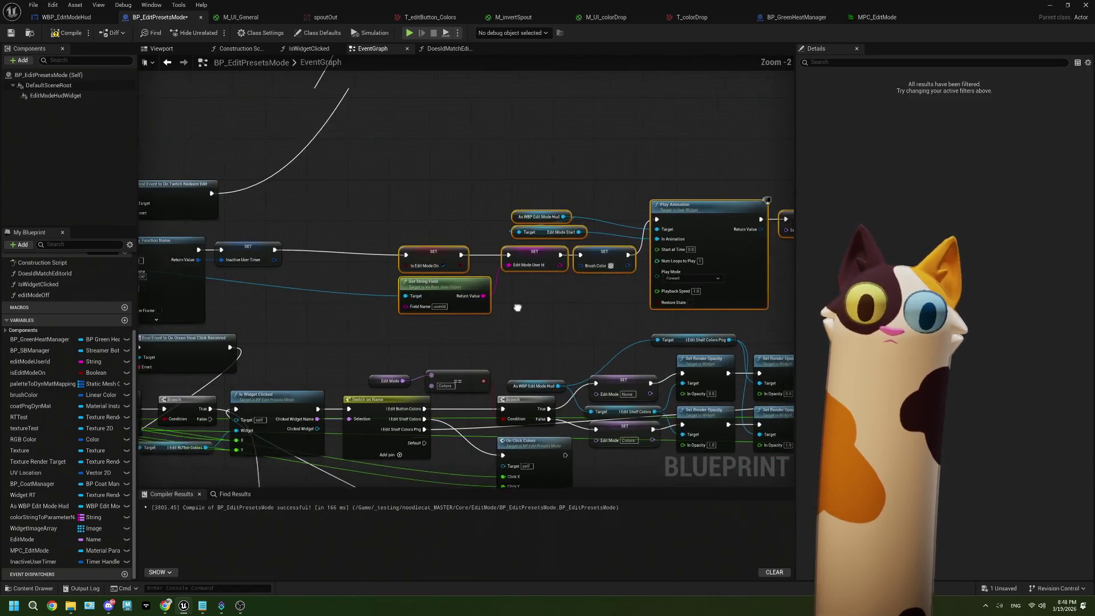
pyautogui.moveTo(431, 261); pyautogui.dragTo(332, 253)
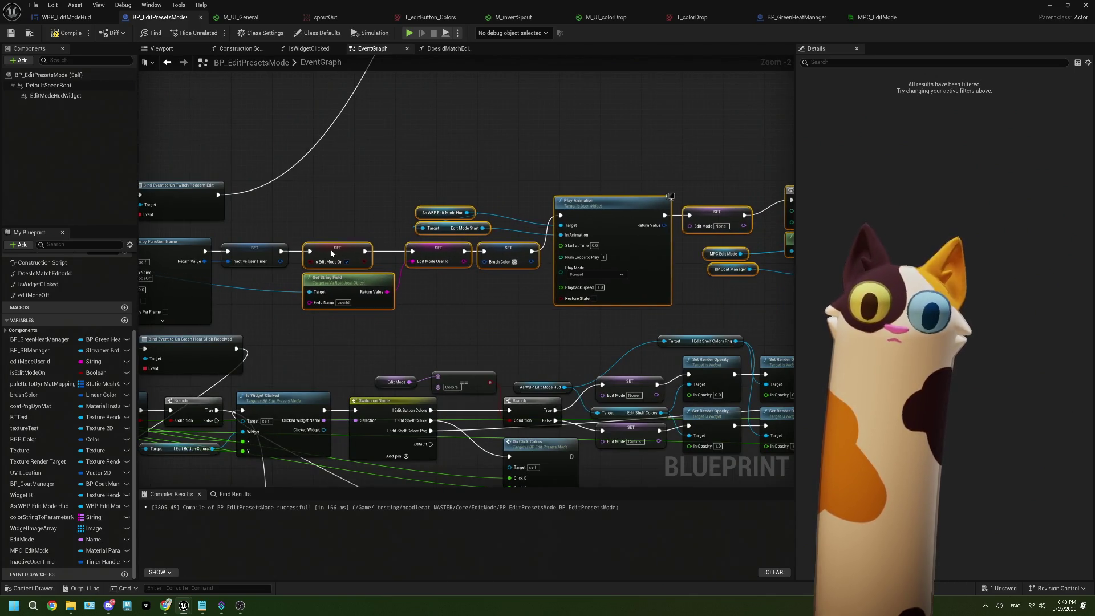
# Step: Pan back to the click-handling nodes and select the InactiveUserTimer variable
pyautogui.scroll(-1, 484, 315)
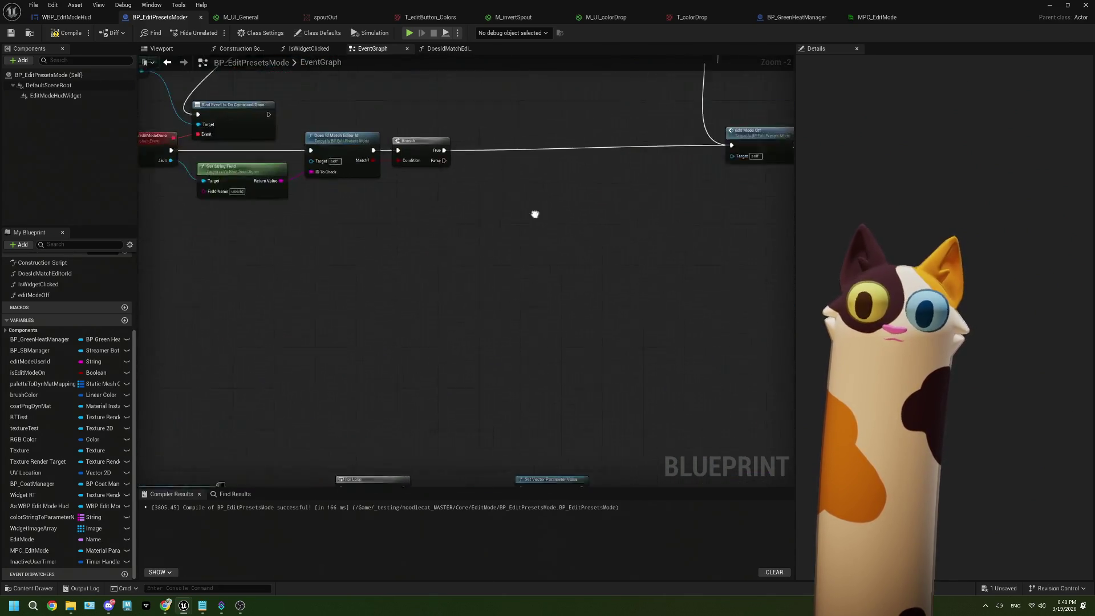
pyautogui.moveTo(668, 200)
pyautogui.mouseDown()
pyautogui.moveTo(572, 232)
pyautogui.moveTo(599, 242)
pyautogui.moveTo(688, 219)
pyautogui.mouseUp()
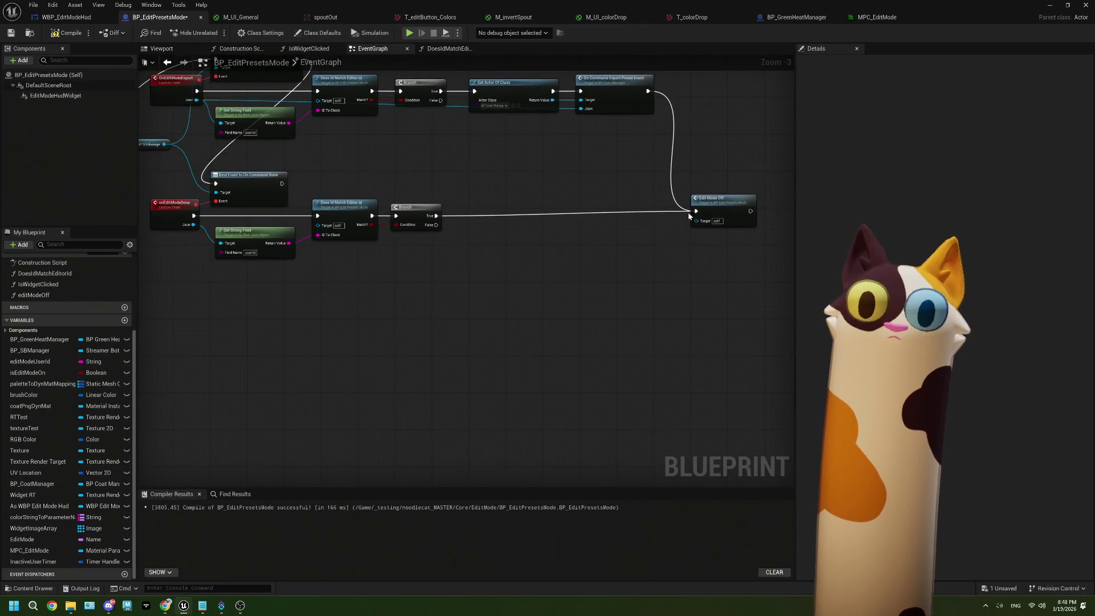
pyautogui.scroll(-2, 347, 278)
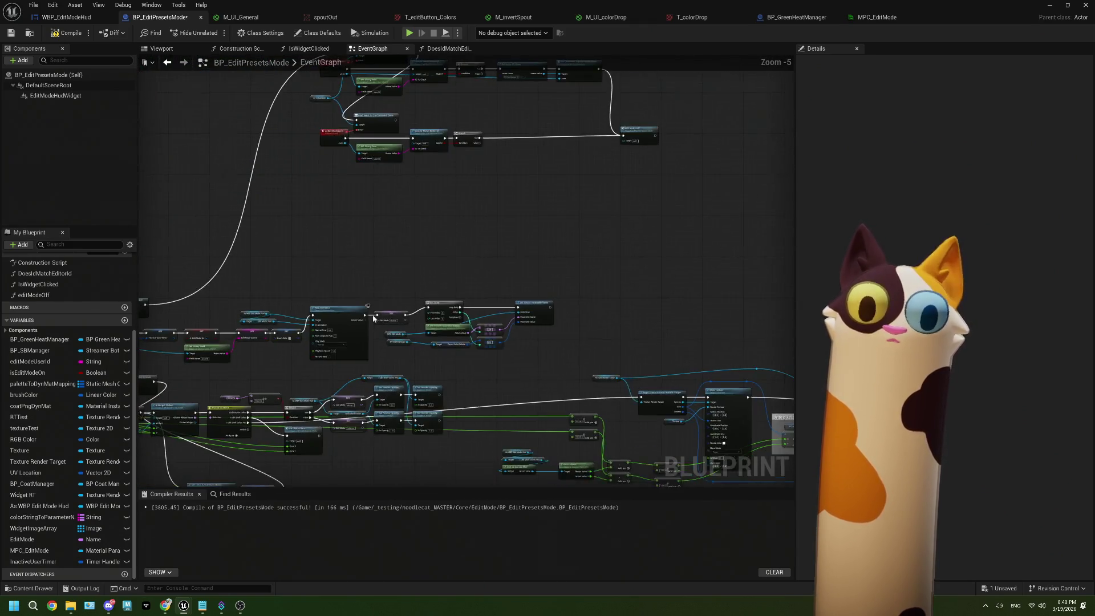
pyautogui.scroll(2, 327, 333)
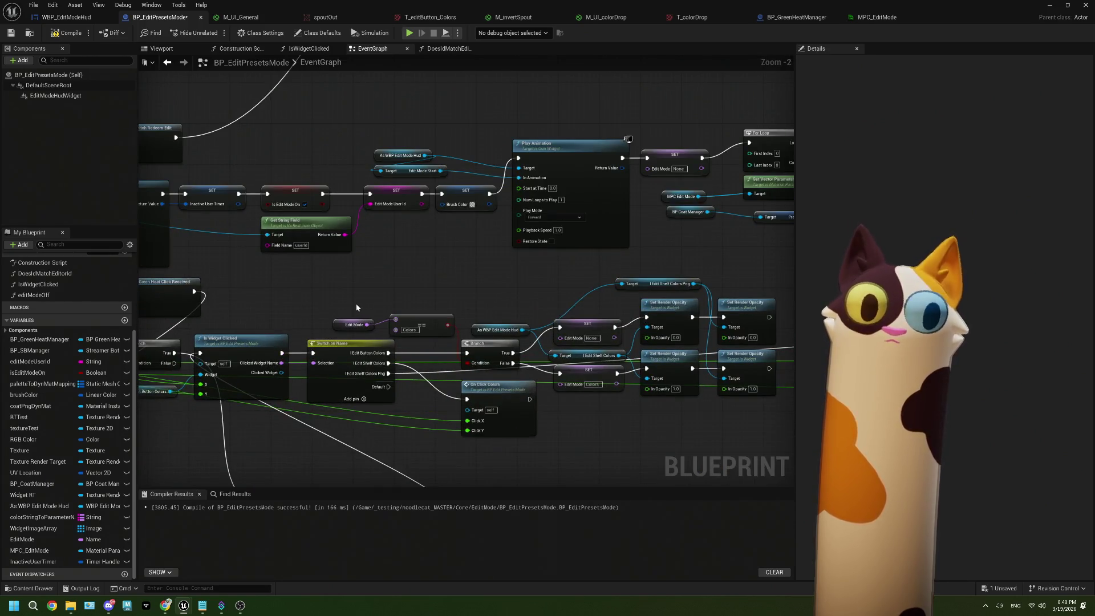
pyautogui.scroll(1, 356, 304)
pyautogui.moveTo(342, 298); pyautogui.dragTo(396, 286)
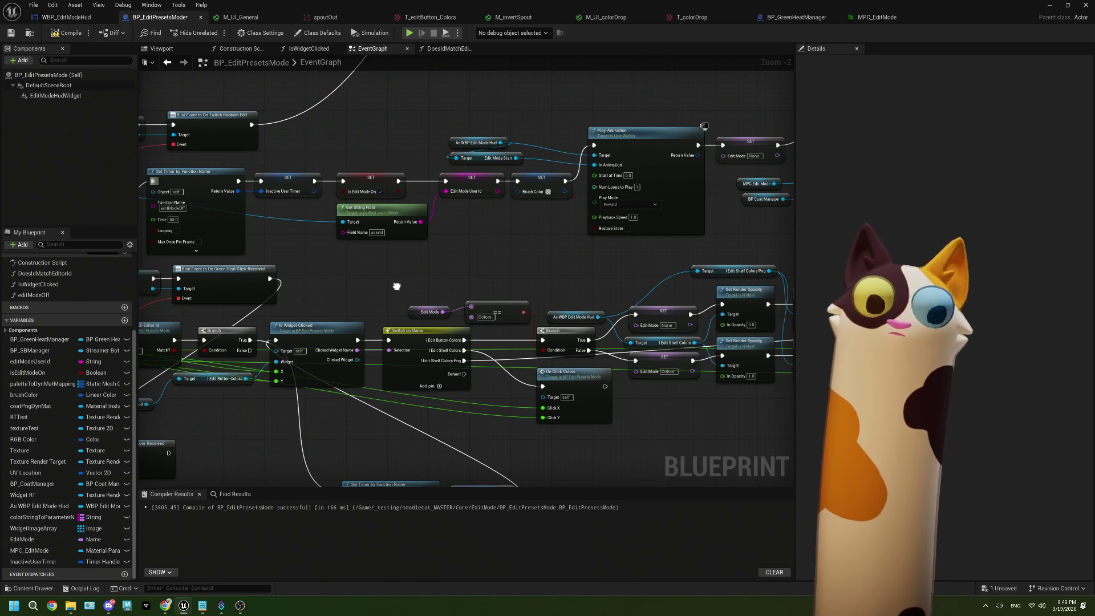
pyautogui.moveTo(396, 286)
pyautogui.mouseDown()
pyautogui.moveTo(334, 314)
pyautogui.moveTo(485, 298)
pyautogui.mouseUp()
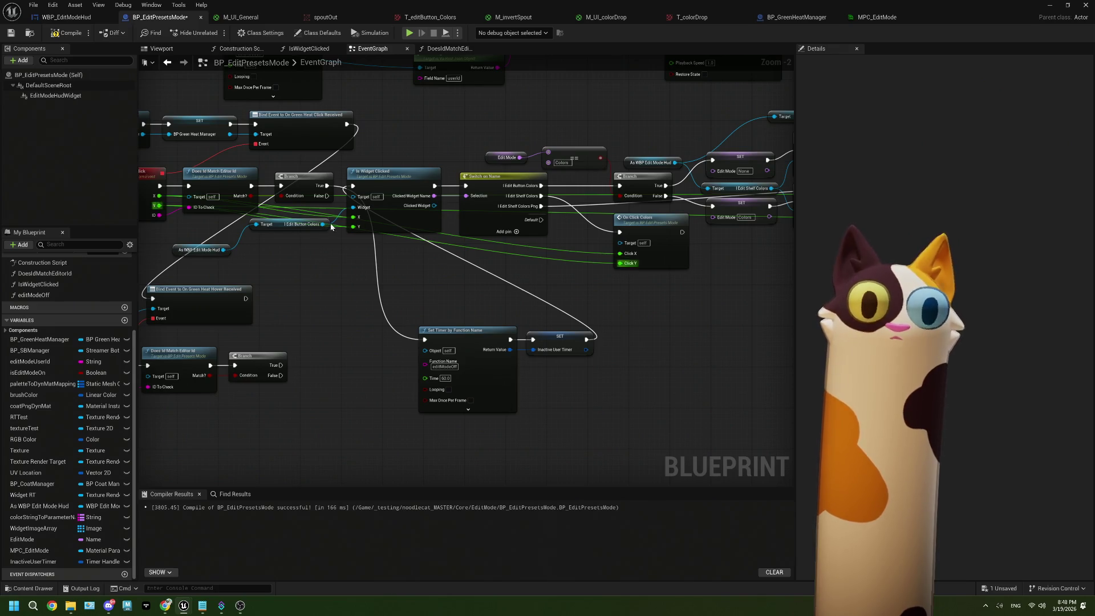
pyautogui.click(34, 562)
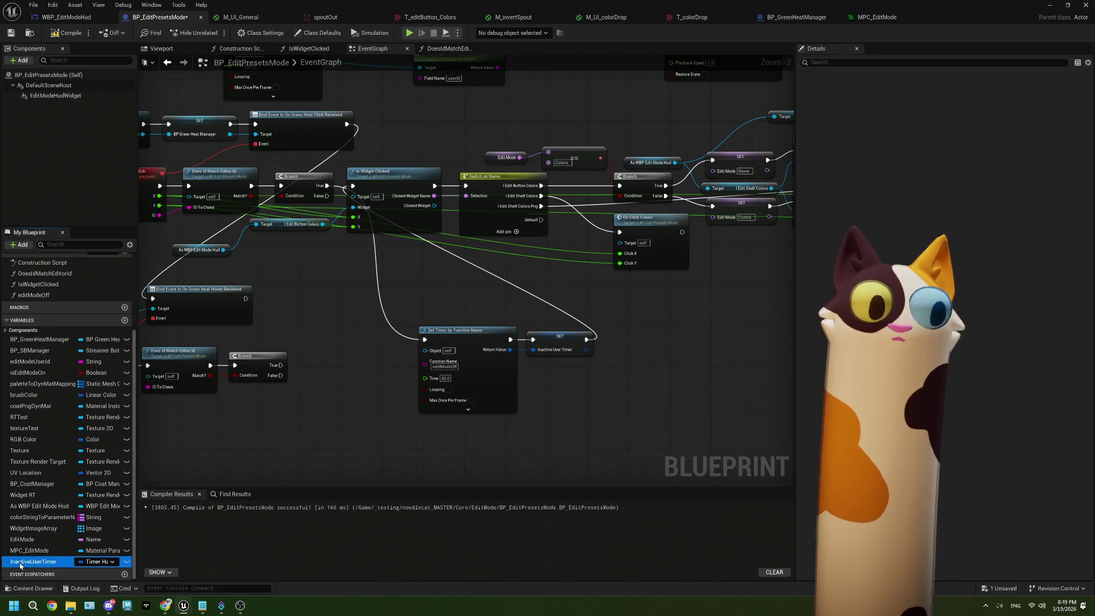
# Step: Add Clear and Invalidate Timer by Handle on InactiveUserTimer between Branch True and Set Timer
pyautogui.moveTo(317, 339)
pyautogui.mouseDown()
pyautogui.moveTo(288, 324)
pyautogui.moveTo(340, 335)
pyautogui.moveTo(340, 359)
pyautogui.mouseUp()
pyautogui.write('cle')
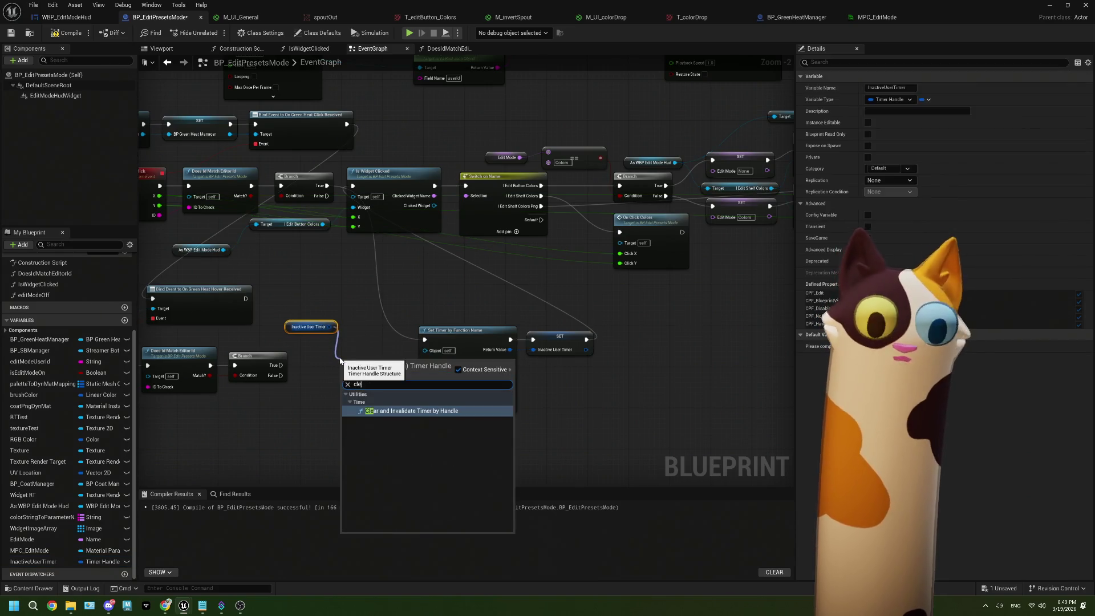
pyautogui.click(411, 410)
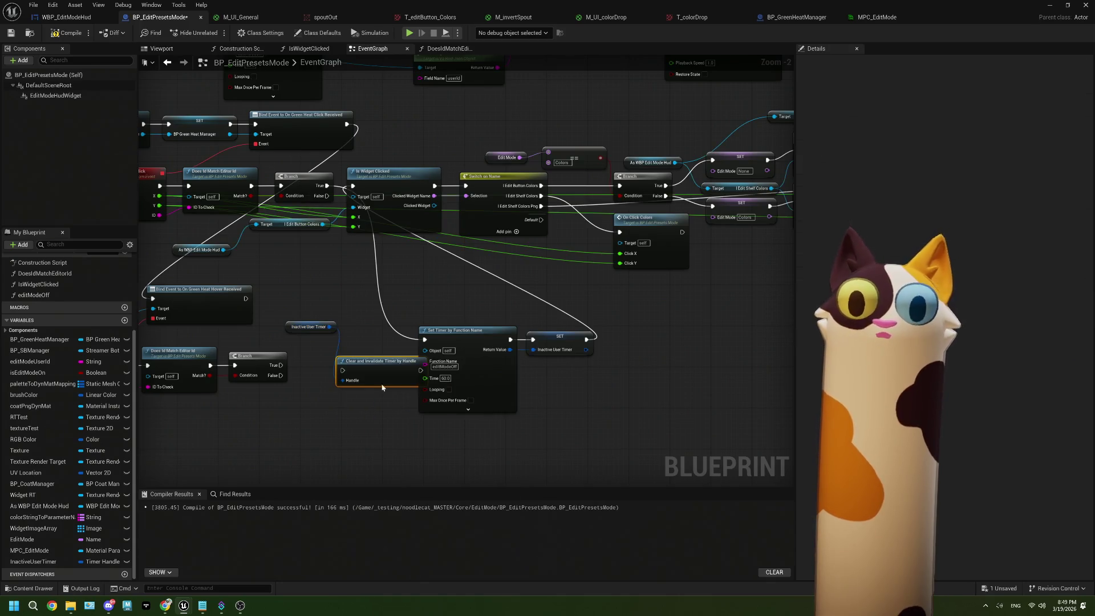
pyautogui.moveTo(375, 328); pyautogui.dragTo(370, 267)
pyautogui.moveTo(327, 185); pyautogui.dragTo(339, 285)
pyautogui.moveTo(415, 284); pyautogui.dragTo(425, 340)
# Step: Line up the timer getter, clear node and timer nodes, then compile and save
pyautogui.moveTo(330, 332); pyautogui.dragTo(309, 284)
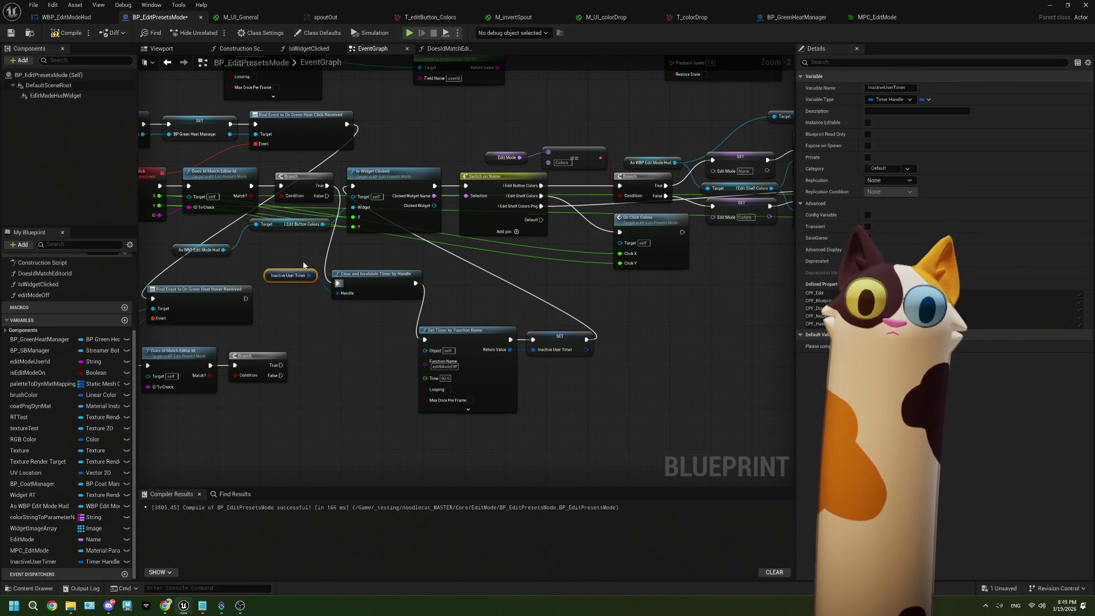
pyautogui.keyDown('ctrl'); pyautogui.click(375, 280); pyautogui.keyUp('ctrl')
pyautogui.moveTo(403, 344); pyautogui.dragTo(429, 319)
pyautogui.moveTo(258, 275); pyautogui.dragTo(188, 290)
pyautogui.moveTo(294, 288); pyautogui.dragTo(299, 316)
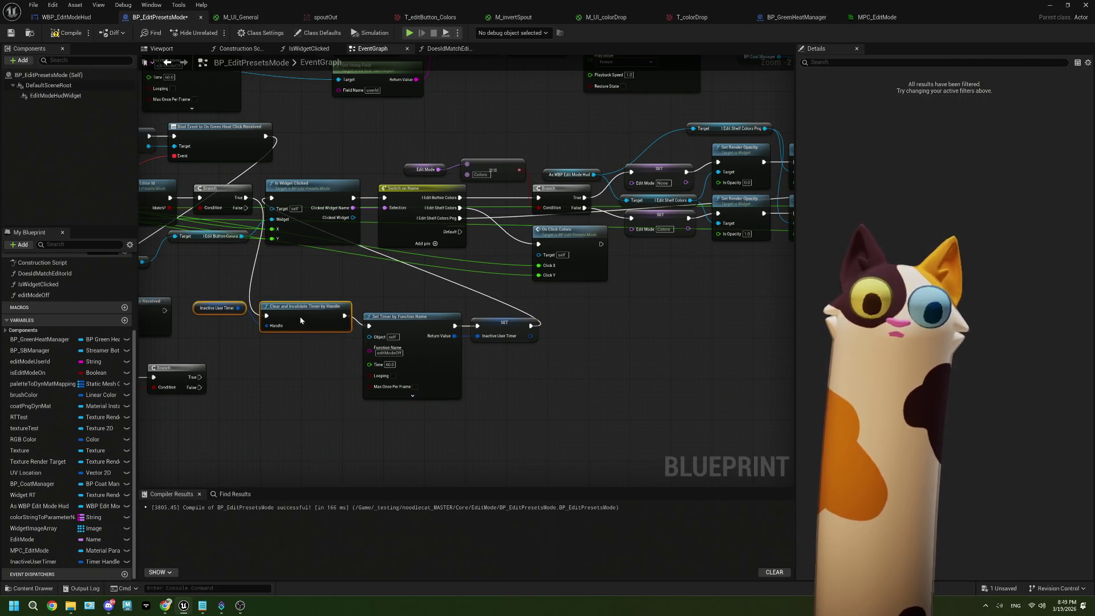
pyautogui.click(373, 370)
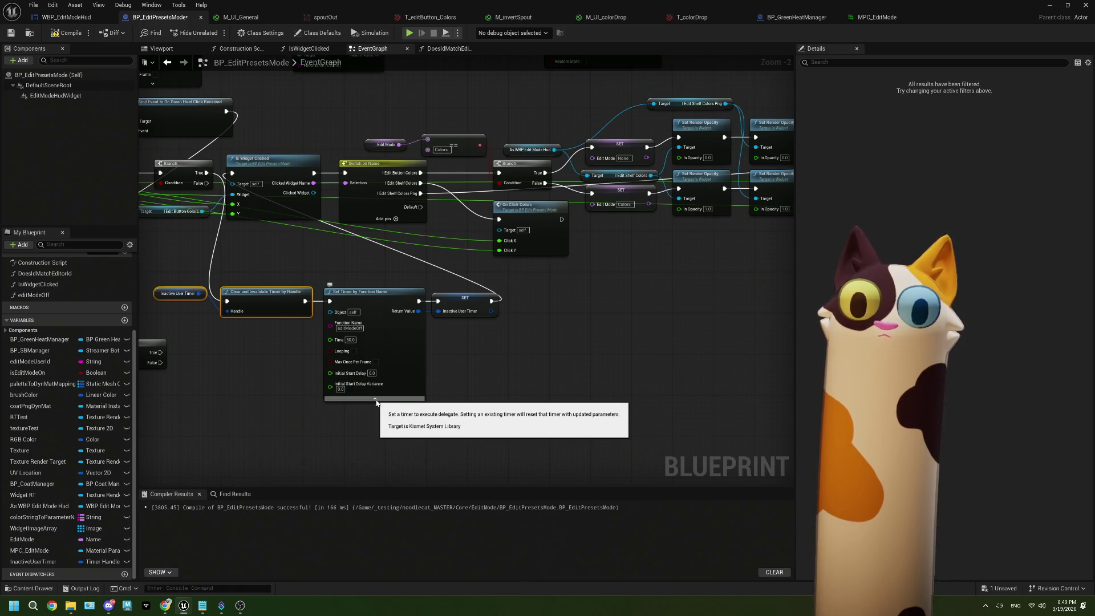
pyautogui.click(376, 400)
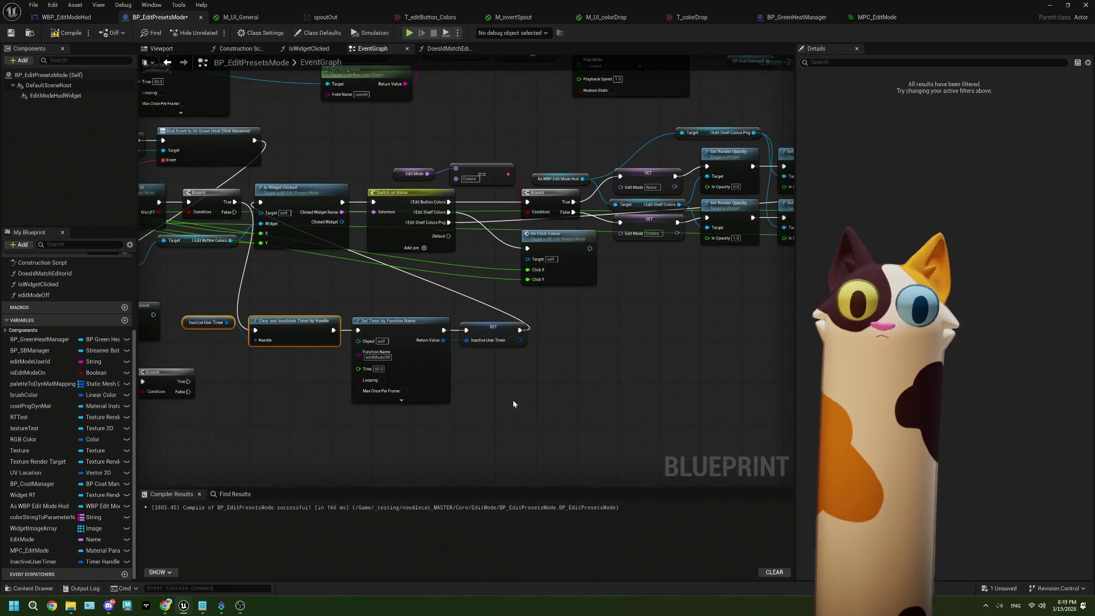
pyautogui.moveTo(522, 403); pyautogui.dragTo(511, 403)
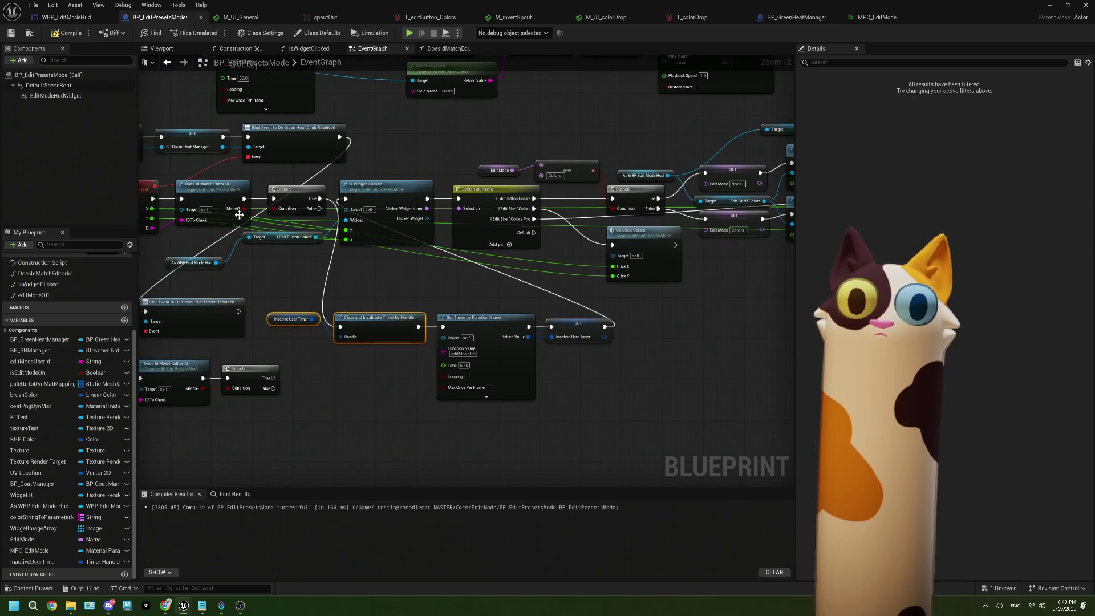
pyautogui.click(67, 33)
pyautogui.click(10, 33)
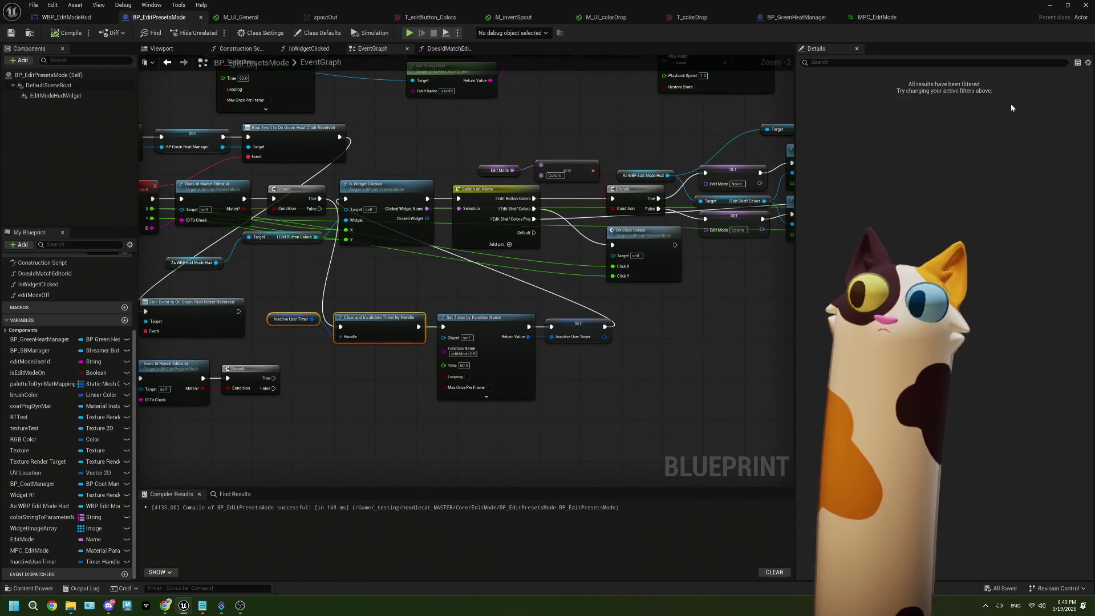
# Step: Set both Set Timer by Function Name Time values to 15.0, then compile and save
pyautogui.moveTo(386, 78); pyautogui.dragTo(570, 266)
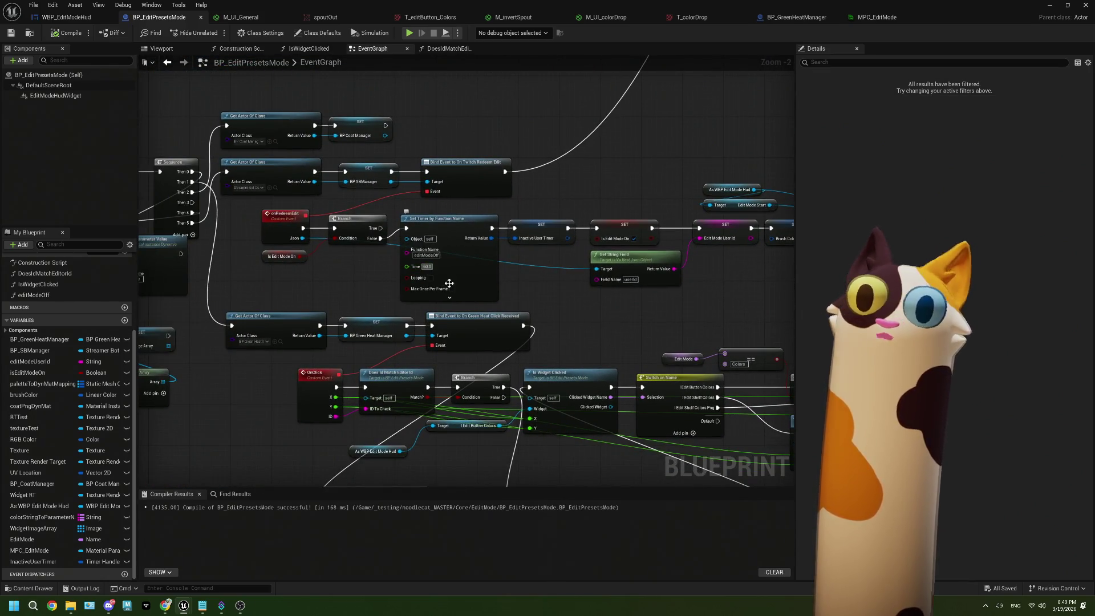
pyautogui.click(426, 267)
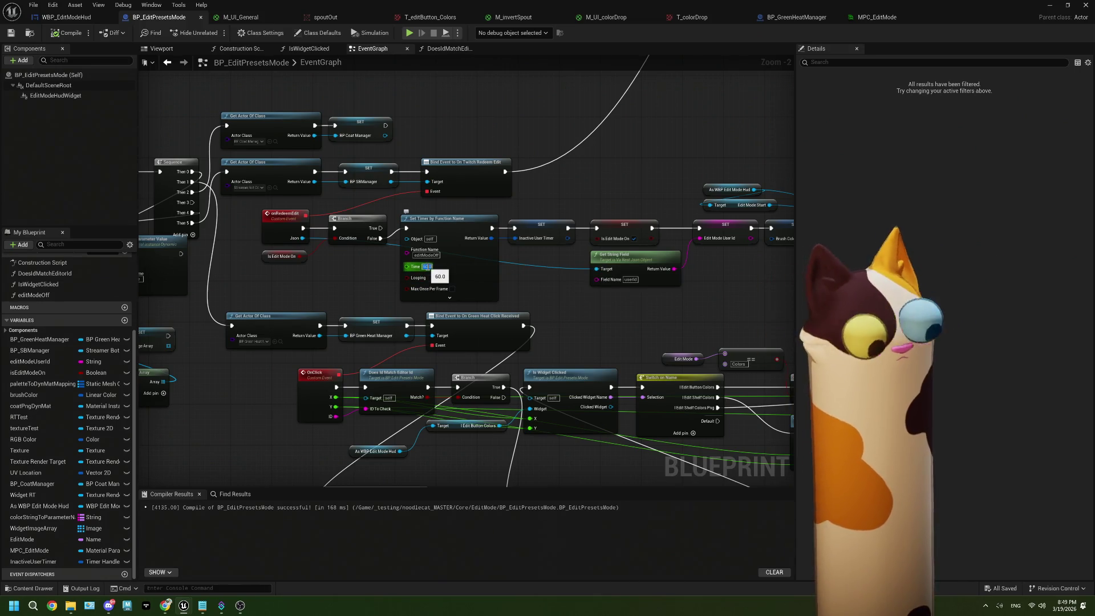
pyautogui.write('15')
pyautogui.press('Return')
pyautogui.scroll(2, 569, 373)
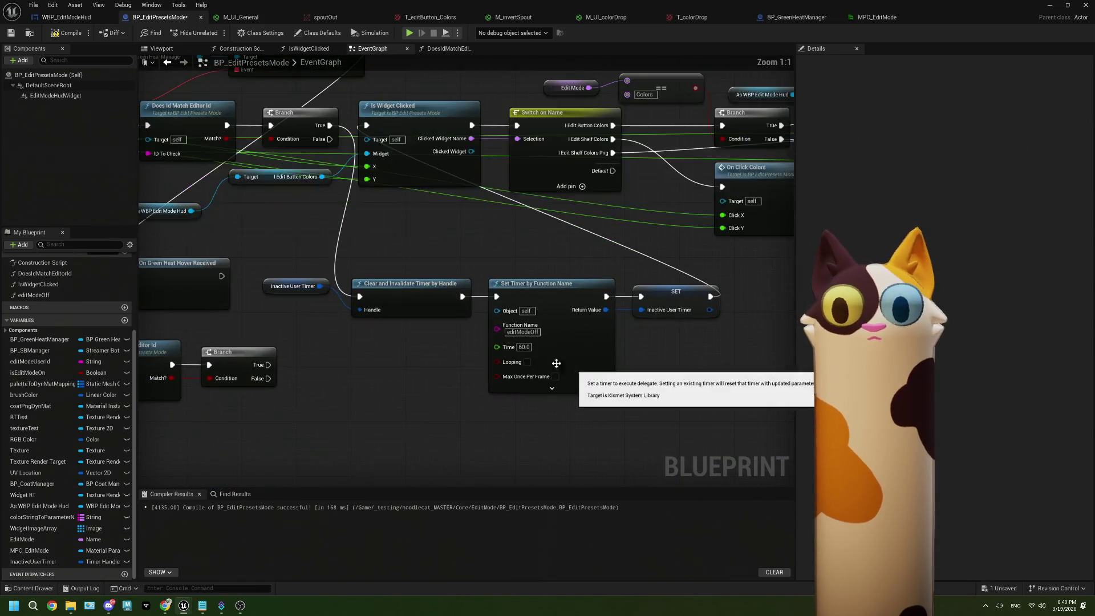
pyautogui.click(523, 347)
pyautogui.write('15')
pyautogui.press('Return')
pyautogui.click(50, 34)
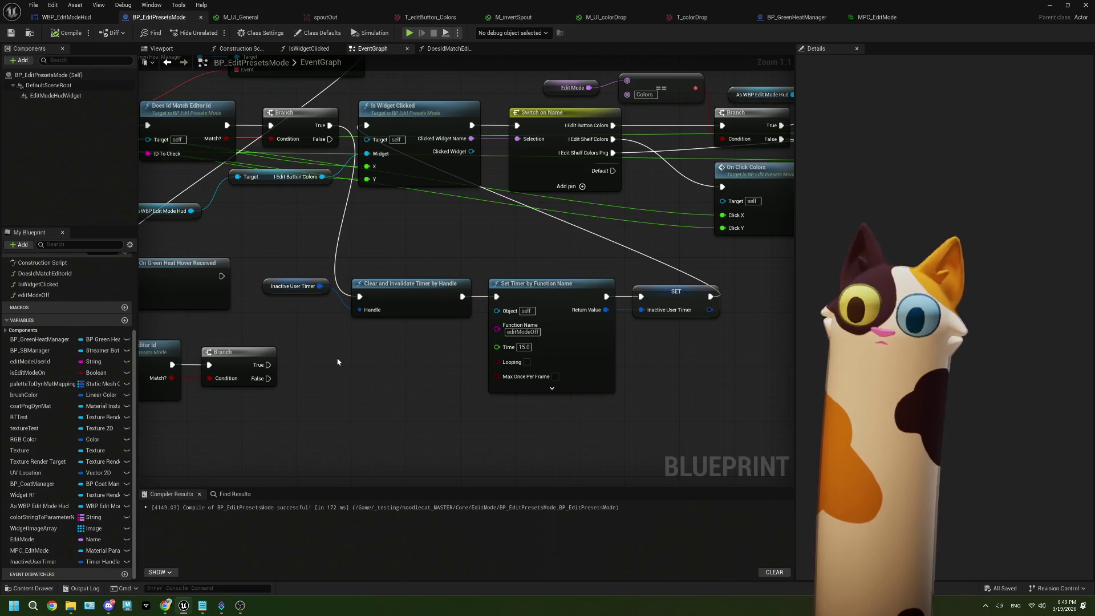
# Step: Nudge the Inactive User Timer getter down and tidy the click-chain layout
pyautogui.click(527, 293)
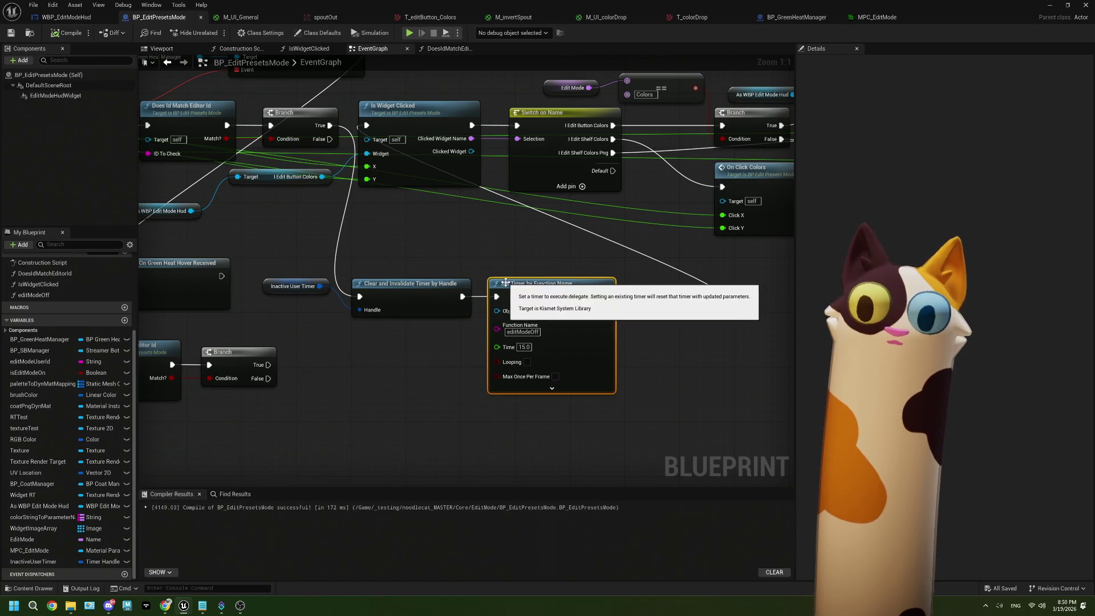
pyautogui.click(439, 367)
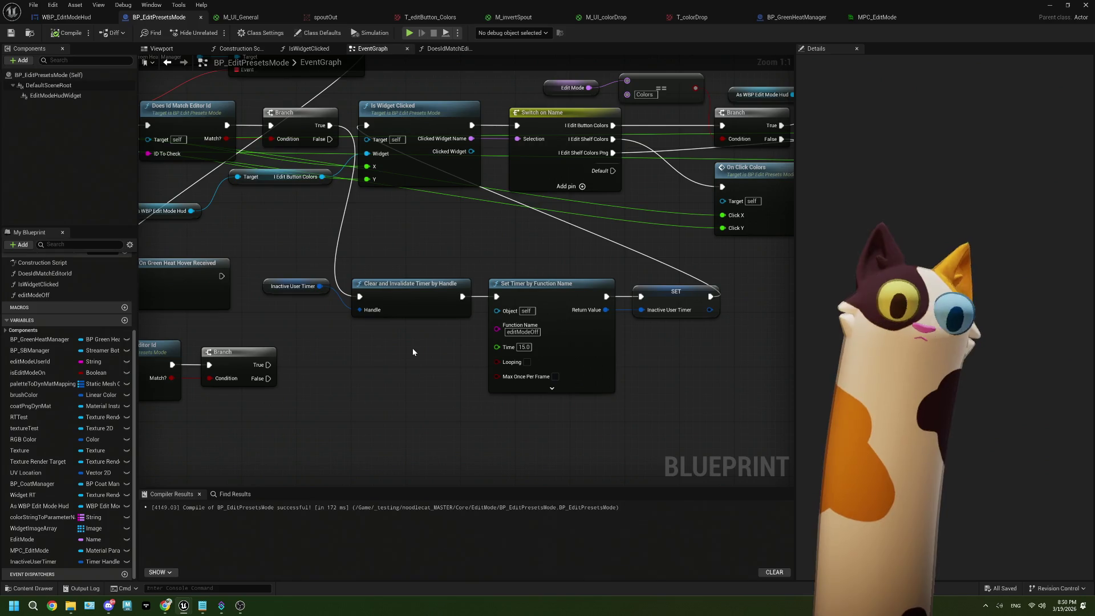
pyautogui.moveTo(314, 291); pyautogui.dragTo(315, 312)
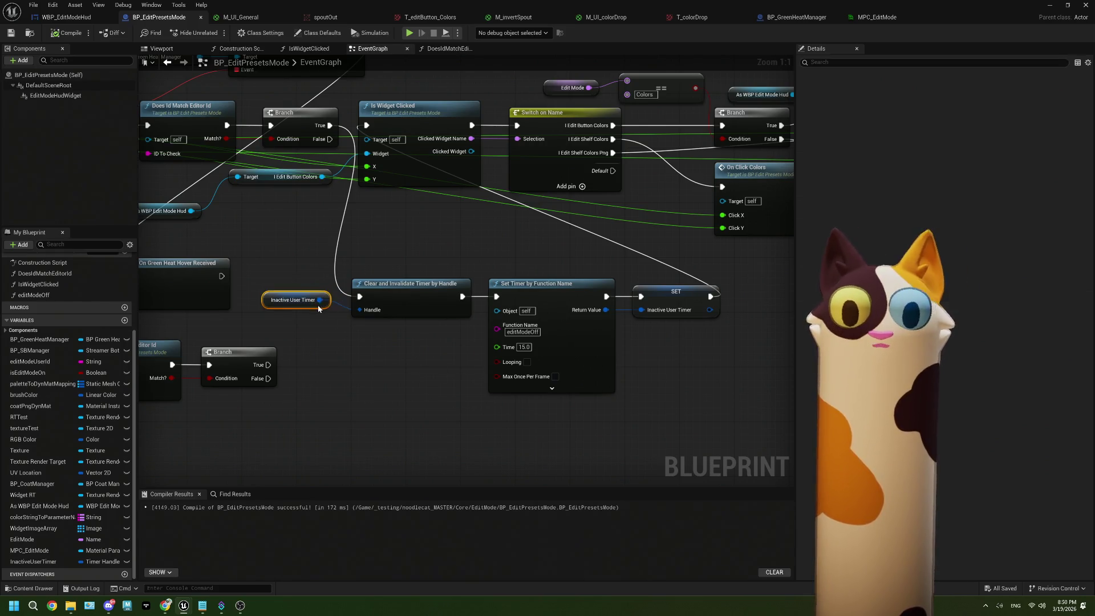
pyautogui.rightClick(347, 350)
pyautogui.press('Escape')
pyautogui.scroll(-3, 416, 357)
pyautogui.moveTo(410, 404); pyautogui.dragTo(505, 405)
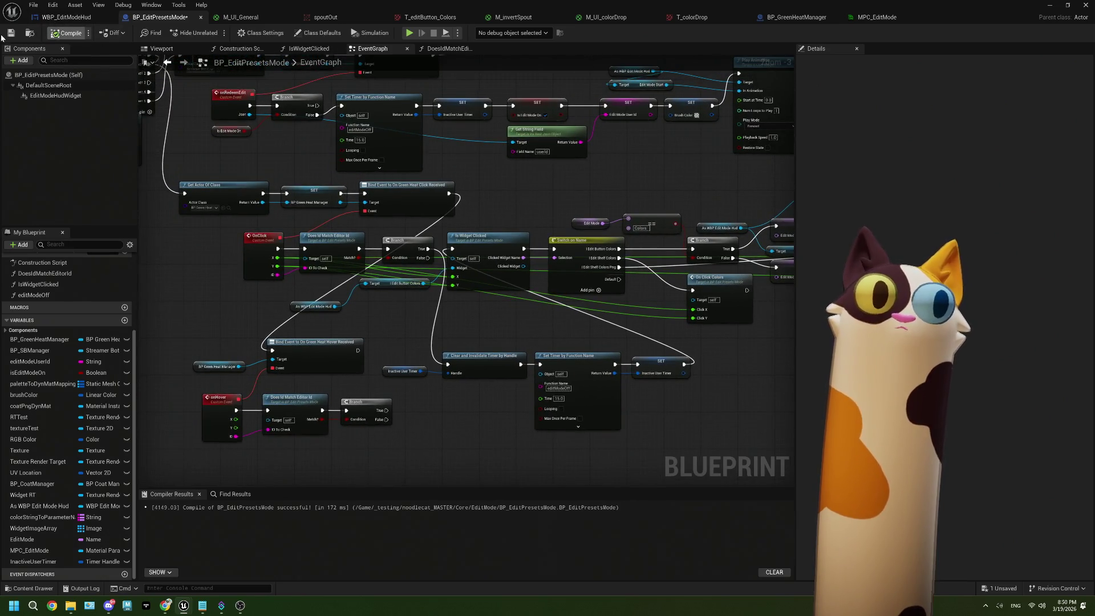
# Step: Snap the Blueprint editor to the left half of the screen
pyautogui.click(1046, 8)
pyautogui.moveTo(498, 10)
pyautogui.mouseDown()
pyautogui.moveTo(211, 162)
pyautogui.moveTo(1, 171)
pyautogui.mouseUp()
pyautogui.click(890, 83)
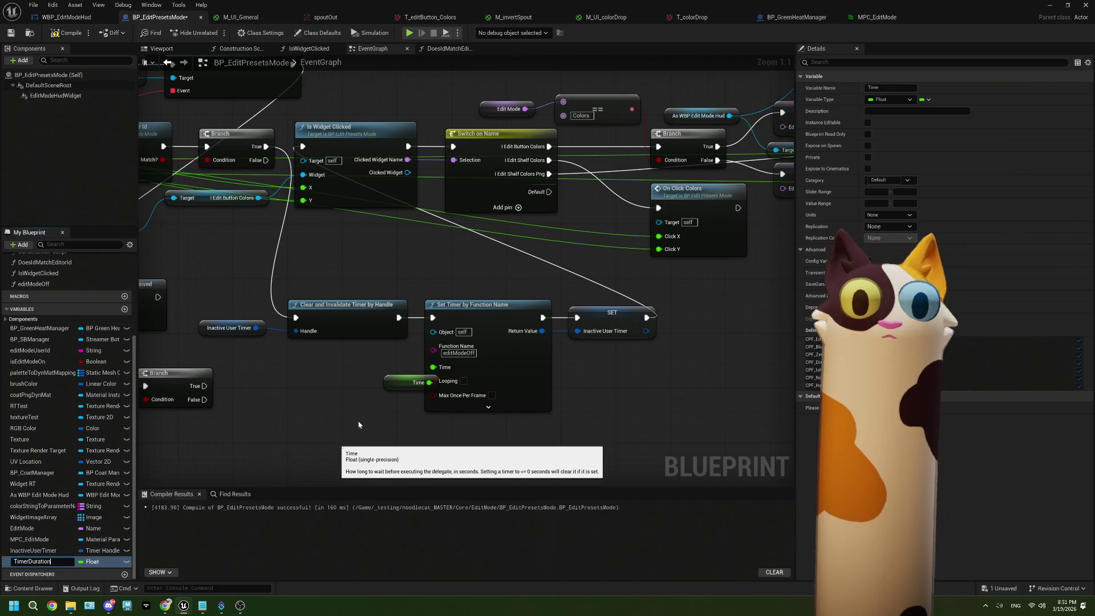
# Step: Feed TimerDuration getters into both Set Timer Time inputs, then compile and save
pyautogui.moveTo(368, 386); pyautogui.dragTo(353, 373)
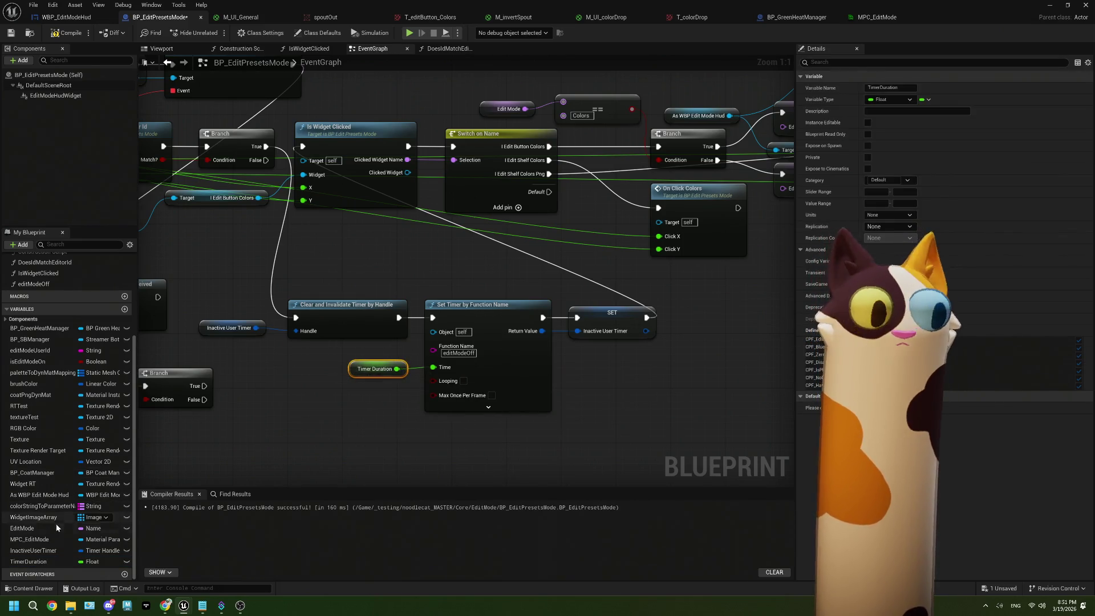
pyautogui.doubleClick(61, 561)
pyautogui.moveTo(29, 561)
pyautogui.mouseDown()
pyautogui.moveTo(291, 257)
pyautogui.moveTo(274, 222)
pyautogui.moveTo(354, 216)
pyautogui.mouseUp()
pyautogui.click(291, 239)
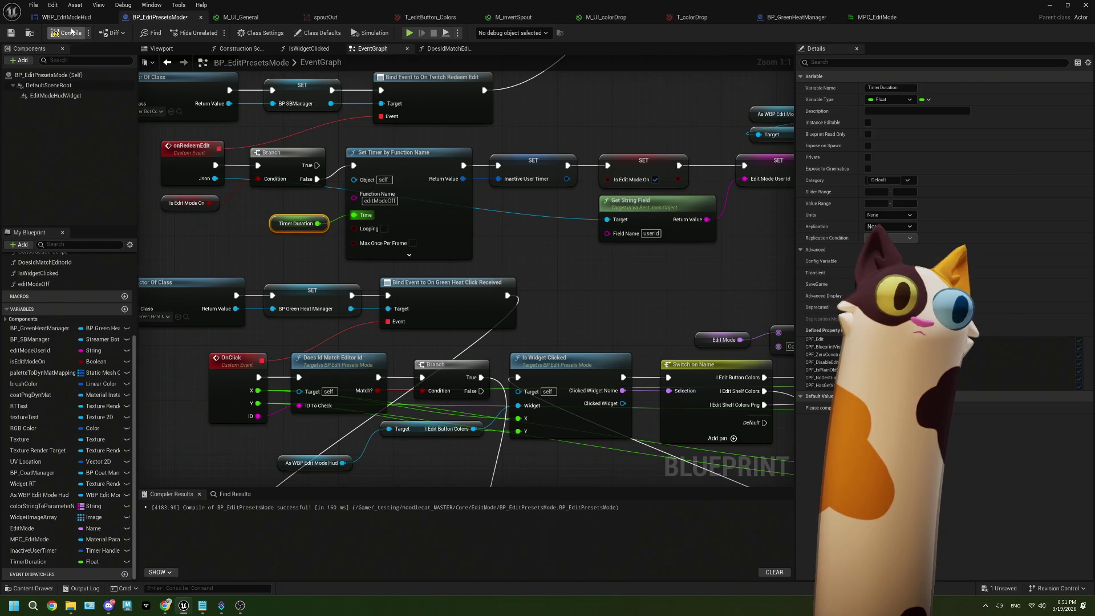
pyautogui.press('F7')
pyautogui.click(11, 33)
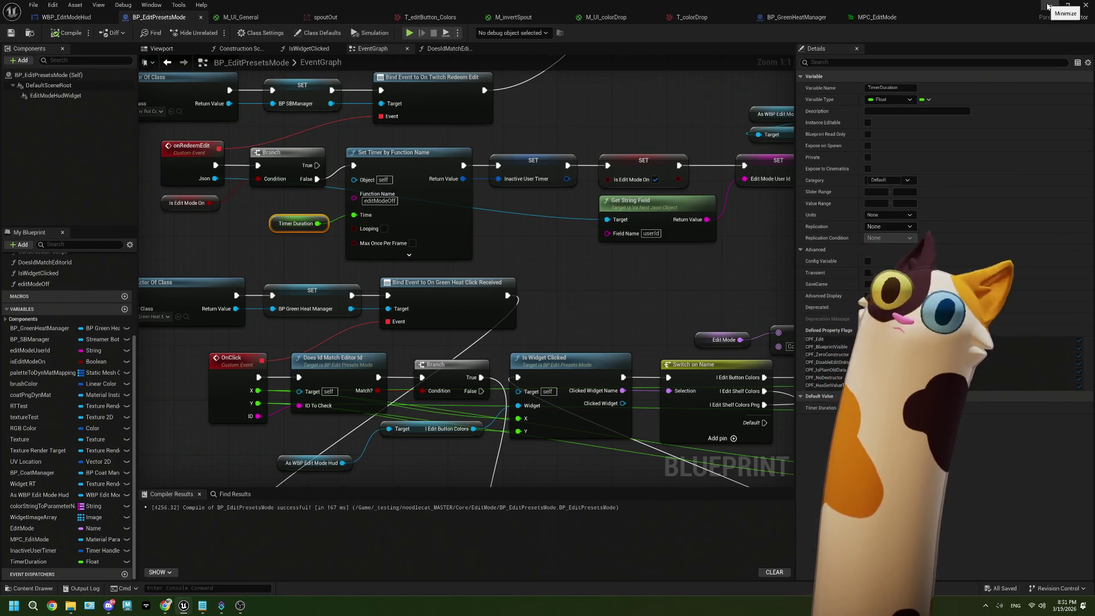
pyautogui.click(1049, 6)
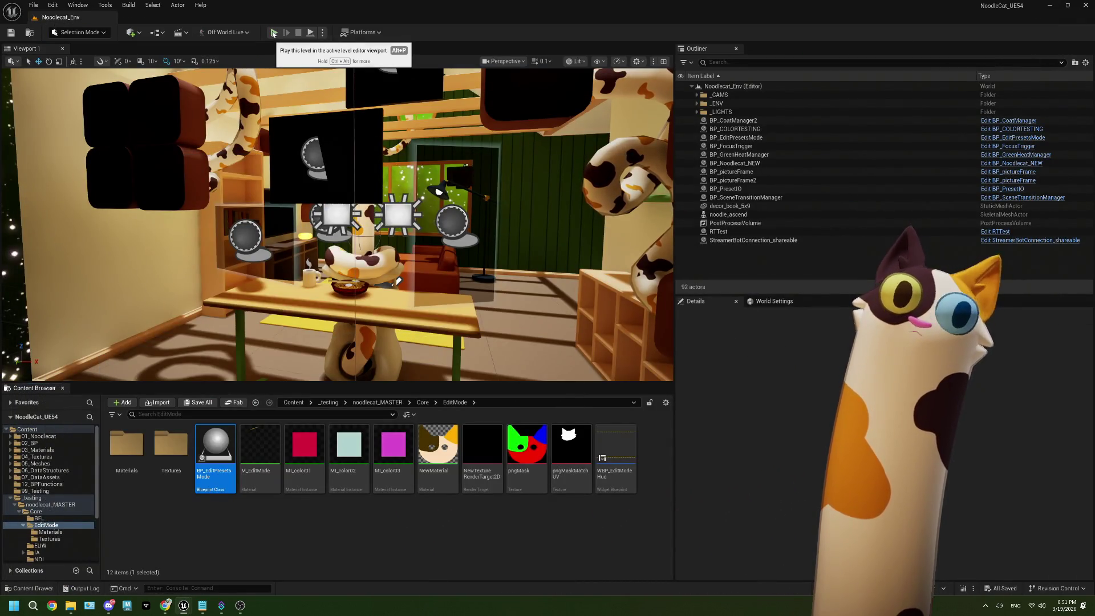
# Step: Play the Noodlecat_Env level in the editor with the window restored beside OBS
pyautogui.click(273, 32)
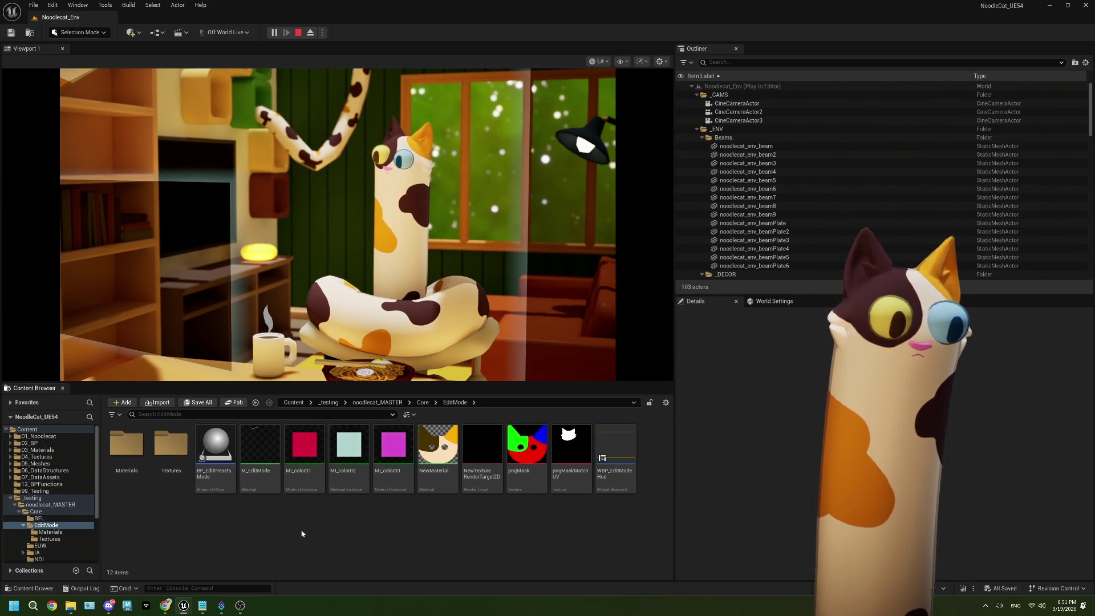
pyautogui.doubleClick(439, 15)
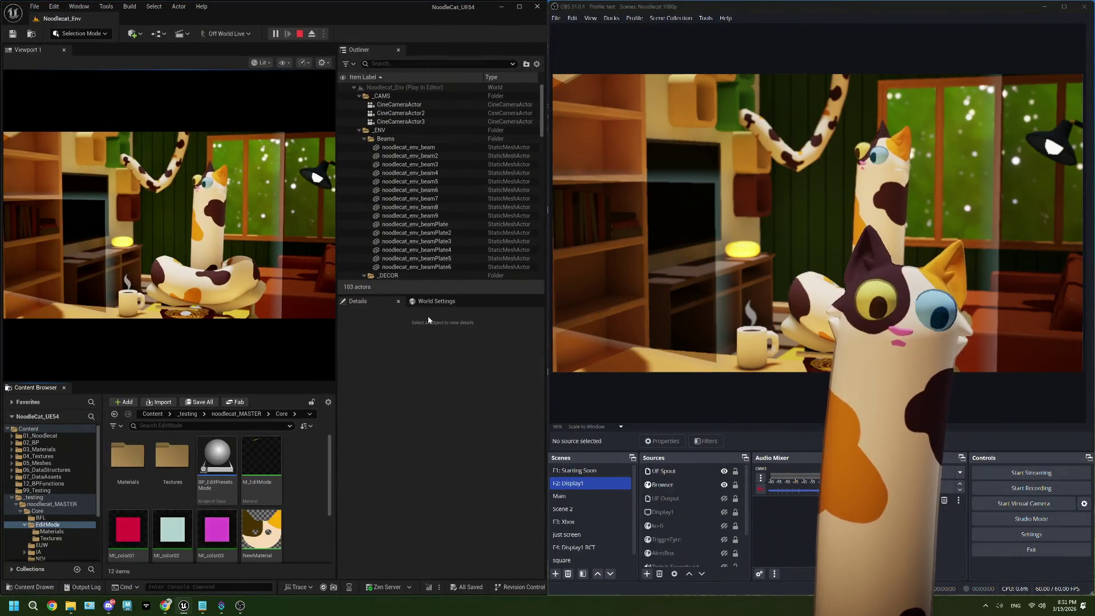
pyautogui.click(430, 368)
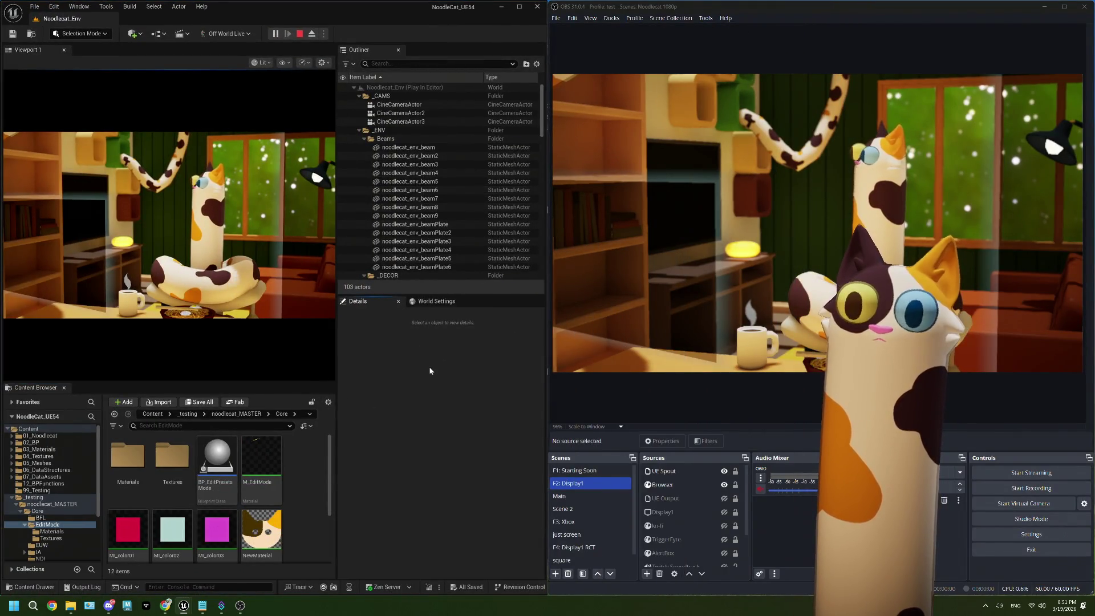
pyautogui.click(169, 606)
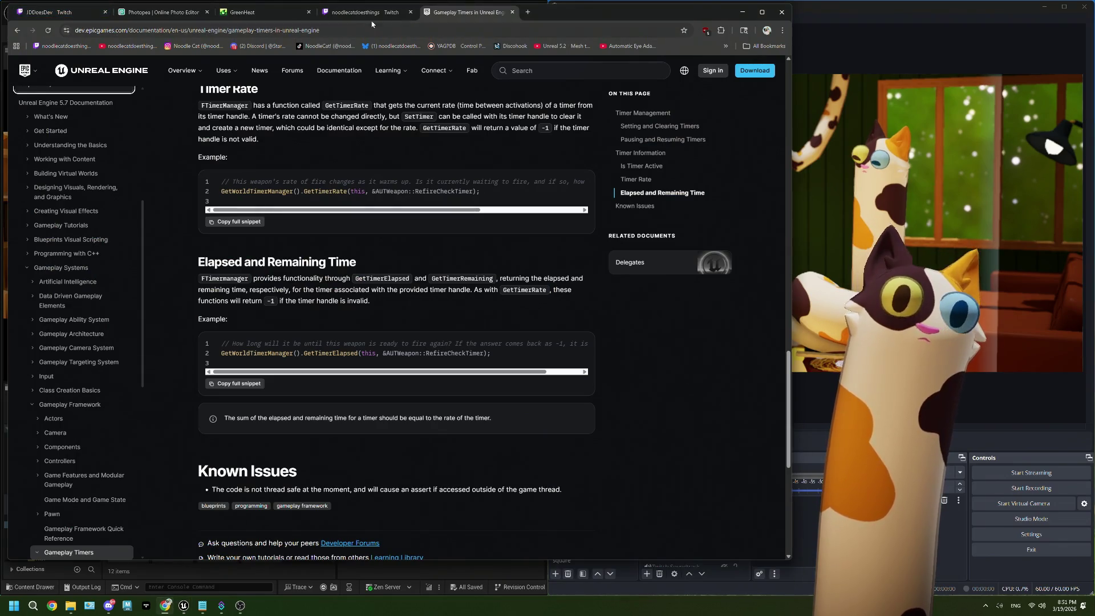
# Step: Redeem the Edit Mode! channel-points reward from the Twitch stream tab
pyautogui.click(371, 18)
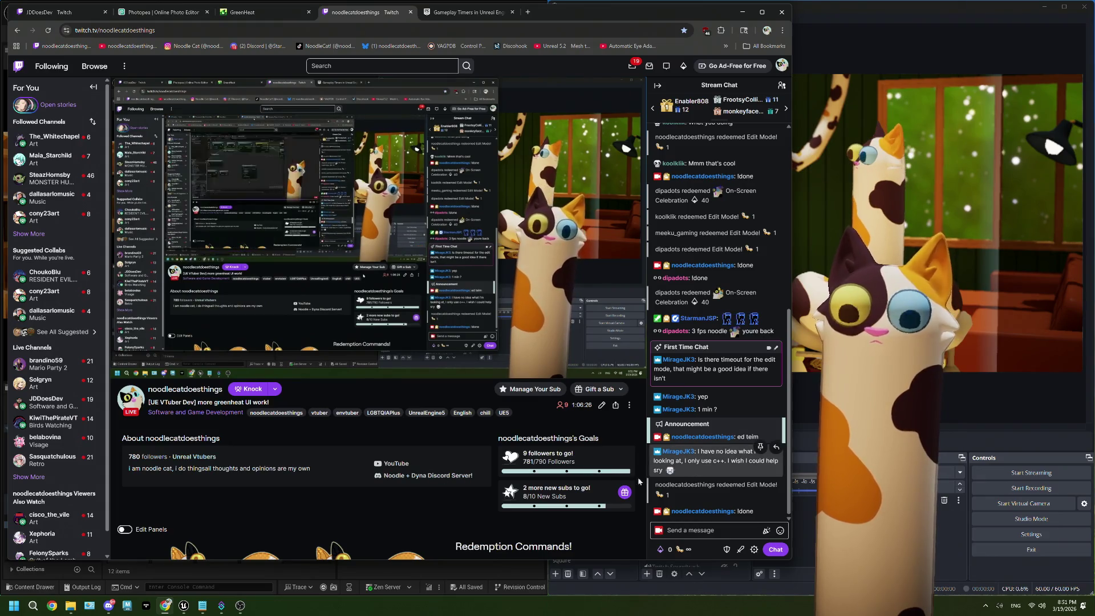
pyautogui.click(679, 552)
pyautogui.click(739, 420)
pyautogui.click(738, 441)
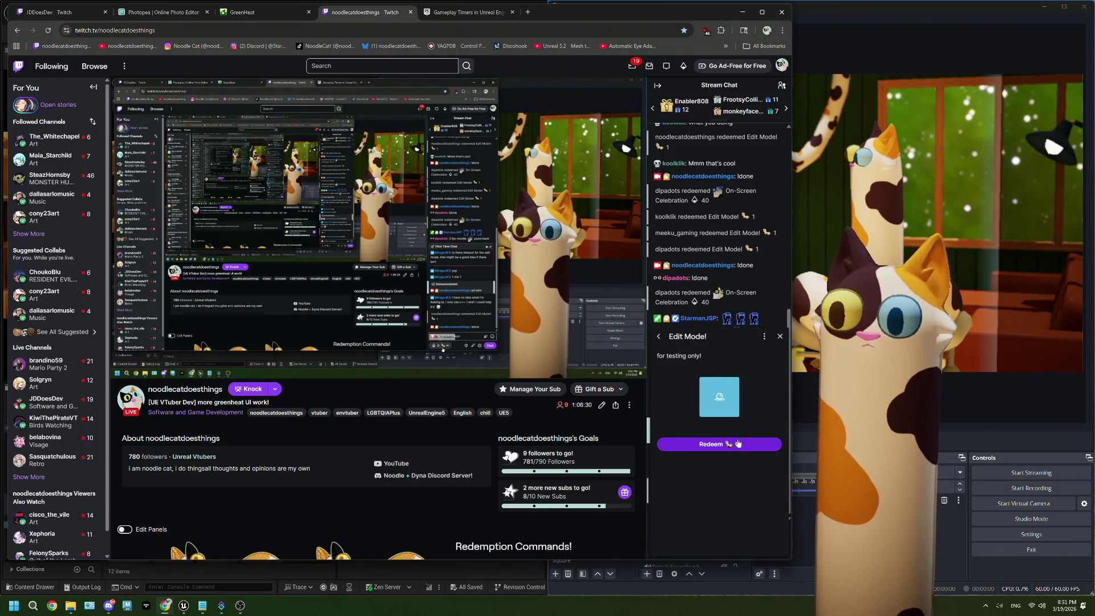
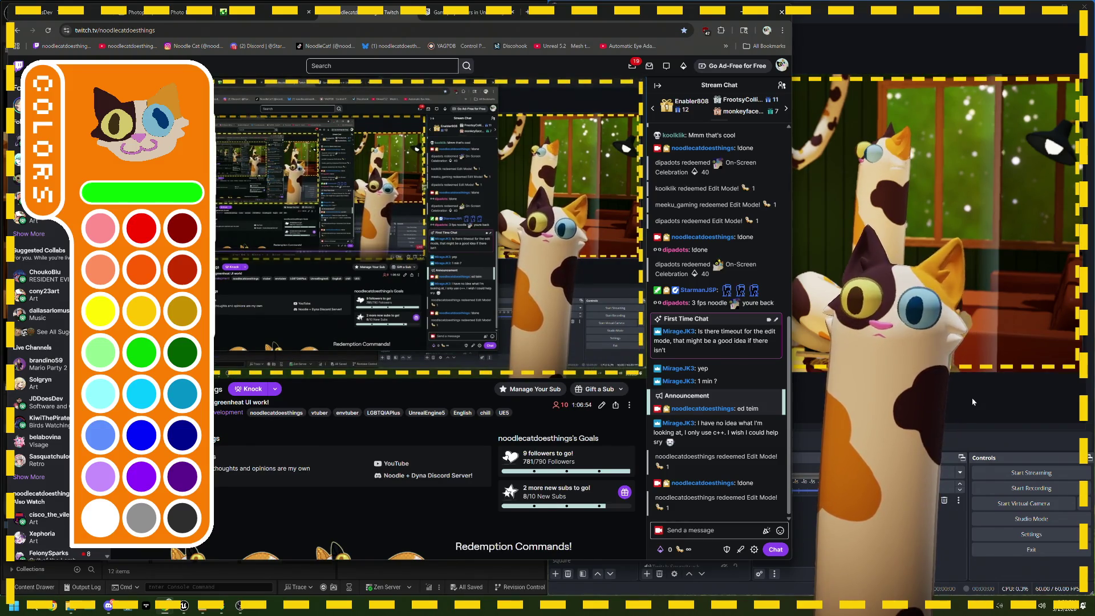
# Step: Post !done in the Twitch stream chat, then bring OBS back in front of the browser
pyautogui.click(871, 17)
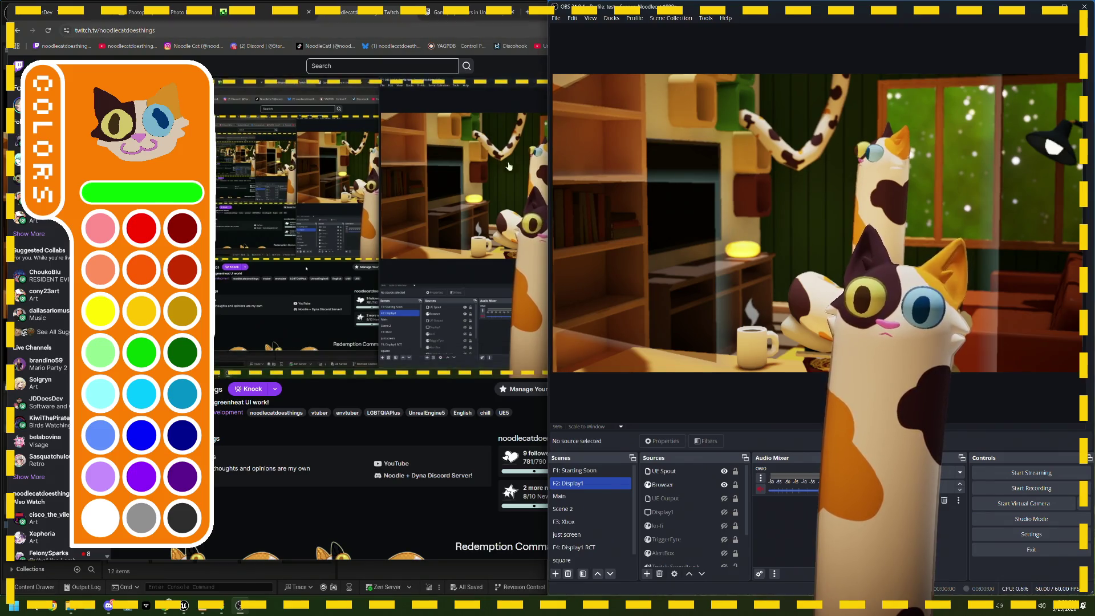
pyautogui.click(398, 392)
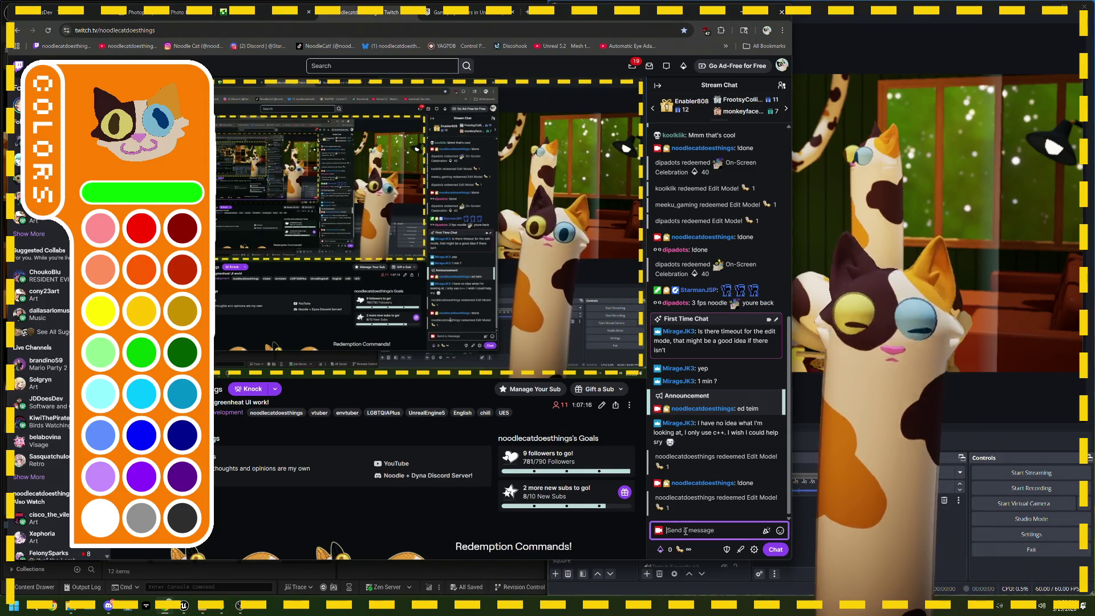
pyautogui.write('!done')
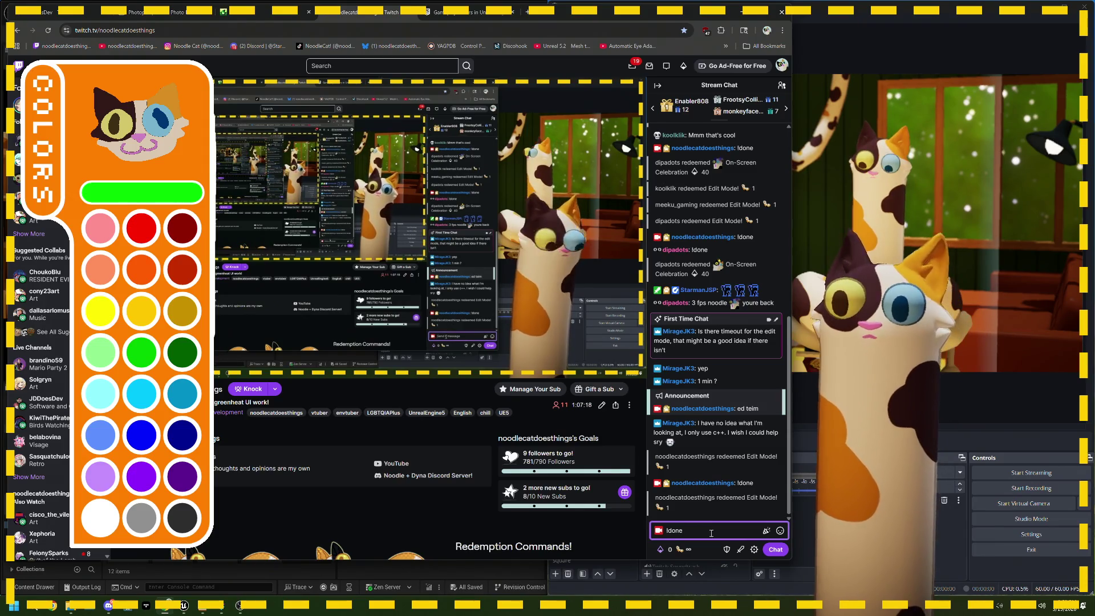
pyautogui.press('Return')
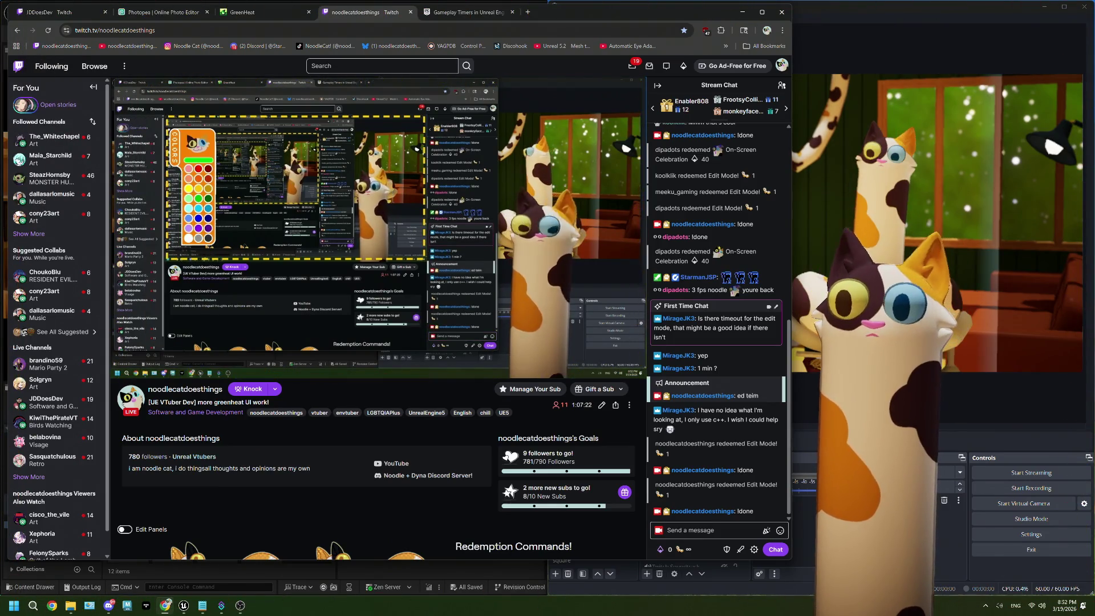
pyautogui.hotkey('alt', 'Tab')
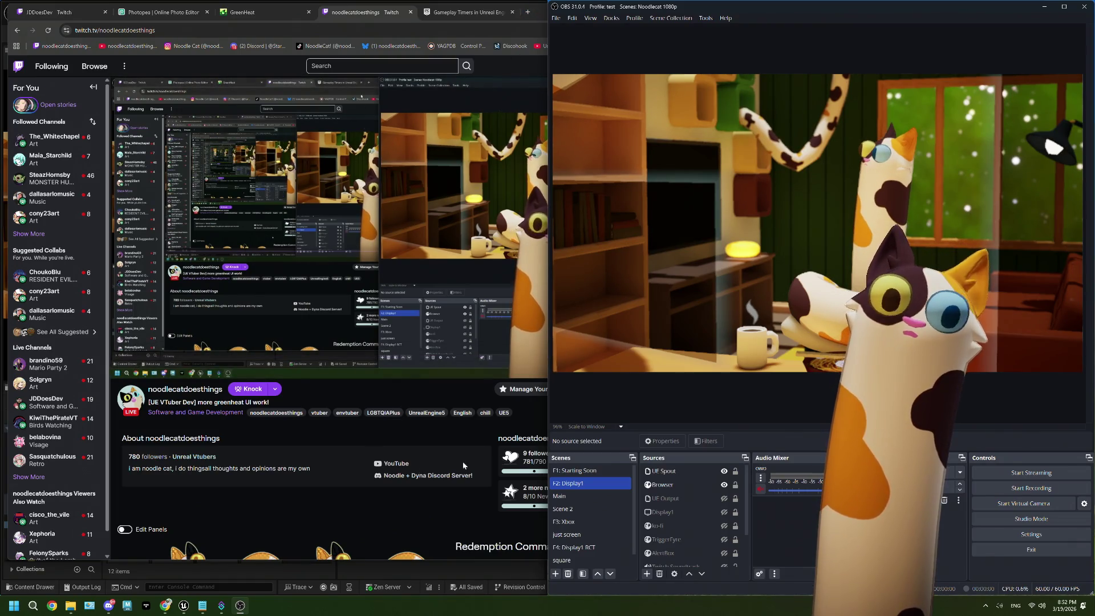
# Step: Redeem the Edit Mode reward from the Twitch channel's Power-ups & Rewards
pyautogui.click(451, 441)
pyautogui.click(662, 546)
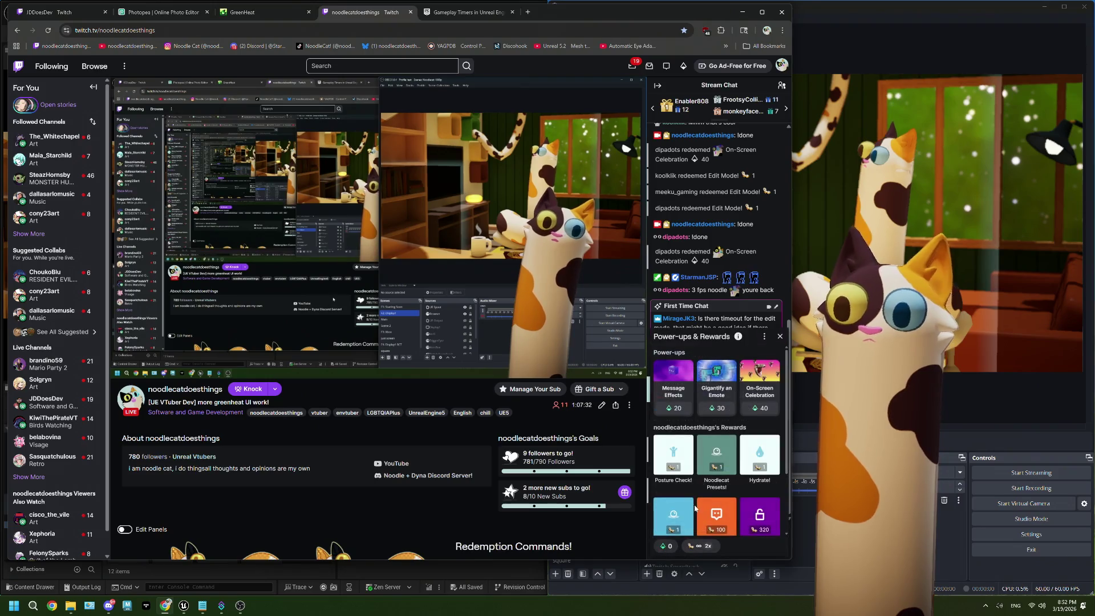
pyautogui.click(713, 448)
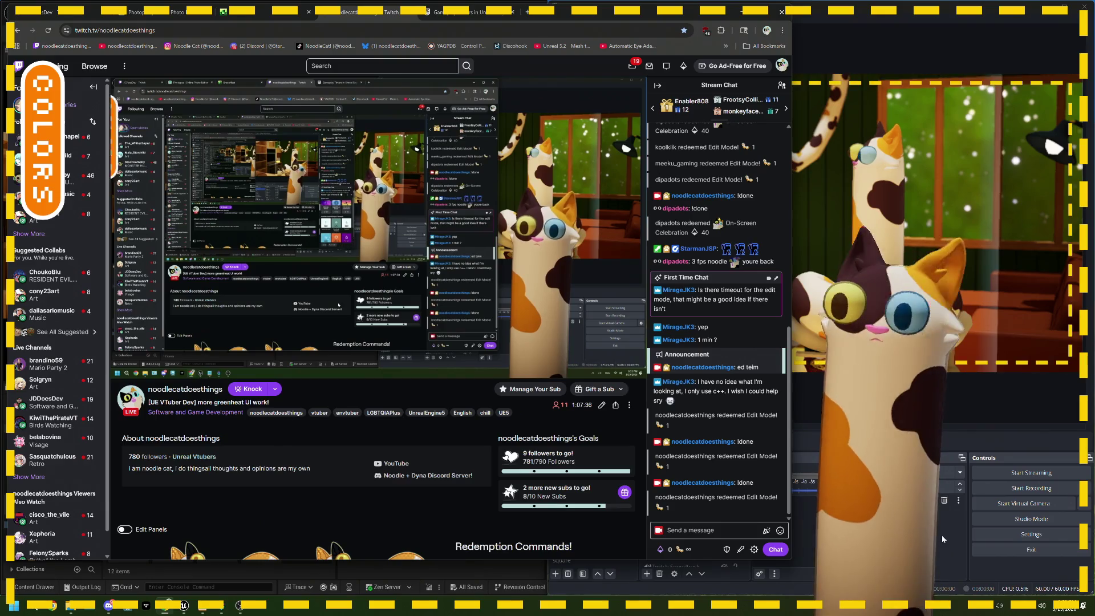
# Step: Check the COLORS overlay in the OBS preview, then restore down the Chrome window
pyautogui.hotkey('alt', 'Tab')
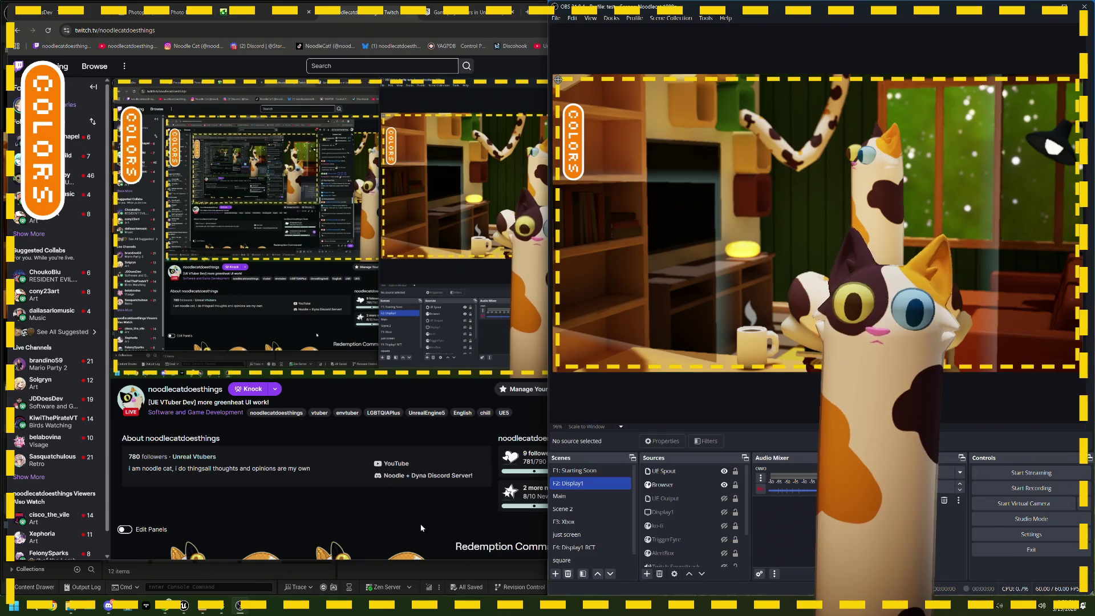
pyautogui.hotkey('alt', 'Tab')
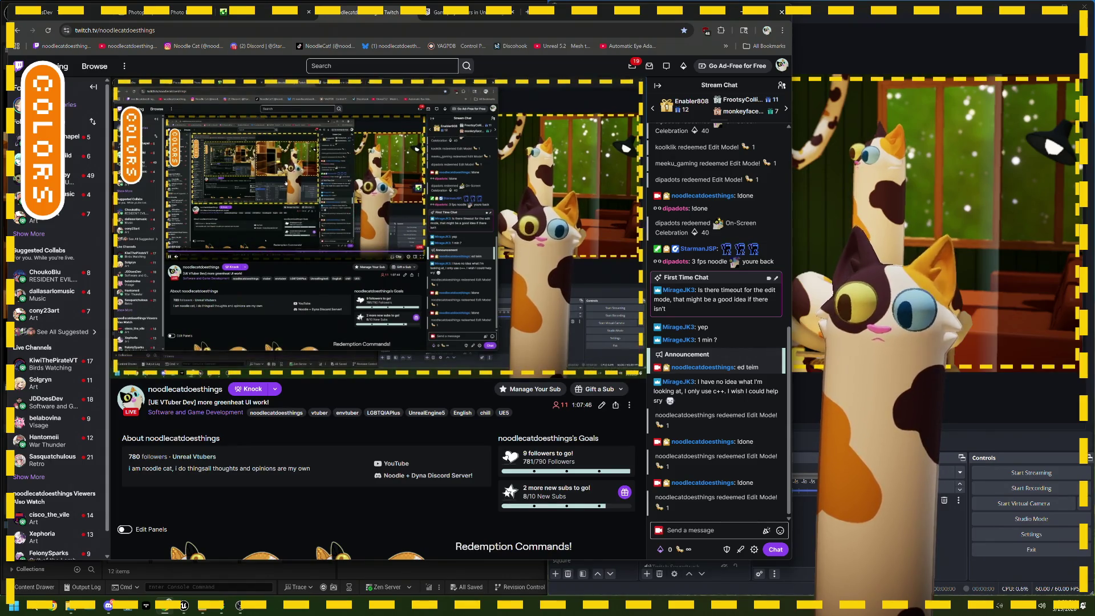
pyautogui.hotkey('alt', 'Tab')
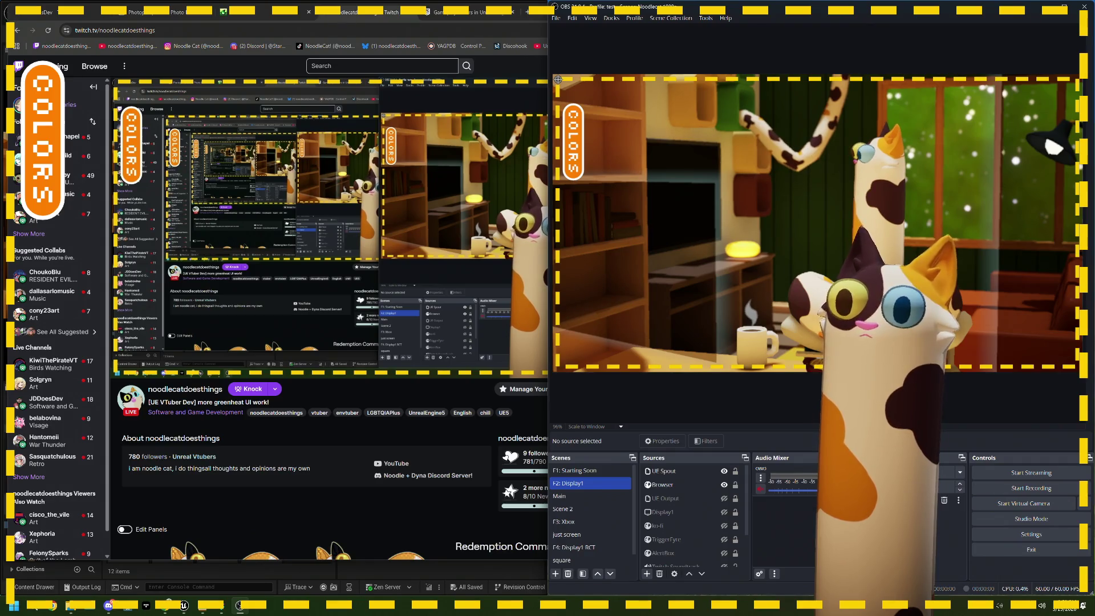
pyautogui.click(396, 521)
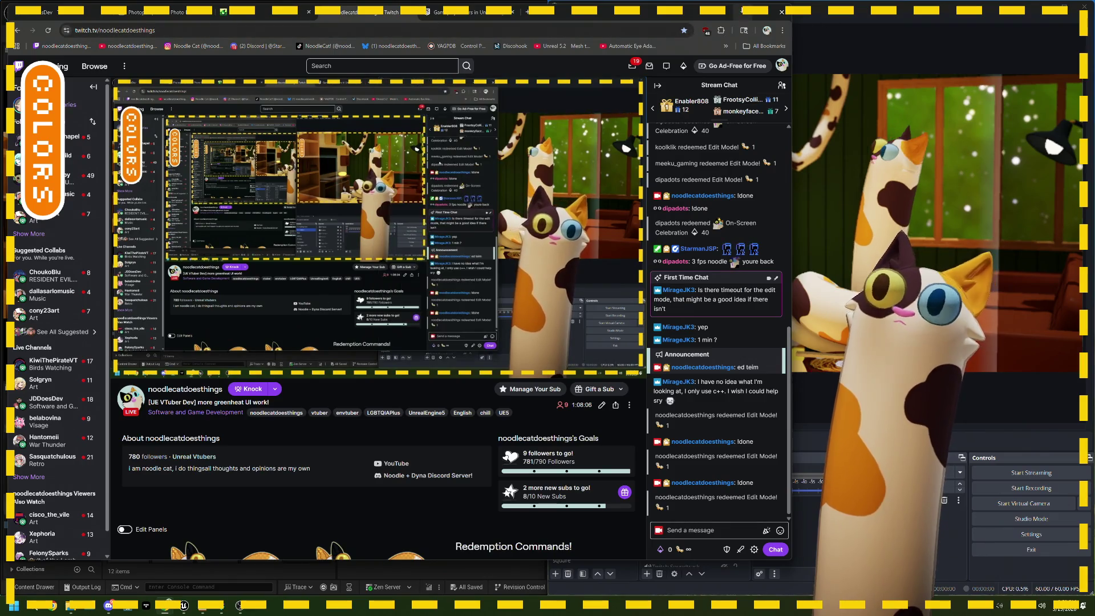
pyautogui.press('super+Down')
pyautogui.press('super+Down')
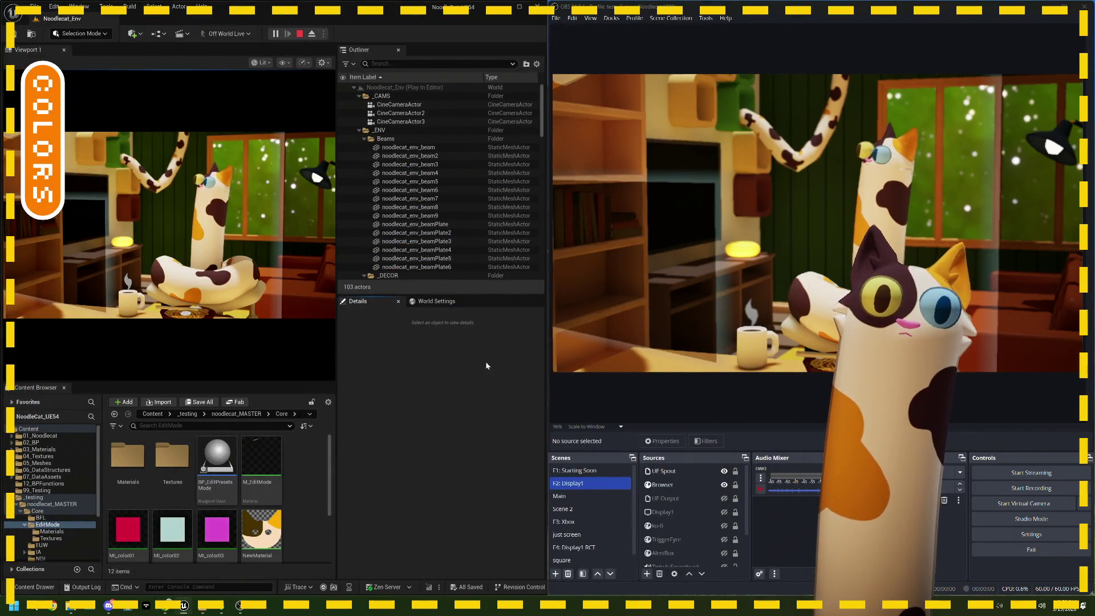
# Step: Stop the game, maximize the editor and inspect BP_EditPresetsMode's timer logic in its EventGraph
pyautogui.click(300, 34)
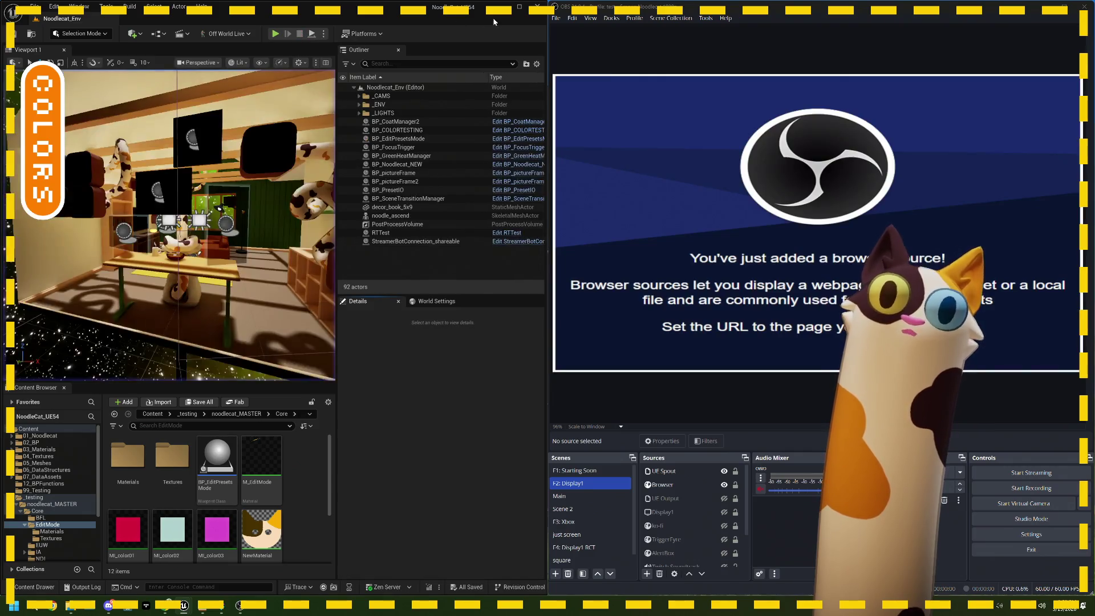
pyautogui.click(519, 7)
pyautogui.doubleClick(204, 426)
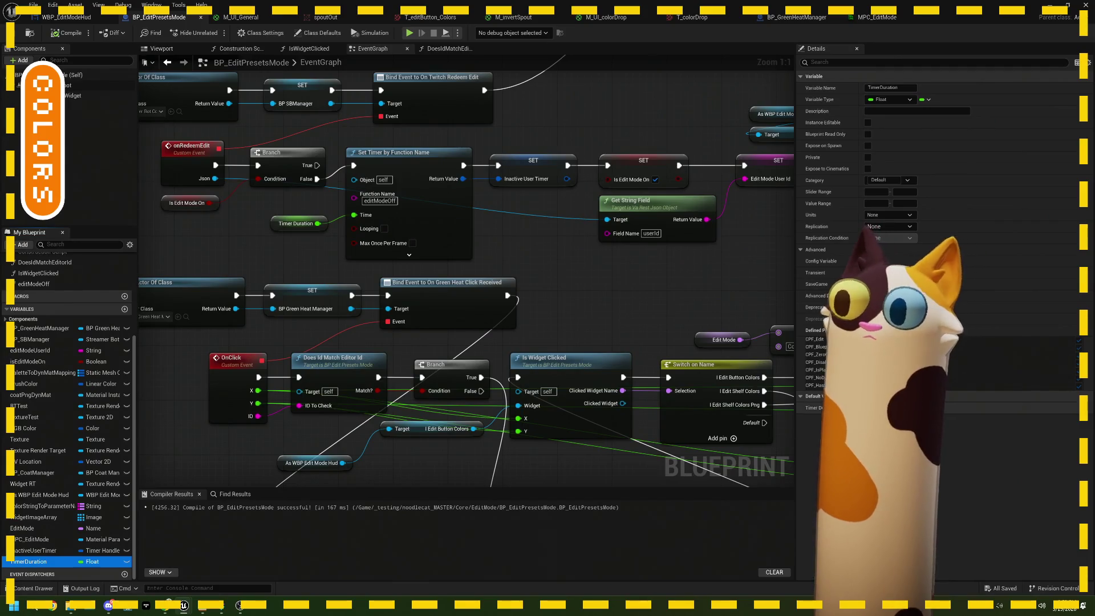
pyautogui.click(648, 362)
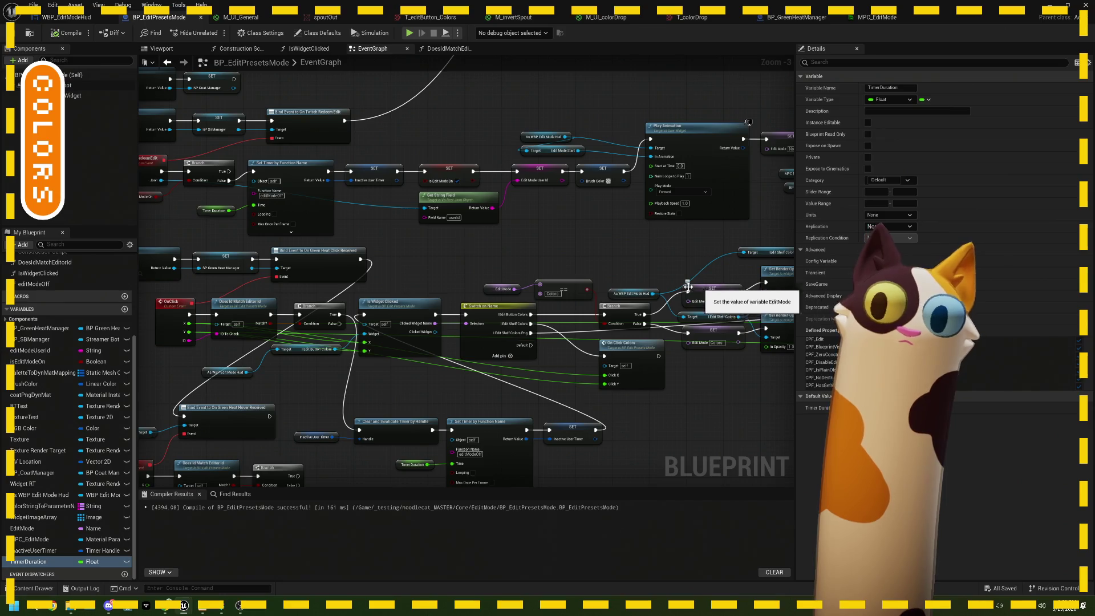
pyautogui.scroll(1, 463, 369)
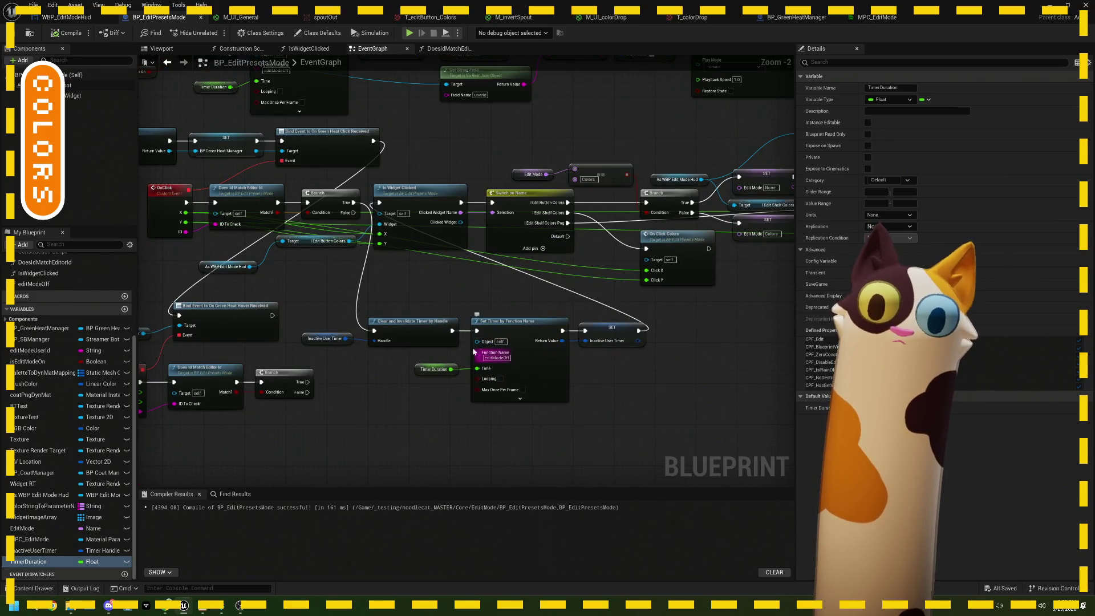
pyautogui.scroll(2, 509, 360)
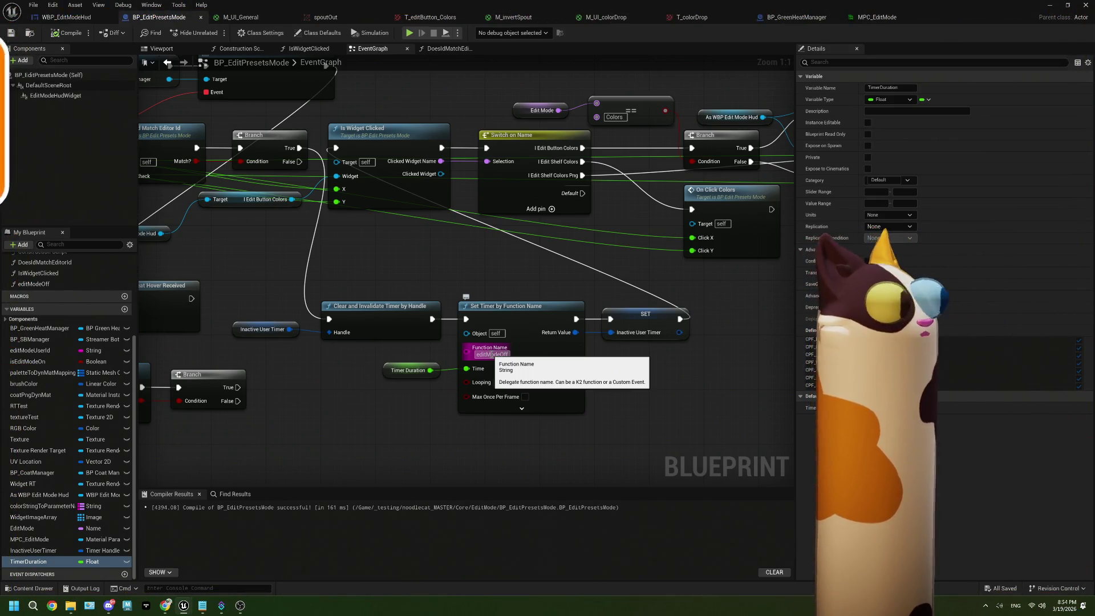
pyautogui.scroll(-6, 500, 256)
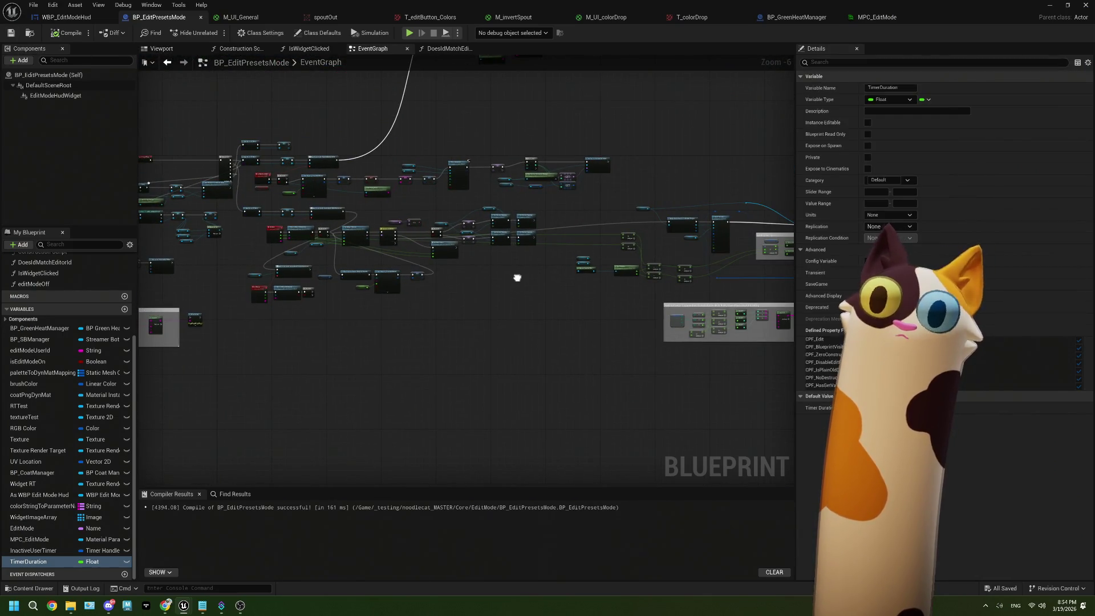
# Step: Shift the Is Widget Clicked group right and move the timer nodes up beside it
pyautogui.scroll(2, 517, 278)
pyautogui.moveTo(255, 153); pyautogui.dragTo(594, 244)
pyautogui.moveTo(247, 148)
pyautogui.mouseDown()
pyautogui.moveTo(547, 228)
pyautogui.moveTo(591, 260)
pyautogui.mouseUp()
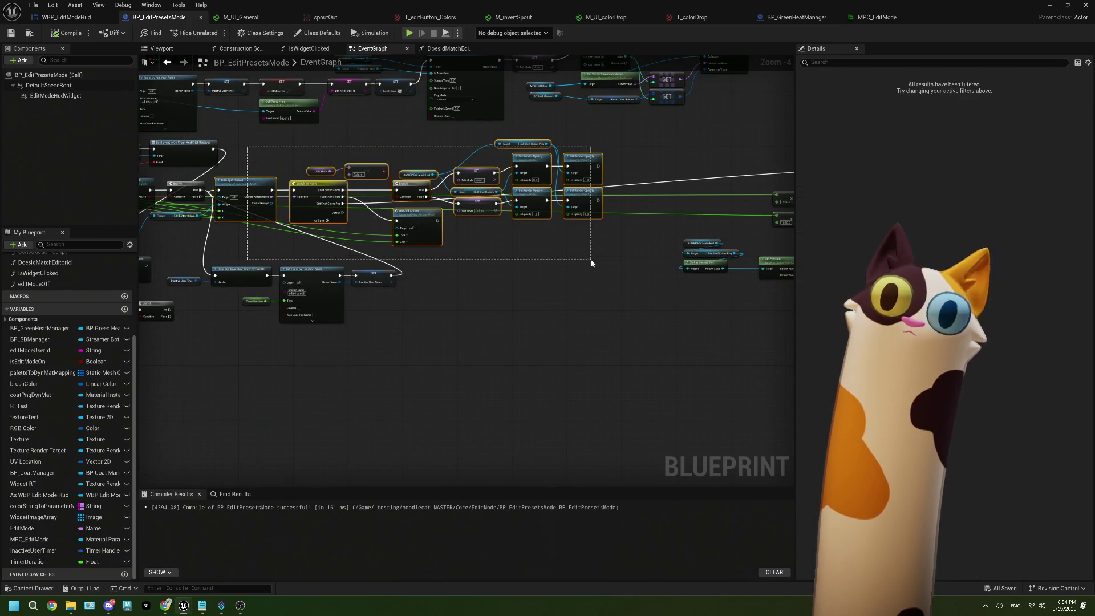
pyautogui.moveTo(223, 192); pyautogui.dragTo(425, 189)
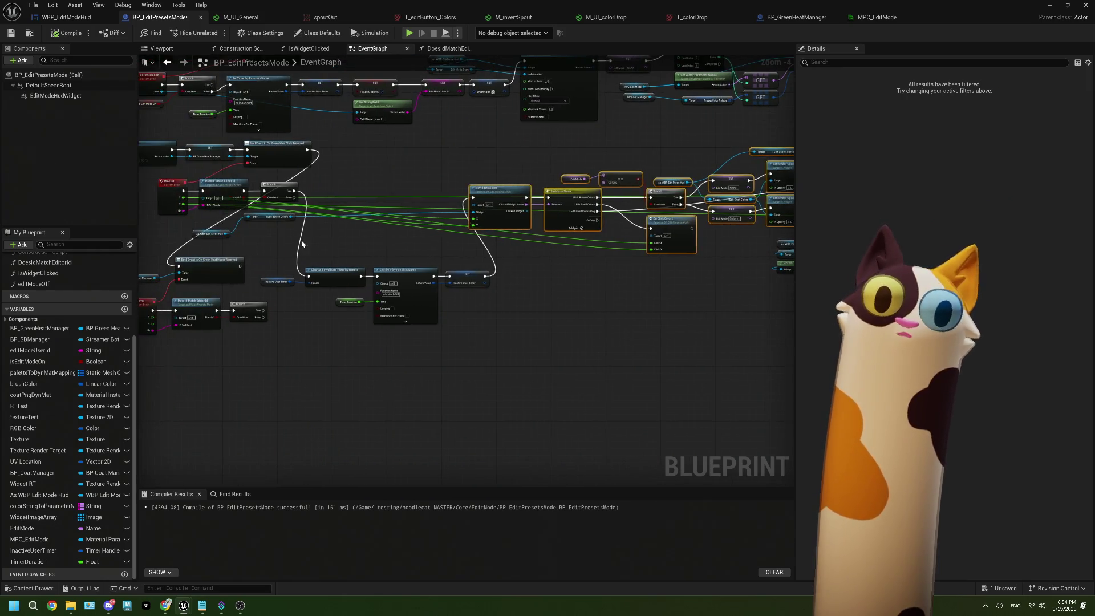
pyautogui.moveTo(281, 249); pyautogui.dragTo(452, 330)
pyautogui.moveTo(462, 277)
pyautogui.mouseDown()
pyautogui.moveTo(461, 191)
pyautogui.moveTo(470, 271)
pyautogui.moveTo(450, 262)
pyautogui.moveTo(450, 296)
pyautogui.moveTo(456, 283)
pyautogui.mouseUp()
# Step: Move the Texture Render Target and Draw Texture nodes and their comment box down, aligning the reroutes
pyautogui.scroll(-2, 623, 300)
pyautogui.moveTo(622, 295); pyautogui.dragTo(365, 259)
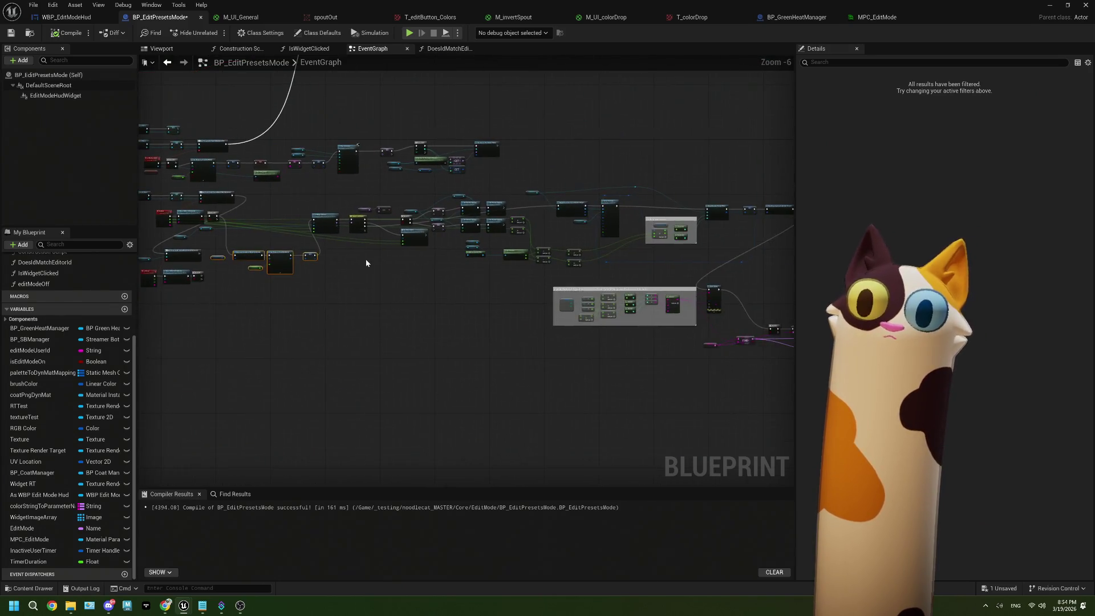
pyautogui.scroll(-1, 365, 259)
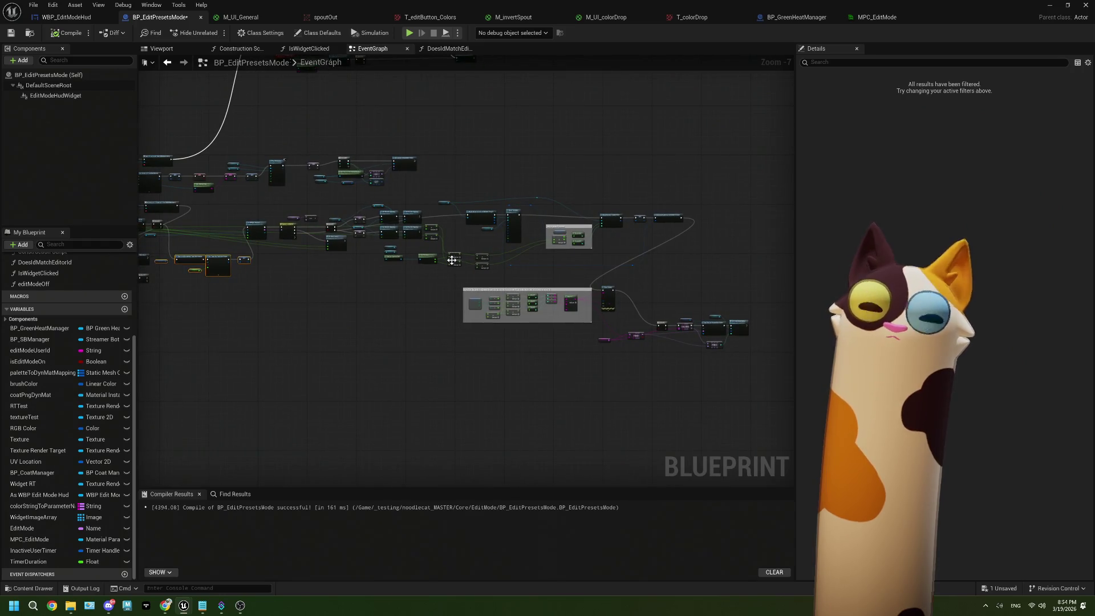
pyautogui.scroll(3, 456, 280)
pyautogui.keyDown('ctrl'); pyautogui.click(439, 133); pyautogui.keyUp('ctrl')
pyautogui.keyDown('ctrl'); pyautogui.click(409, 209); pyautogui.keyUp('ctrl')
pyautogui.moveTo(454, 157)
pyautogui.mouseDown()
pyautogui.moveTo(715, 296)
pyautogui.moveTo(805, 292)
pyautogui.moveTo(673, 289)
pyautogui.moveTo(767, 470)
pyautogui.mouseUp()
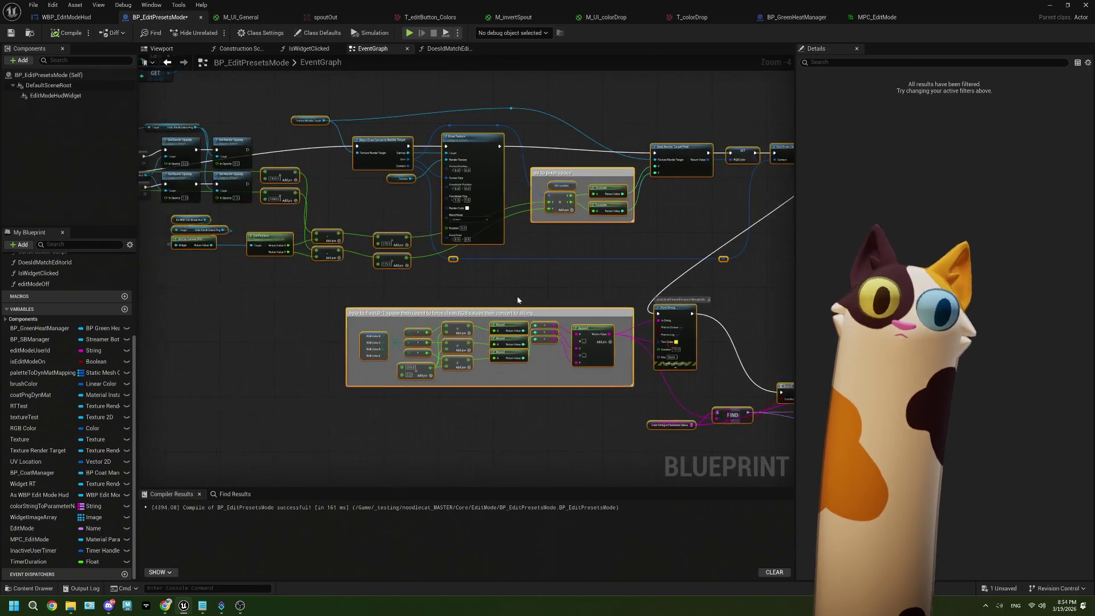
pyautogui.scroll(-3, 467, 298)
pyautogui.moveTo(430, 237); pyautogui.dragTo(432, 286)
pyautogui.moveTo(449, 242); pyautogui.dragTo(524, 208)
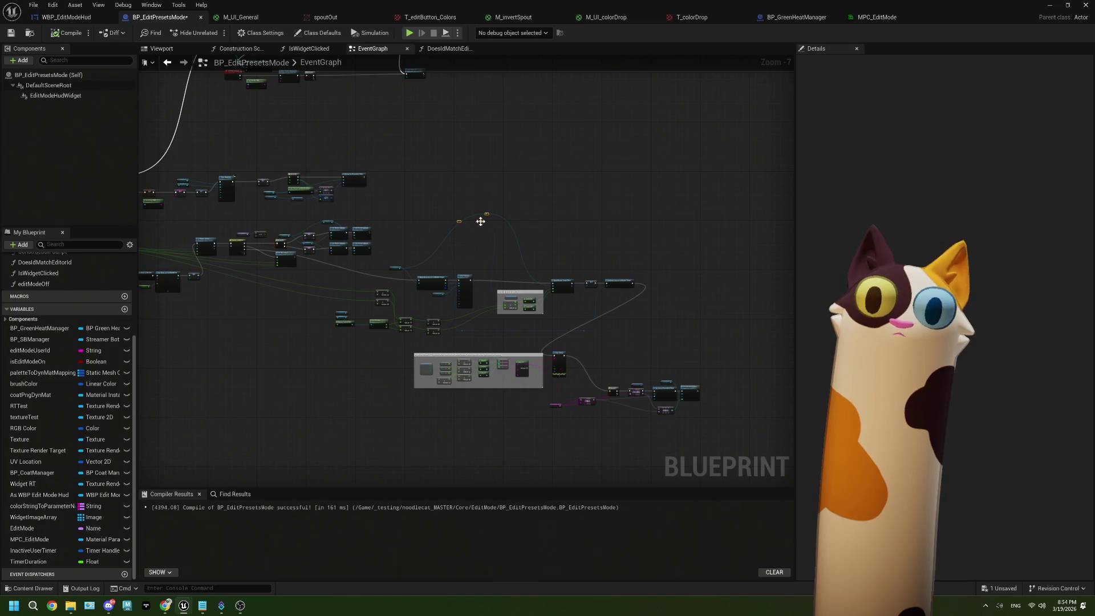
pyautogui.moveTo(491, 266); pyautogui.dragTo(487, 268)
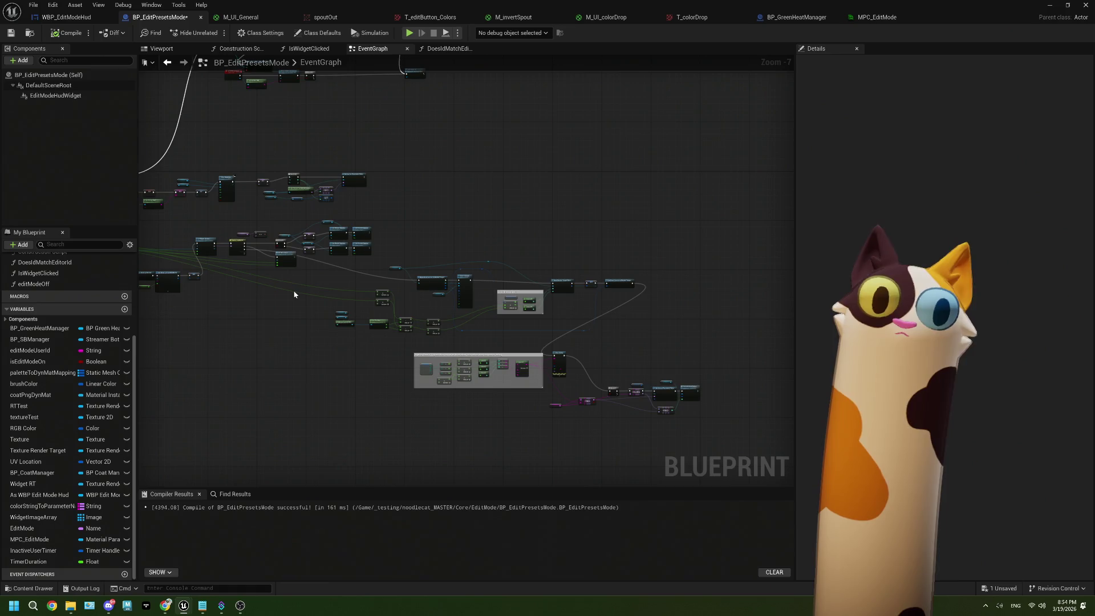
# Step: Shift the middle row and the timer nodes right, then bring up ThePlan.txt in Notepad
pyautogui.scroll(2, 430, 286)
pyautogui.moveTo(315, 188)
pyautogui.mouseDown()
pyautogui.moveTo(564, 257)
pyautogui.moveTo(605, 313)
pyautogui.moveTo(514, 281)
pyautogui.moveTo(598, 277)
pyautogui.mouseUp()
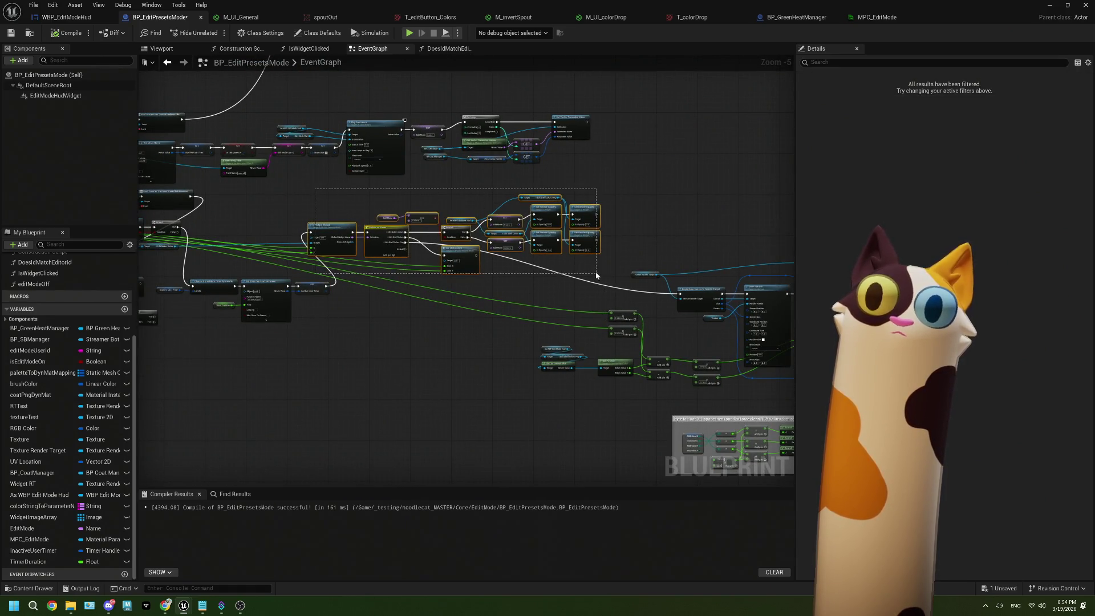
pyautogui.moveTo(336, 241); pyautogui.dragTo(393, 242)
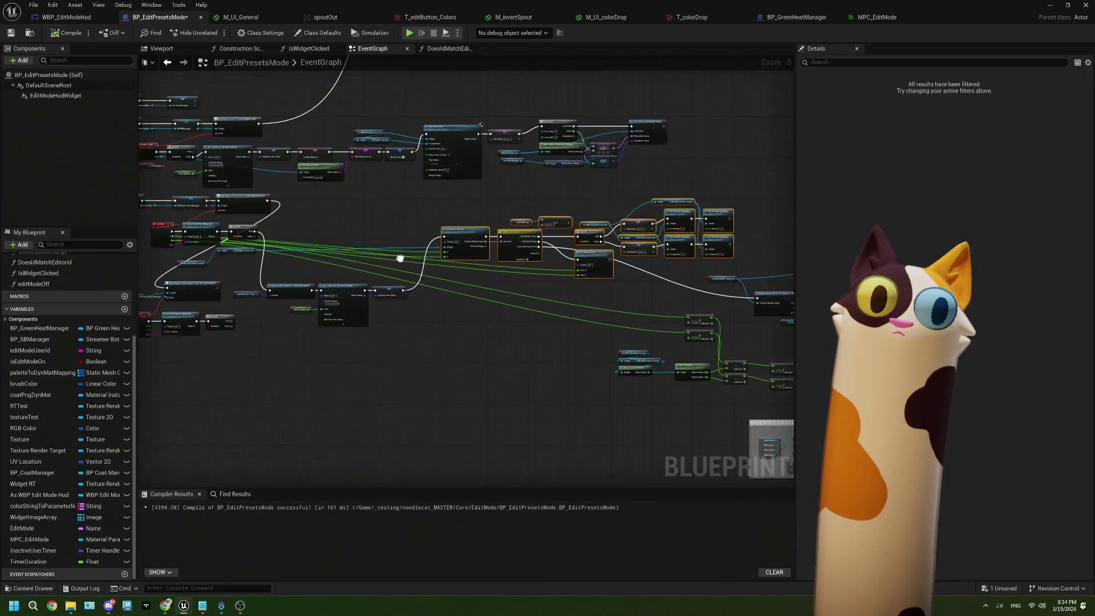
pyautogui.moveTo(275, 275)
pyautogui.mouseDown()
pyautogui.moveTo(412, 333)
pyautogui.moveTo(433, 331)
pyautogui.mouseUp()
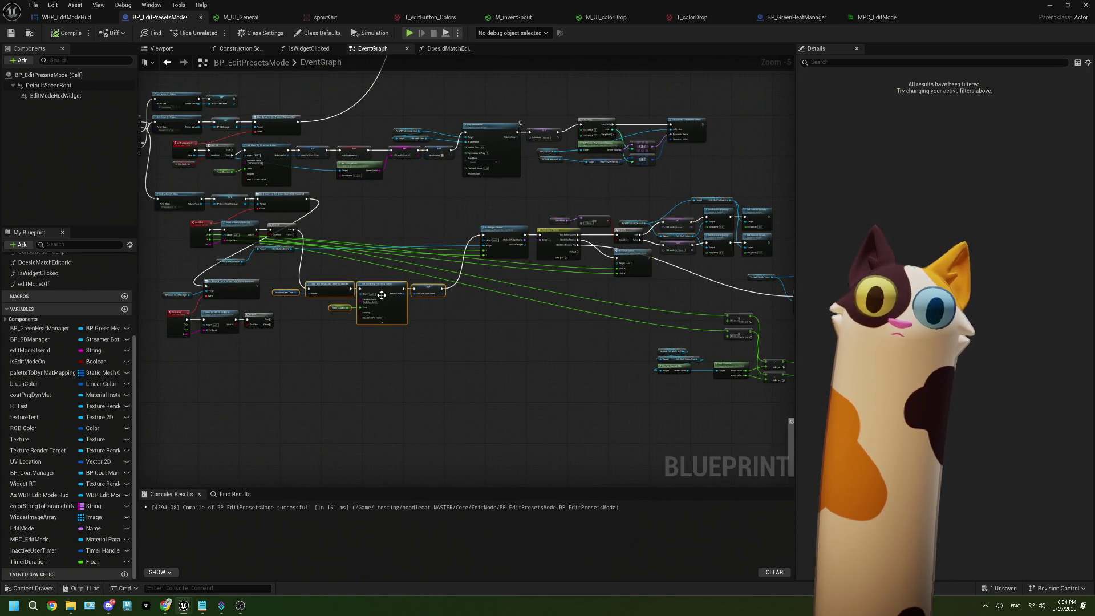
pyautogui.moveTo(382, 288)
pyautogui.mouseDown()
pyautogui.moveTo(392, 236)
pyautogui.moveTo(410, 235)
pyautogui.mouseUp()
pyautogui.click(450, 304)
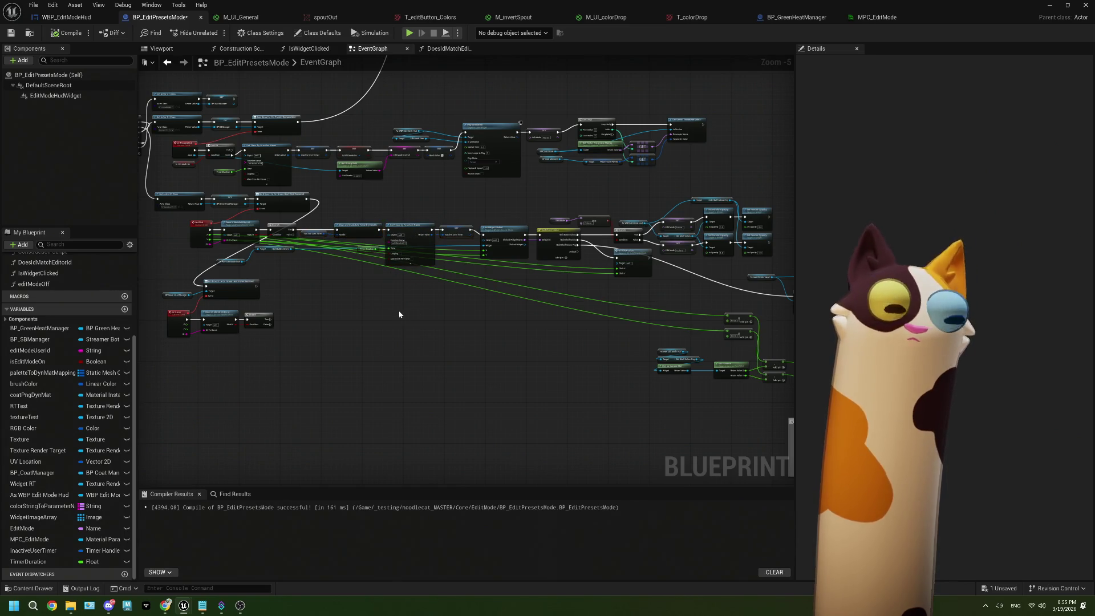
pyautogui.click(205, 605)
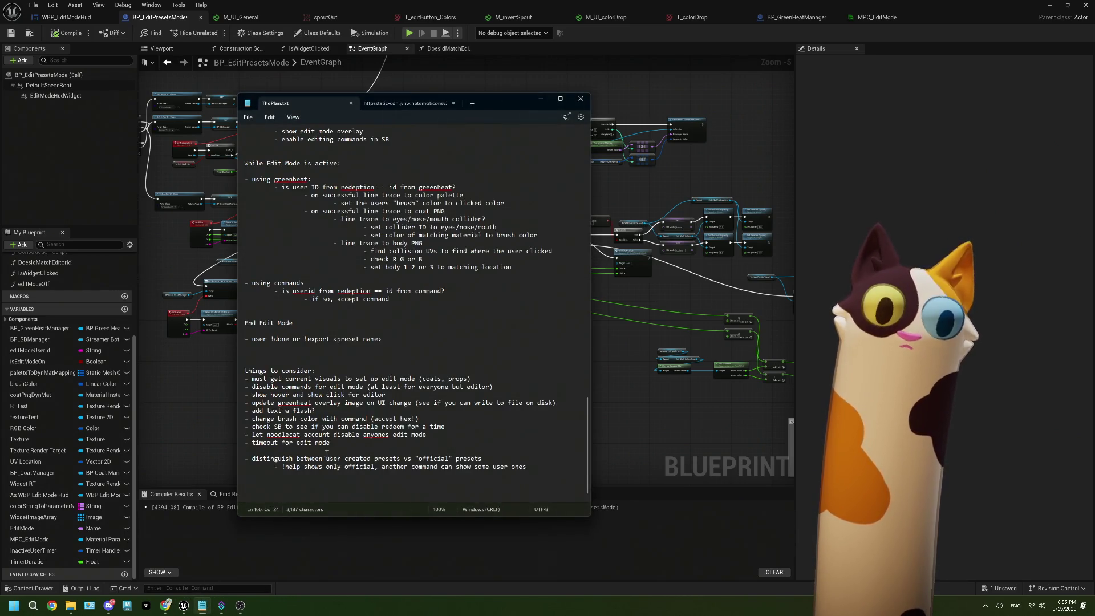
# Step: Delete the 'timeout for edit mode' and 'noodlecat account' lines from ThePlan.txt
pyautogui.moveTo(332, 443); pyautogui.dragTo(253, 442)
pyautogui.press('BackSpace')
pyautogui.press('BackSpace')
pyautogui.press('BackSpace')
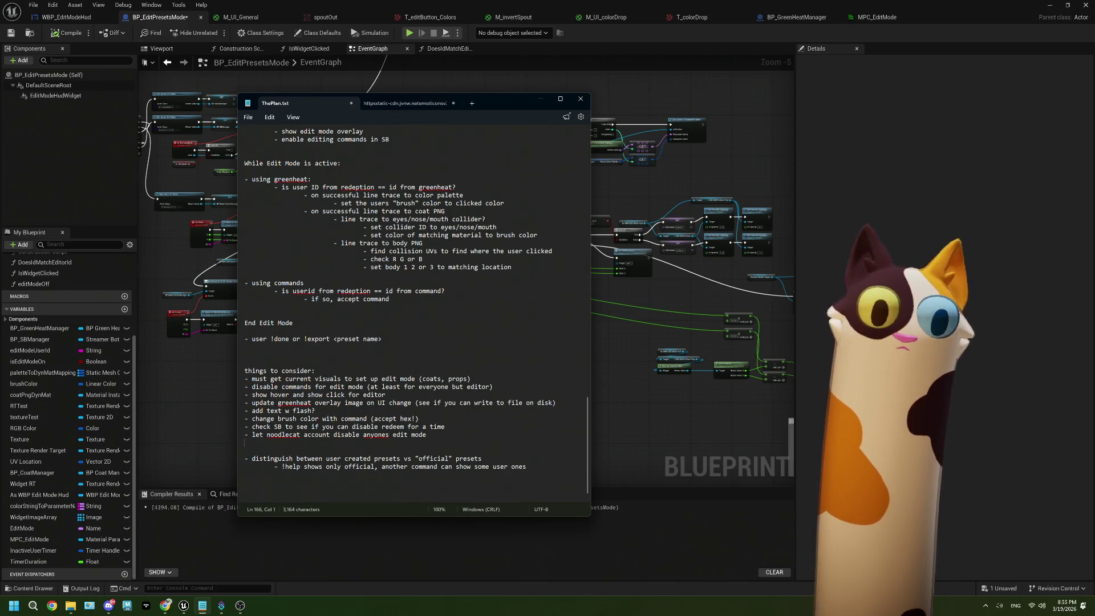
pyautogui.moveTo(428, 435); pyautogui.dragTo(245, 437)
pyautogui.press('BackSpace')
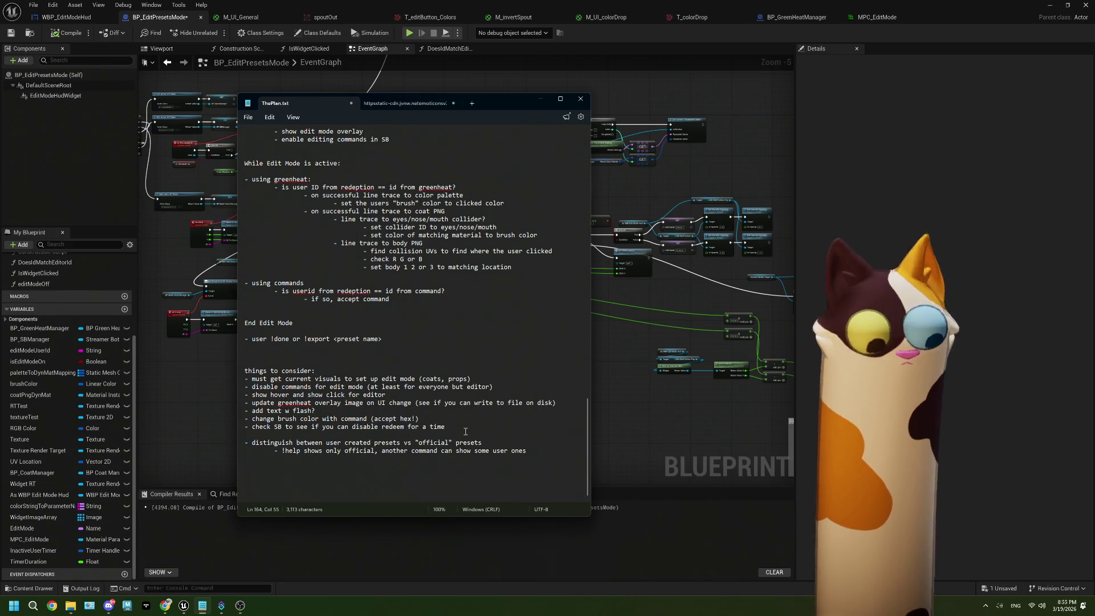
# Step: Add a 'possible, but slow maybe?' note under the redeem item, save, then Save All in Unreal
pyautogui.press('Return')
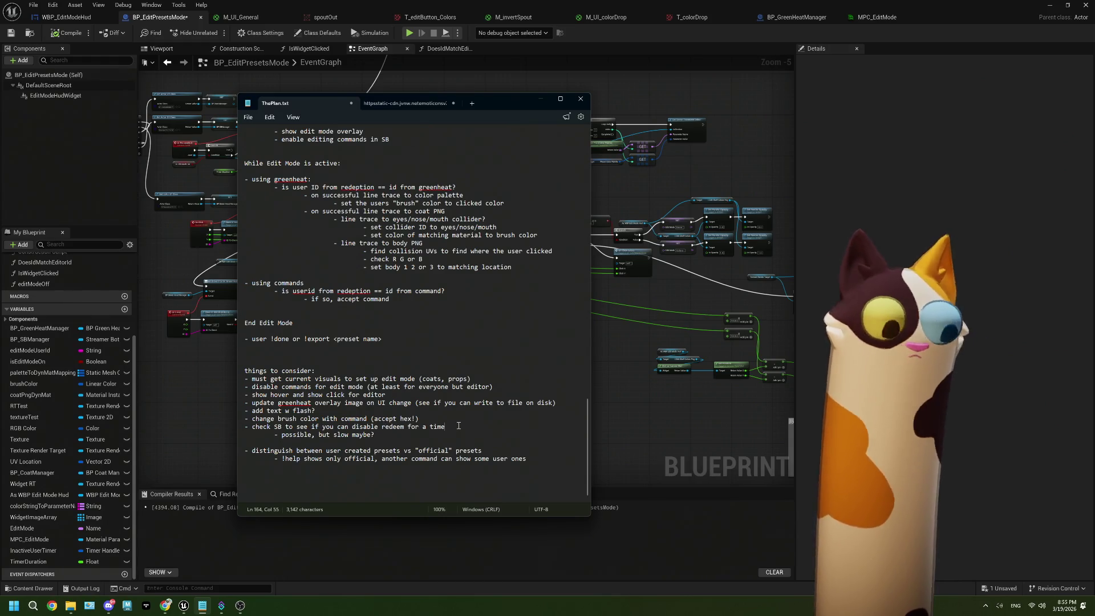
pyautogui.hotkey('ctrl', 's')
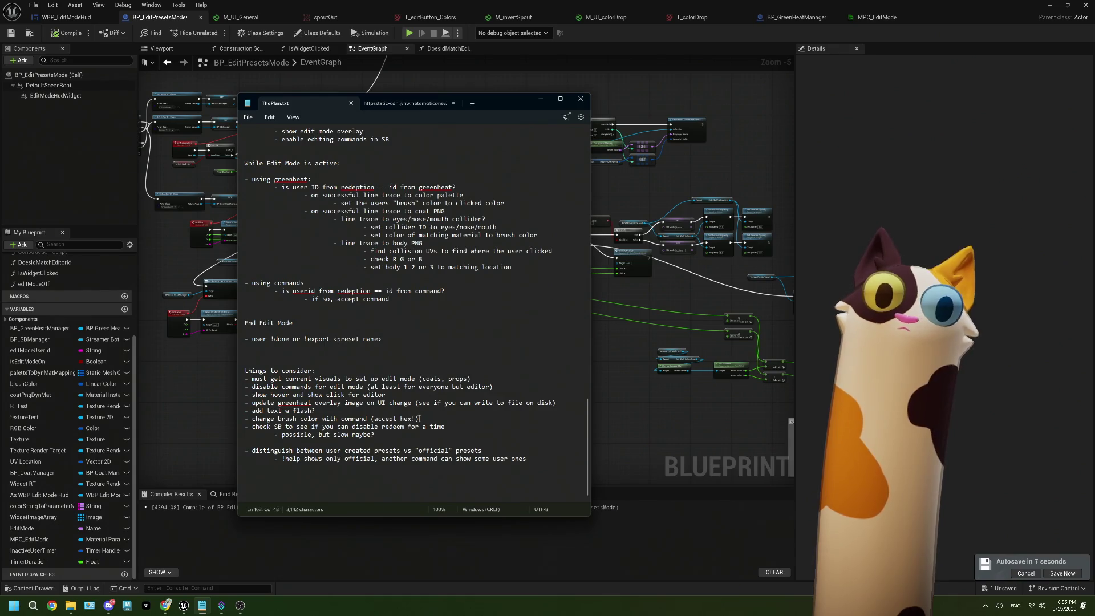
pyautogui.click(665, 422)
pyautogui.click(12, 33)
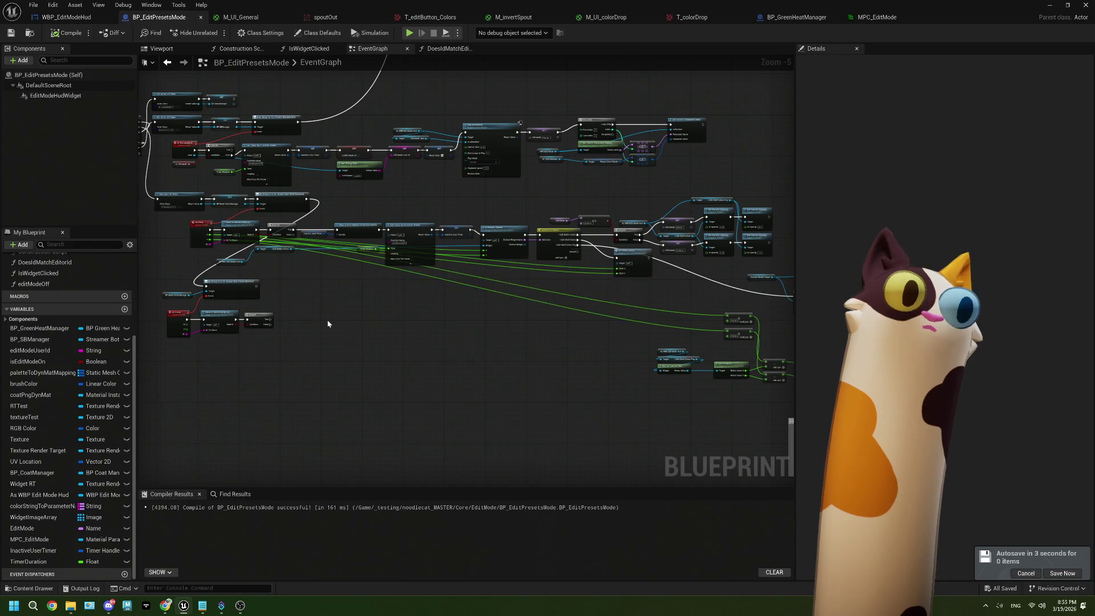
# Step: Review the BP_GreenHeatManager, M_UI_colorDrop, spoutOut and M_UI_General tabs, ending on WBP_EditModeHud
pyautogui.scroll(4, 327, 320)
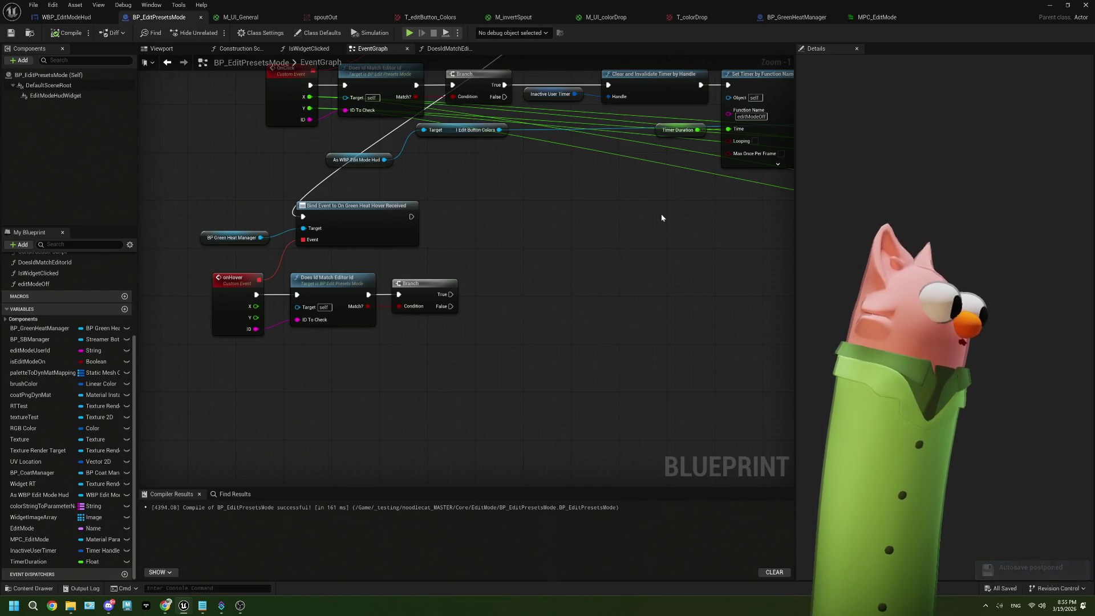
pyautogui.click(794, 16)
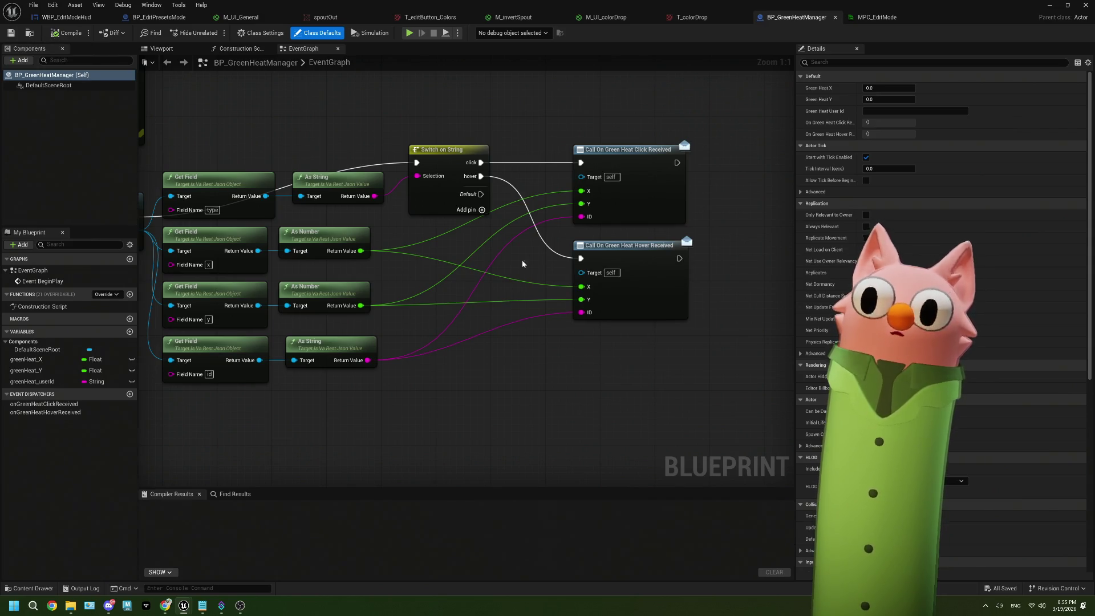
pyautogui.click(593, 17)
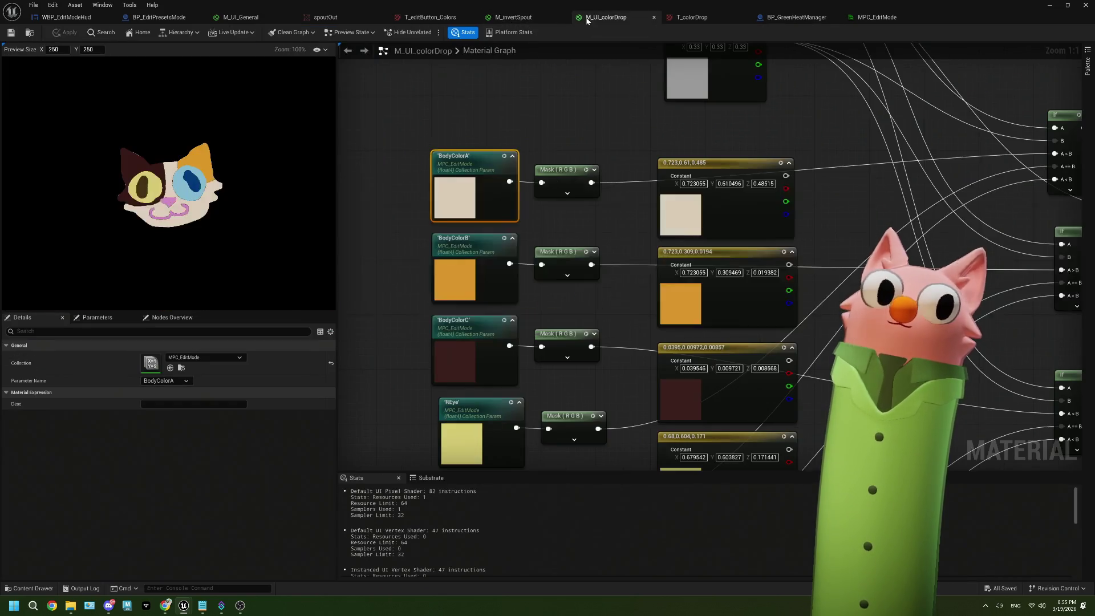
pyautogui.click(342, 18)
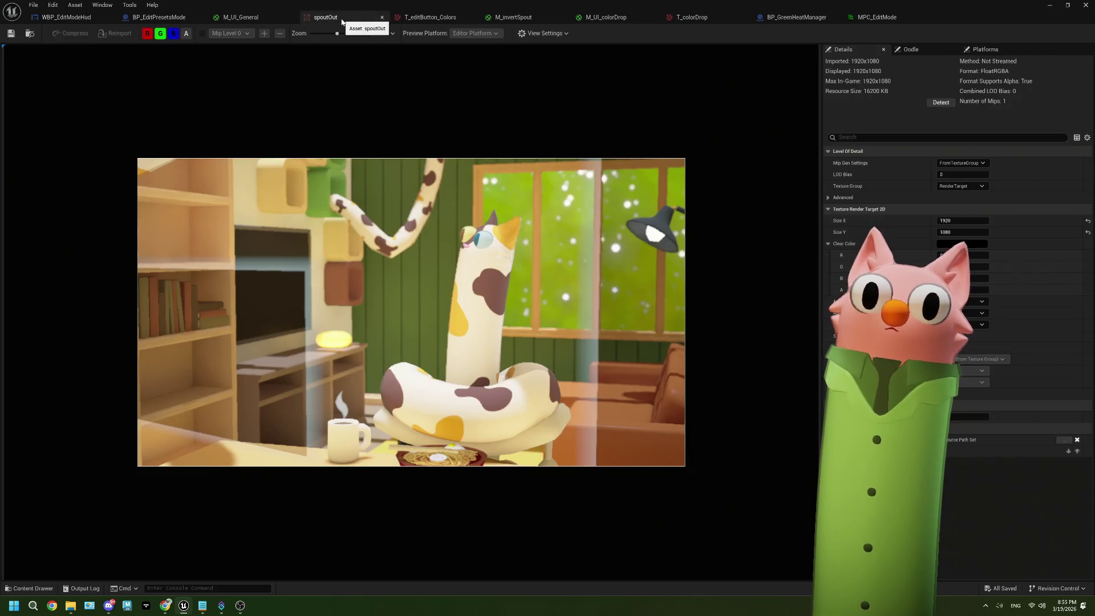
pyautogui.click(233, 18)
pyautogui.click(158, 17)
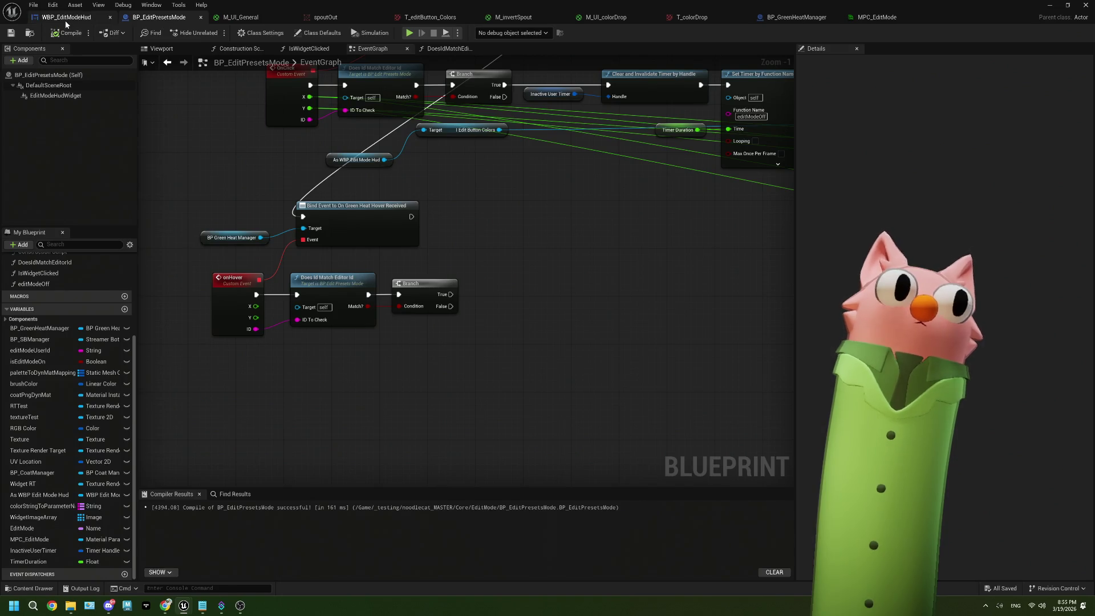
pyautogui.click(66, 17)
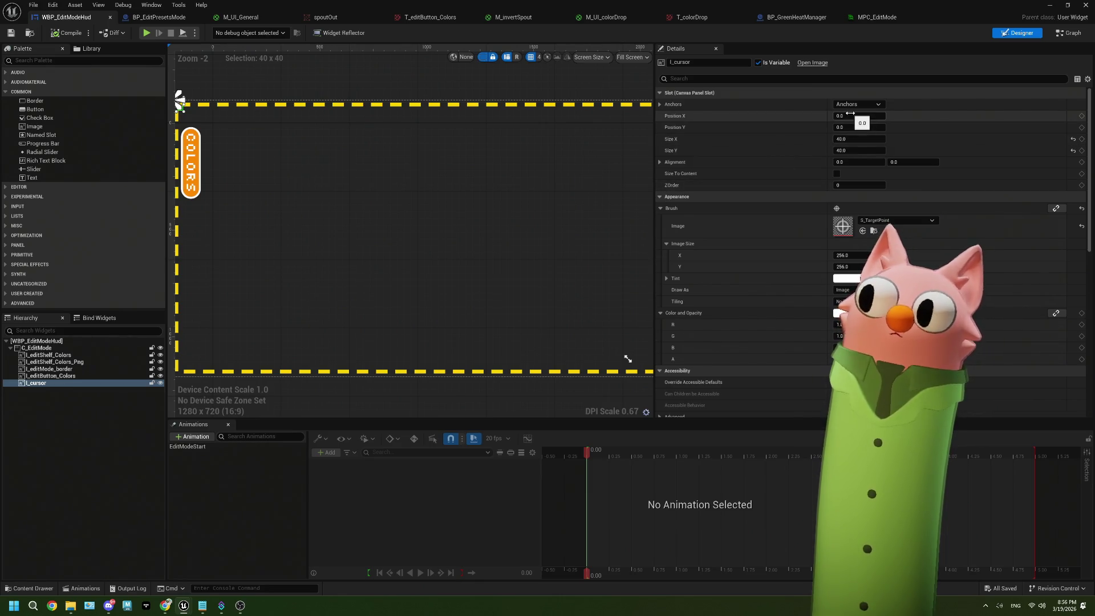
# Step: Test moving the cursor image along Position X, revert it to 0.0, and return to BP_EditPresetsMode
pyautogui.moveTo(850, 113)
pyautogui.mouseDown()
pyautogui.moveTo(896, 113)
pyautogui.moveTo(884, 113)
pyautogui.mouseUp()
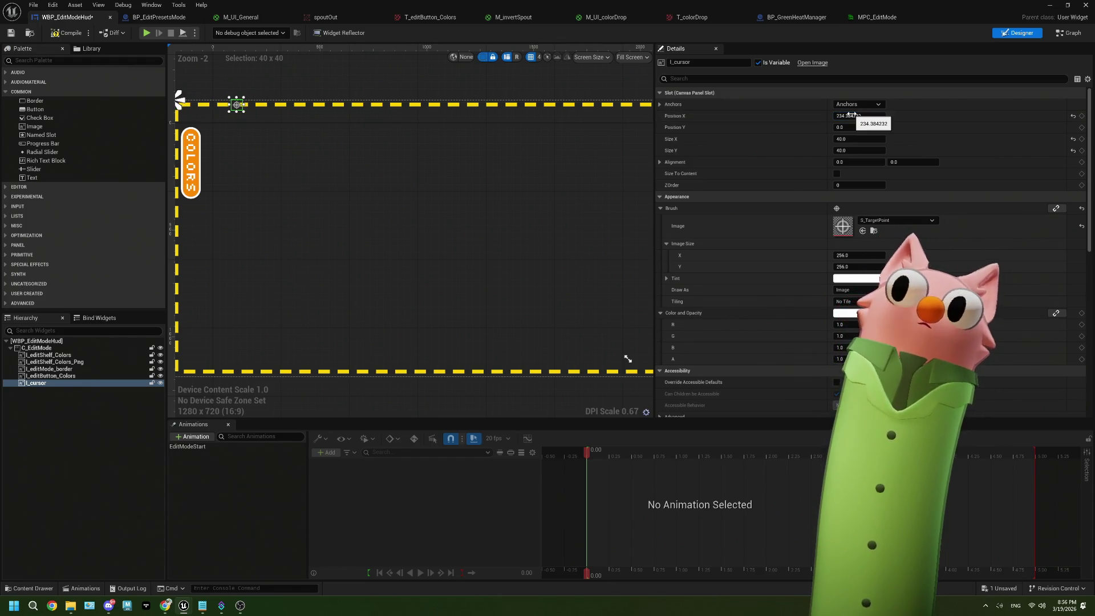
pyautogui.hotkey('ctrl', 'z')
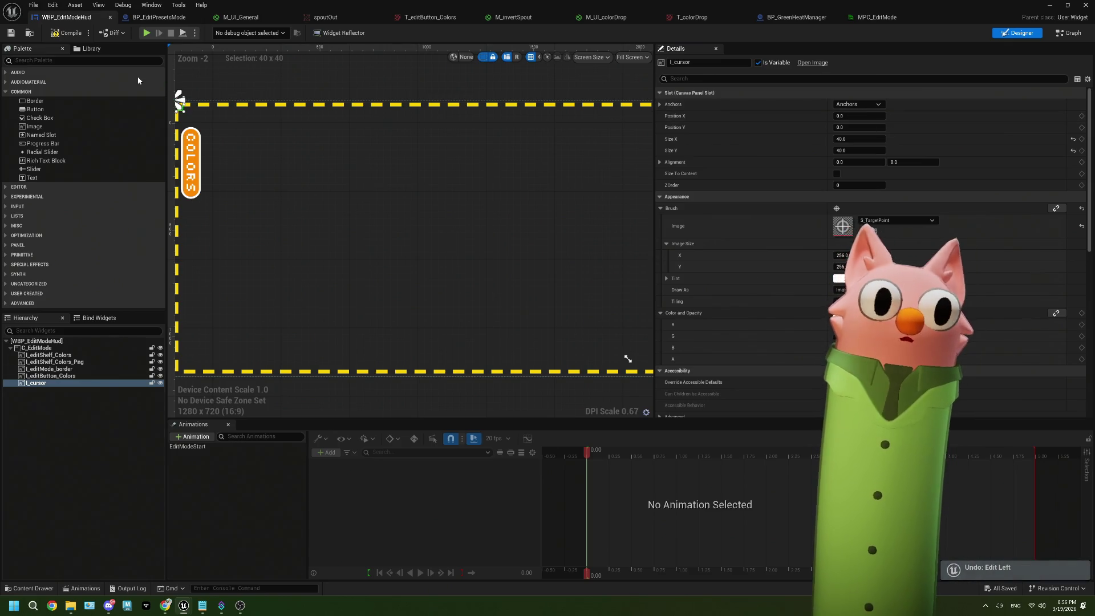
pyautogui.click(159, 17)
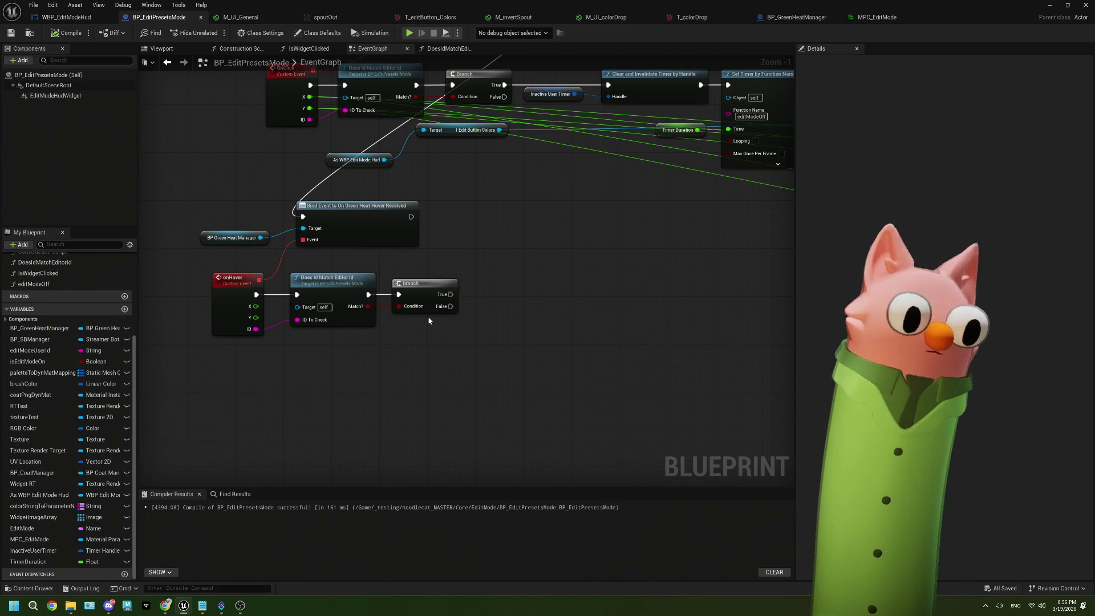
# Step: Paste the HUD cast and chain its I Cursor getter into a Slot as Canvas Slot node
pyautogui.scroll(1, 376, 340)
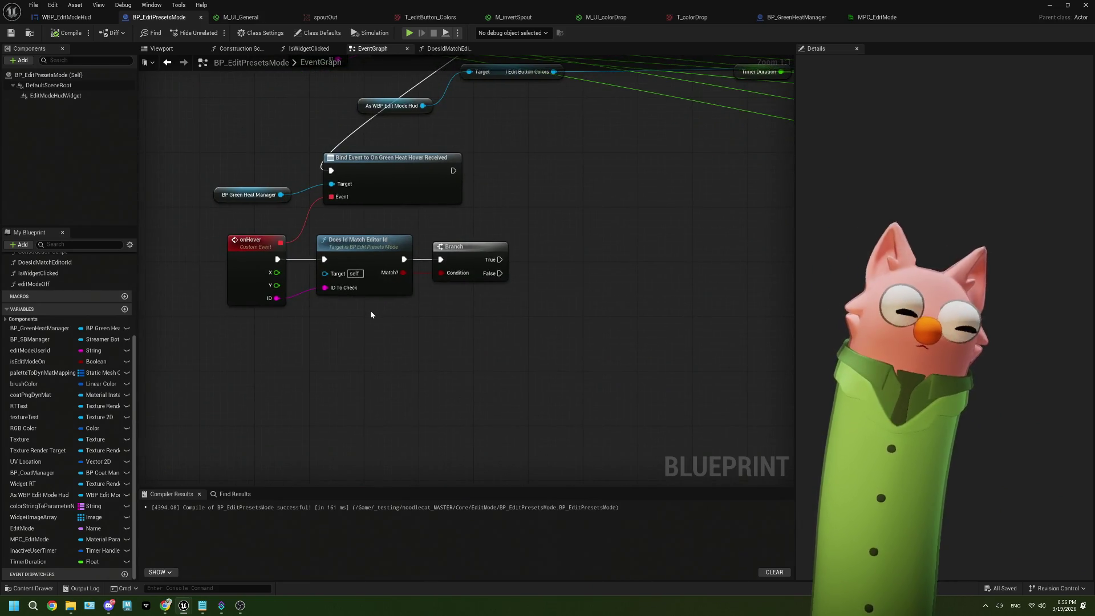
pyautogui.hotkey('ctrl', 'v')
pyautogui.write('curs')
pyautogui.moveTo(369, 293)
pyautogui.mouseDown()
pyautogui.moveTo(410, 314)
pyautogui.moveTo(419, 288)
pyautogui.moveTo(363, 287)
pyautogui.moveTo(419, 291)
pyautogui.mouseUp()
pyautogui.press('Return')
pyautogui.click(438, 268)
pyautogui.moveTo(456, 259); pyautogui.dragTo(475, 278)
pyautogui.write('get')
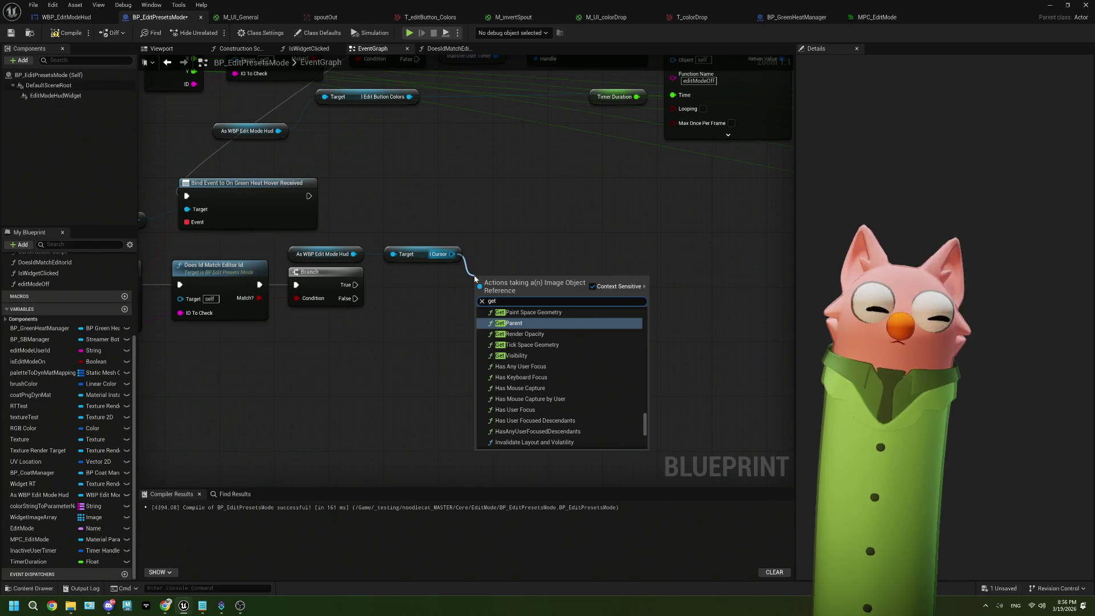
pyautogui.press('BackSpace')
pyautogui.press('BackSpace')
pyautogui.press('BackSpace')
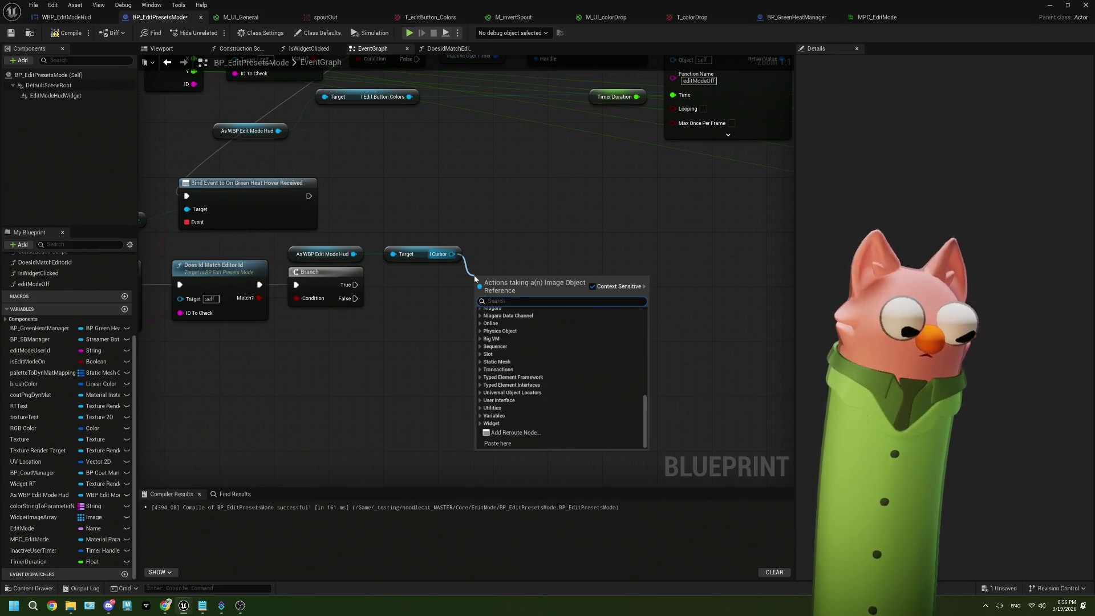
pyautogui.write('canva')
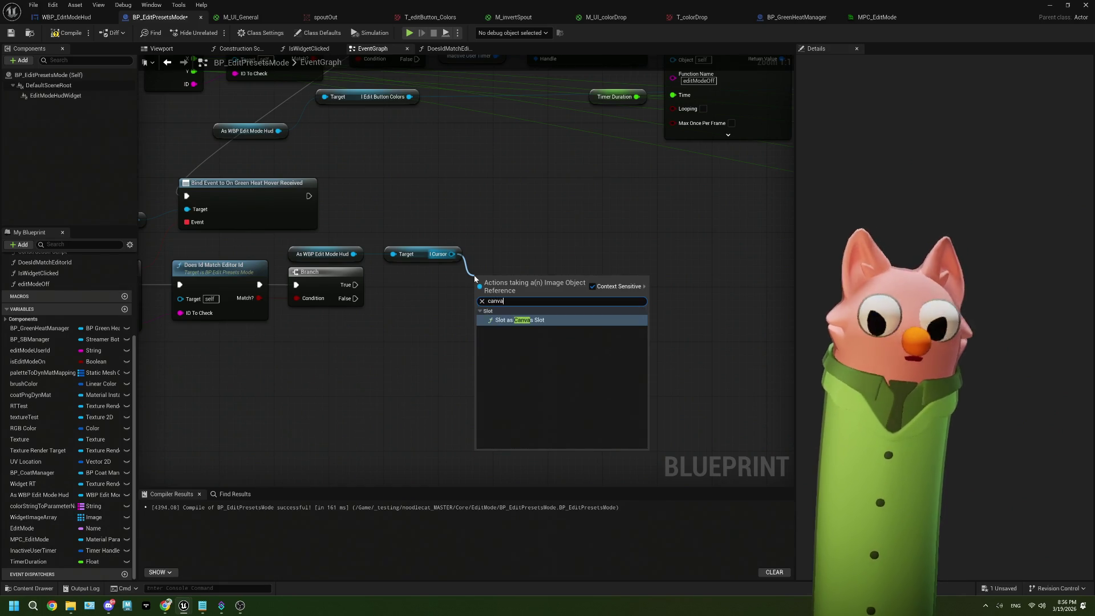
pyautogui.click(541, 322)
pyautogui.moveTo(524, 279)
pyautogui.mouseDown()
pyautogui.moveTo(531, 244)
pyautogui.moveTo(589, 261)
pyautogui.mouseUp()
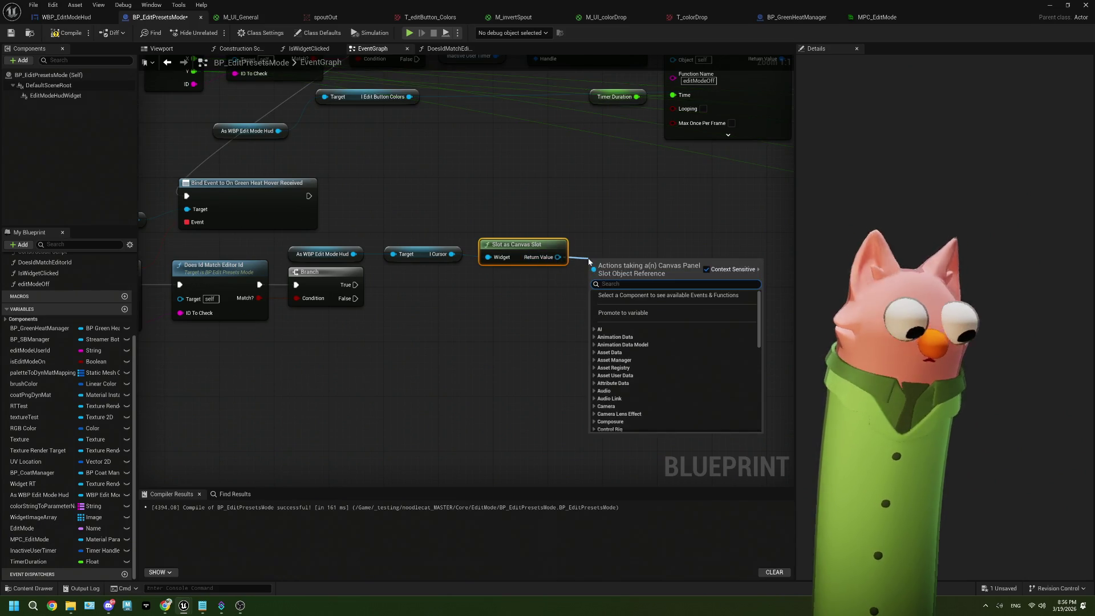
# Step: Add a Get Position node split into X and Y, plus Get Size, off the canvas slot
pyautogui.write('pos')
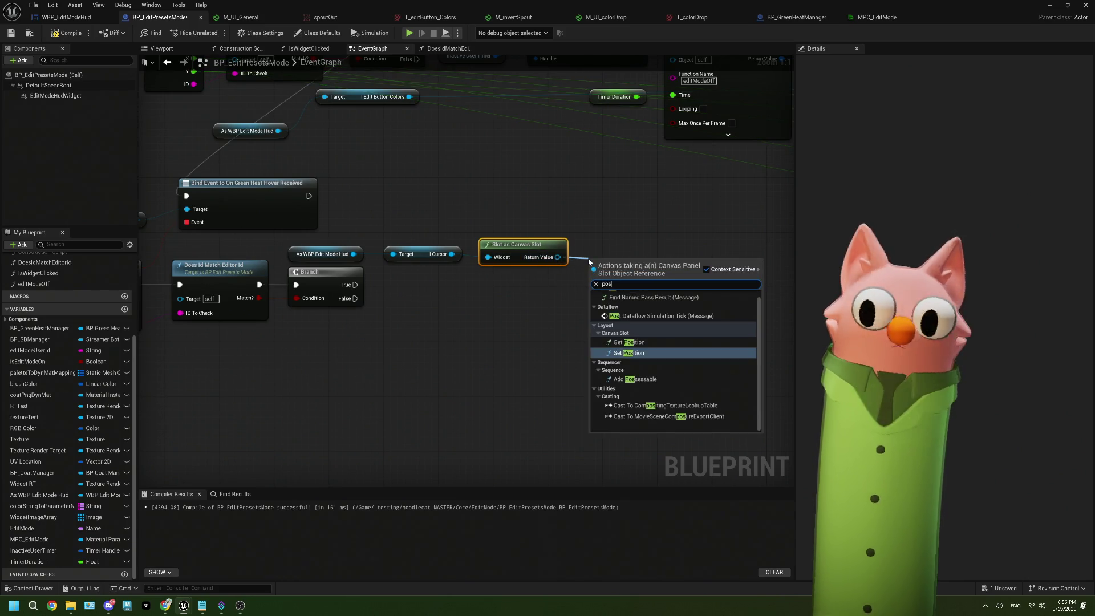
pyautogui.click(629, 342)
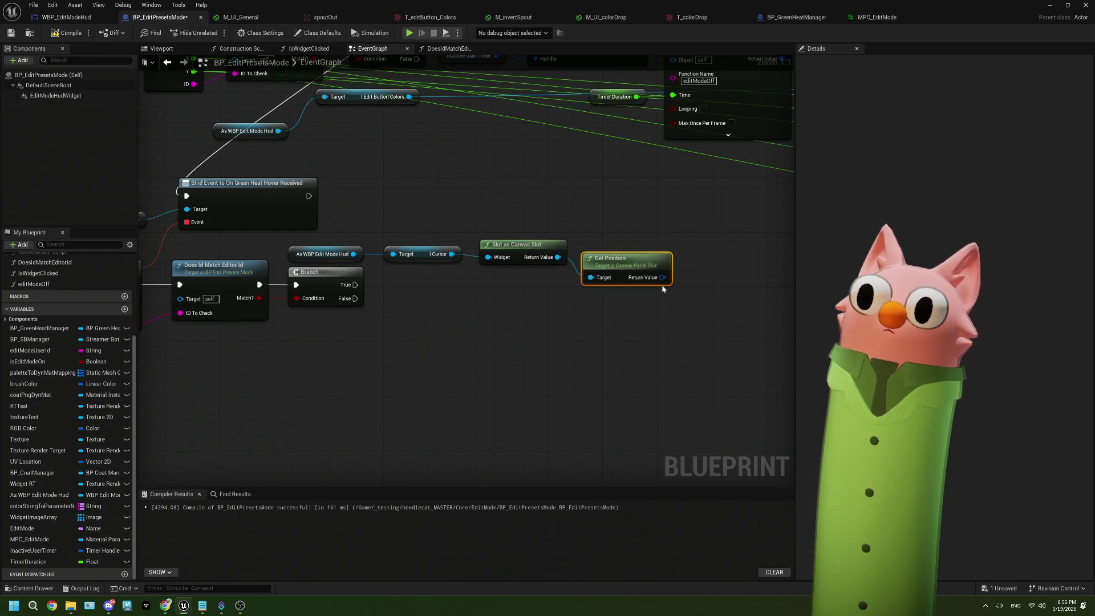
pyautogui.rightClick(661, 278)
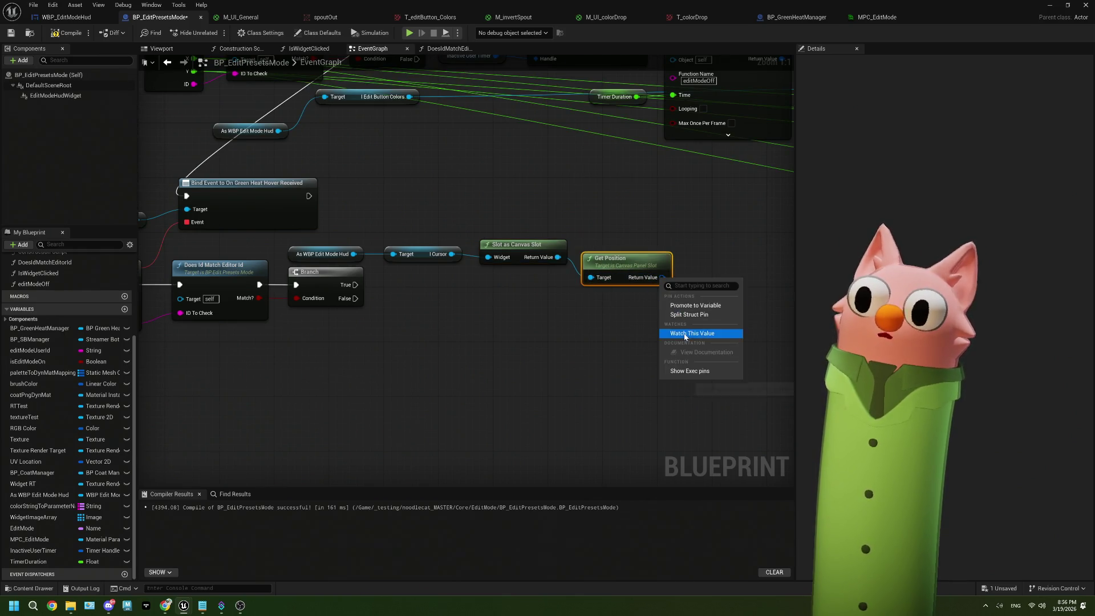
pyautogui.click(680, 315)
pyautogui.moveTo(631, 262); pyautogui.dragTo(632, 245)
pyautogui.moveTo(557, 257); pyautogui.dragTo(581, 311)
pyautogui.write('get')
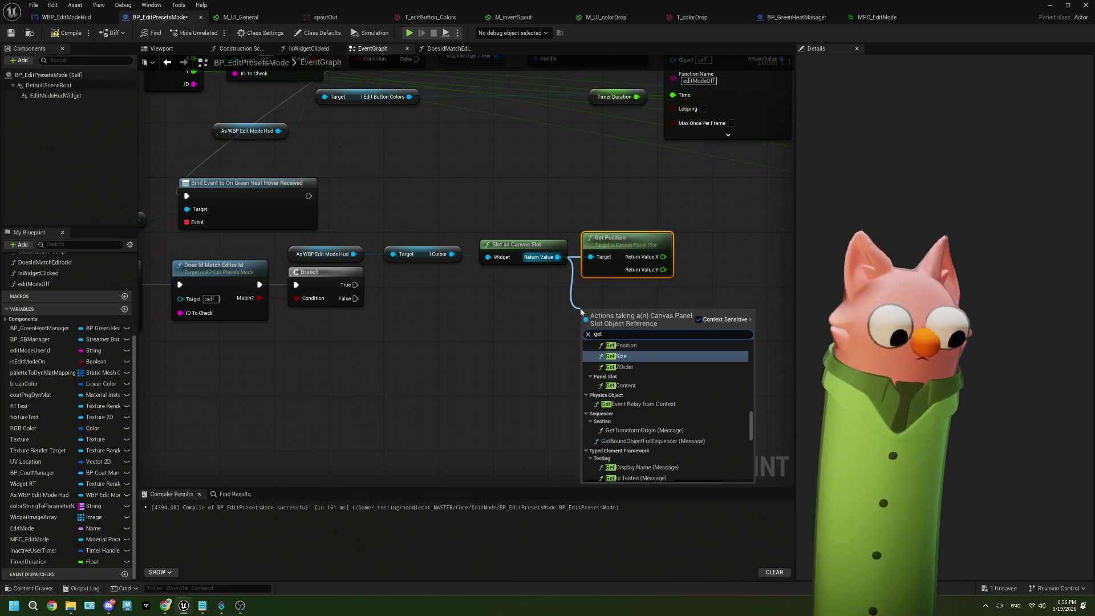
pyautogui.write(' siz')
pyautogui.click(619, 371)
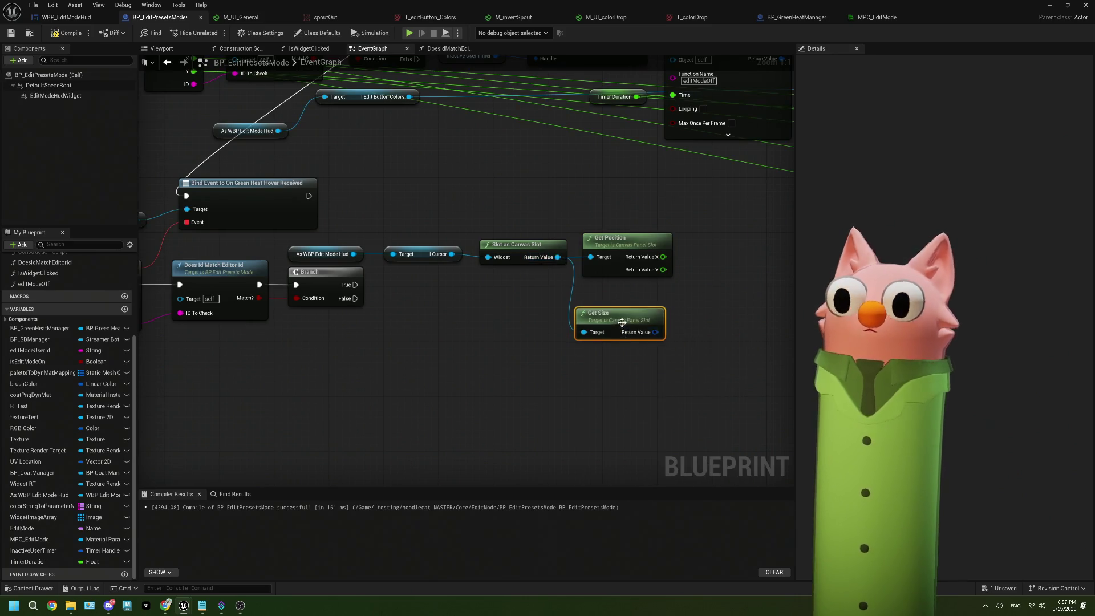
# Step: Split Get Size's output into X and Y and line it up beneath Get Position
pyautogui.rightClick(657, 336)
pyautogui.click(682, 370)
pyautogui.moveTo(623, 319); pyautogui.dragTo(629, 299)
pyautogui.moveTo(668, 351); pyautogui.dragTo(480, 351)
pyautogui.moveTo(475, 305); pyautogui.dragTo(401, 301)
pyautogui.moveTo(351, 247); pyautogui.dragTo(374, 259)
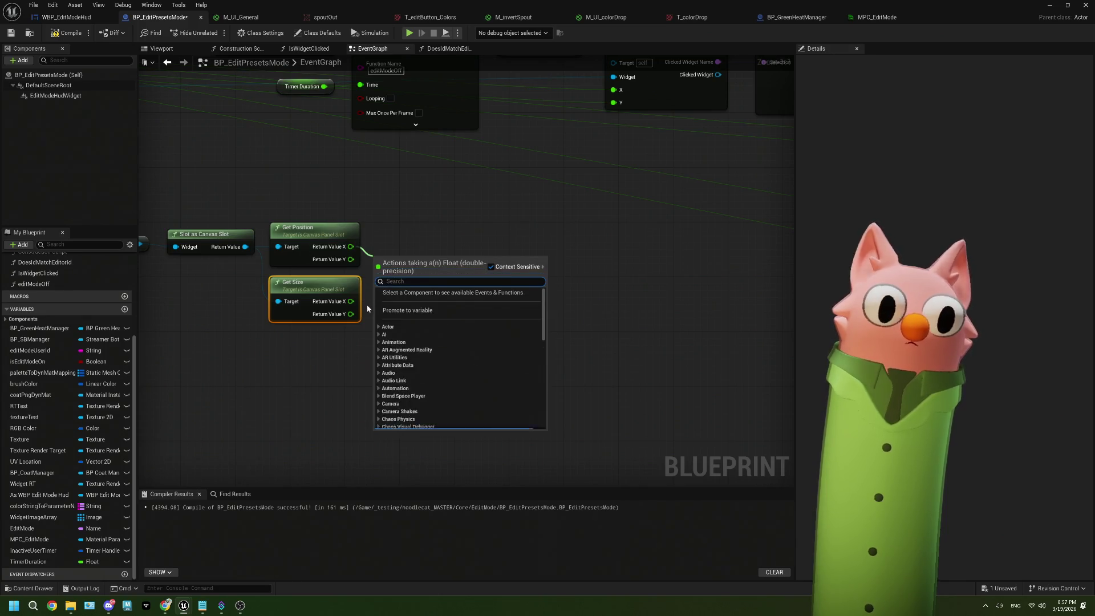
pyautogui.click(363, 301)
pyautogui.moveTo(364, 301); pyautogui.dragTo(475, 255)
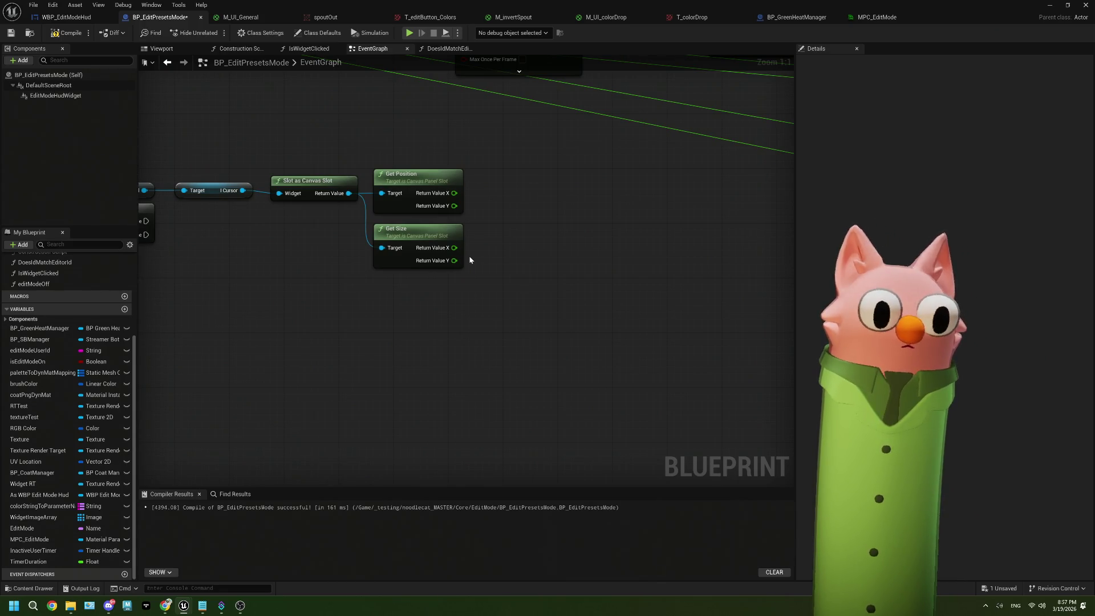
# Step: Divide Get Size X by 2.0, and duplicate the Divide node for Get Size Y
pyautogui.moveTo(455, 247); pyautogui.dragTo(489, 252)
pyautogui.write('div')
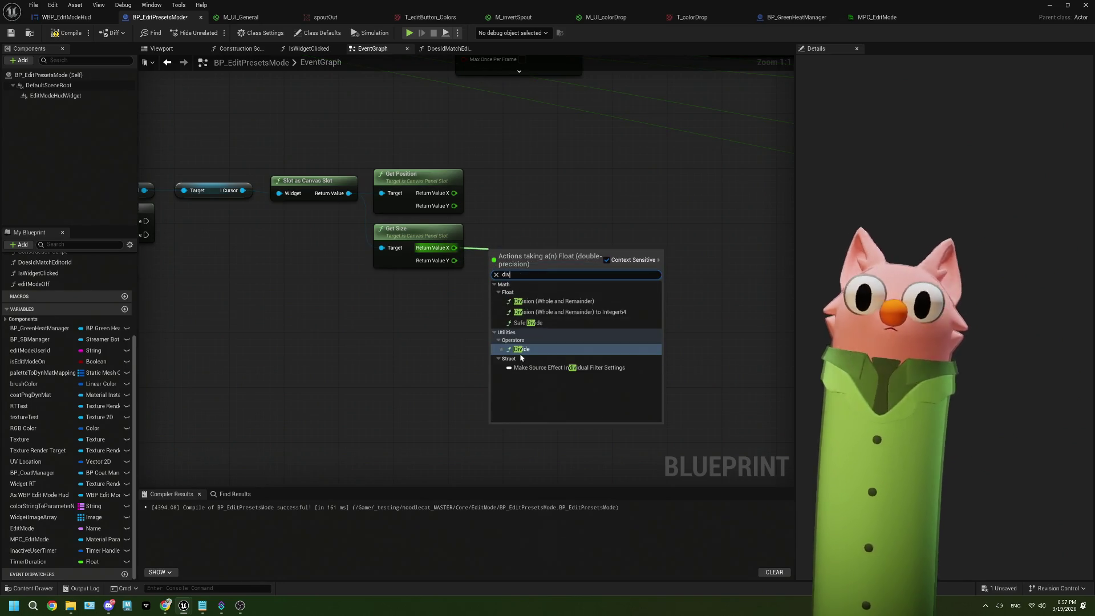
pyautogui.click(519, 352)
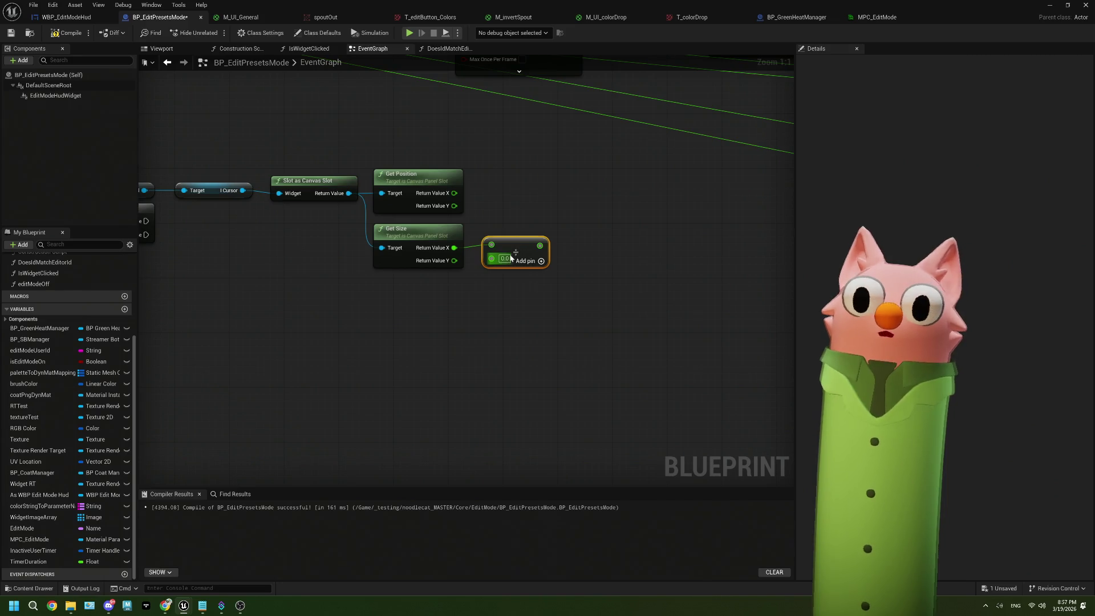
pyautogui.write('2')
pyautogui.click(505, 286)
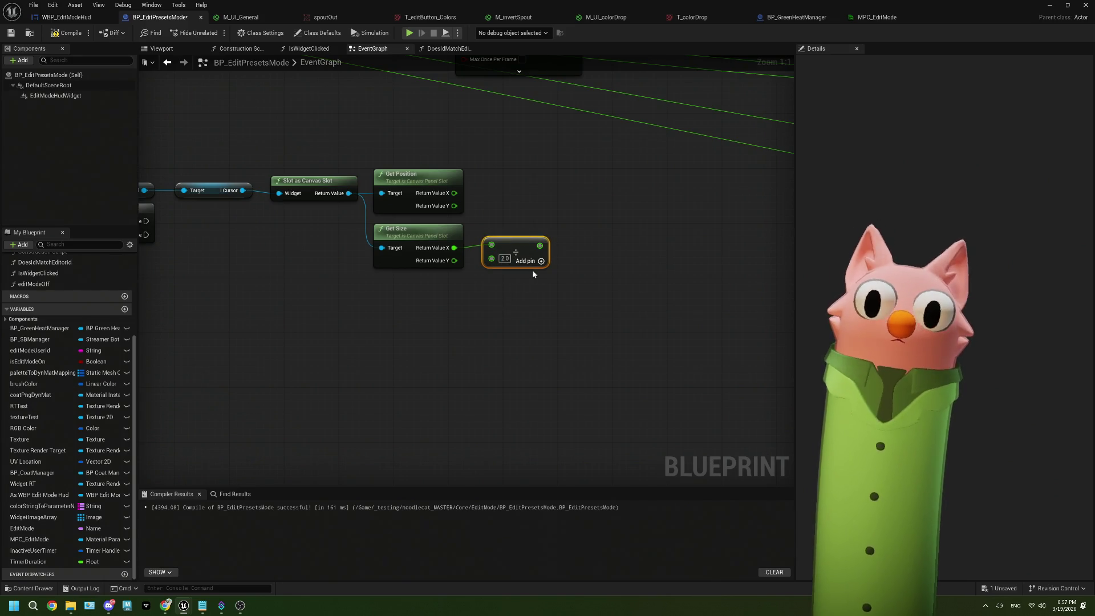
pyautogui.hotkey('ctrl', 'd')
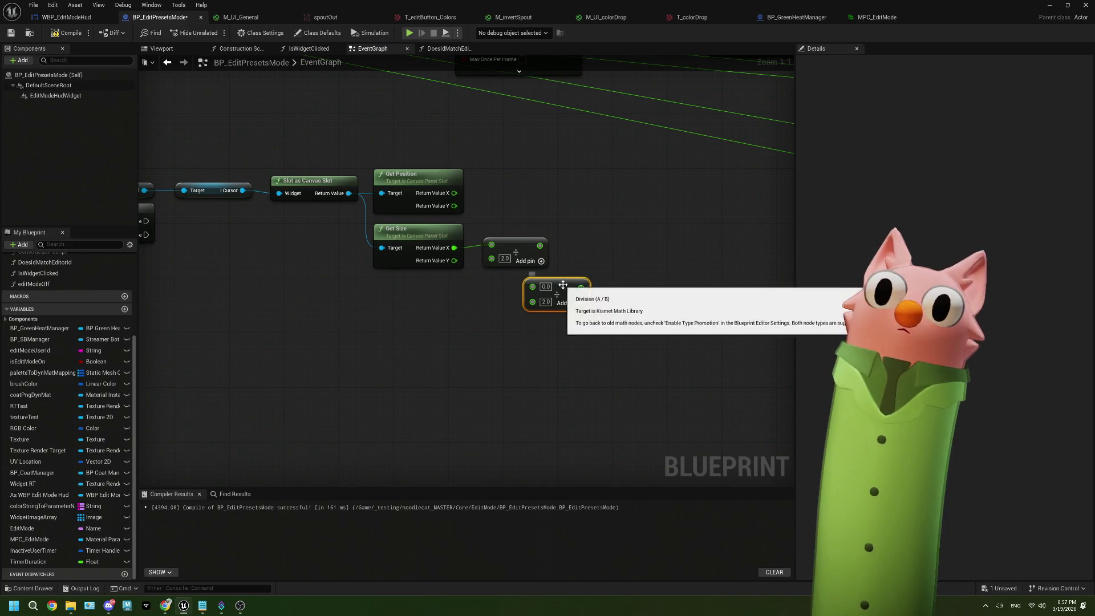
pyautogui.moveTo(521, 279); pyautogui.dragTo(522, 282)
pyautogui.moveTo(454, 261); pyautogui.dragTo(492, 288)
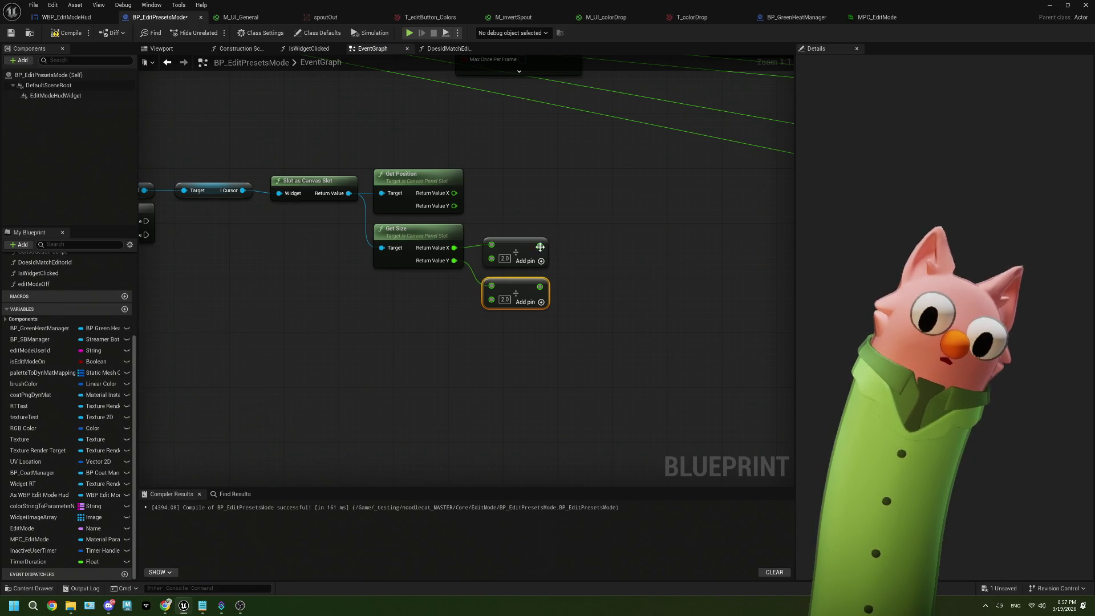
# Step: Add Get Position X to the halved width in a new Add node
pyautogui.click(428, 182)
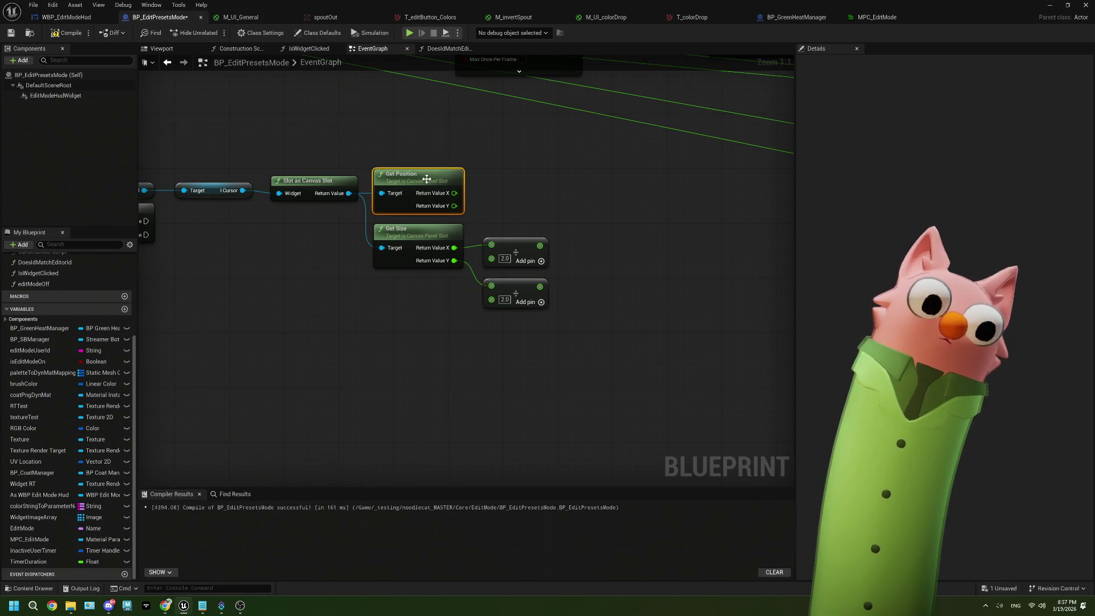
pyautogui.moveTo(472, 190); pyautogui.dragTo(420, 174)
pyautogui.moveTo(488, 230)
pyautogui.mouseDown()
pyautogui.moveTo(502, 199)
pyautogui.moveTo(524, 207)
pyautogui.mouseUp()
pyautogui.write('add')
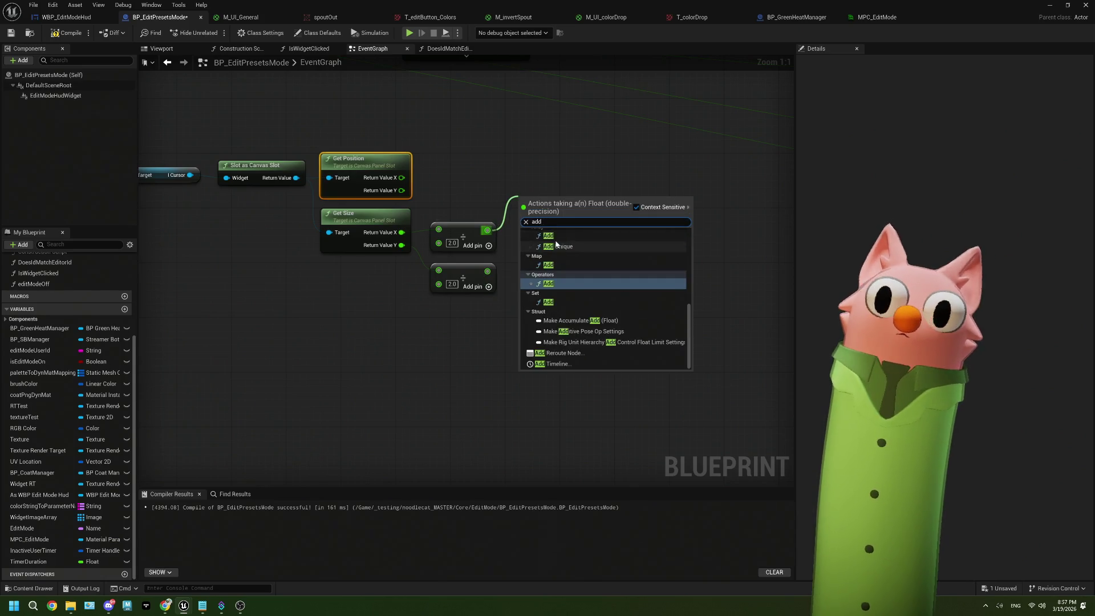
pyautogui.click(563, 286)
pyautogui.moveTo(401, 177)
pyautogui.mouseDown()
pyautogui.moveTo(520, 216)
pyautogui.moveTo(548, 172)
pyautogui.mouseUp()
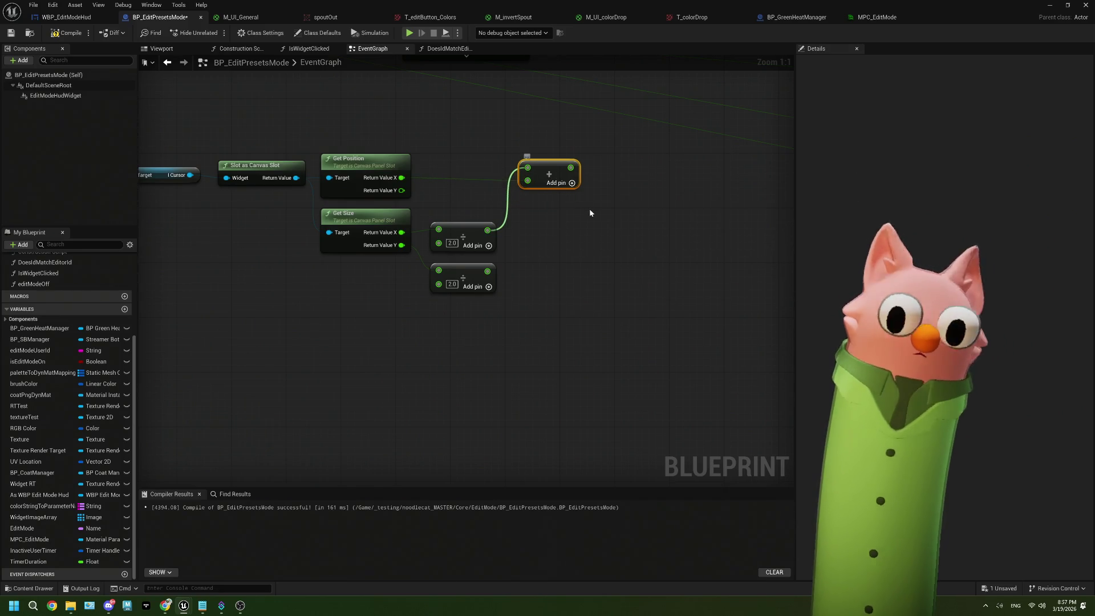
# Step: Duplicate the Add node and feed it Get Position's Y and the halved height
pyautogui.hotkey('ctrl', 'w')
pyautogui.moveTo(607, 207); pyautogui.dragTo(551, 209)
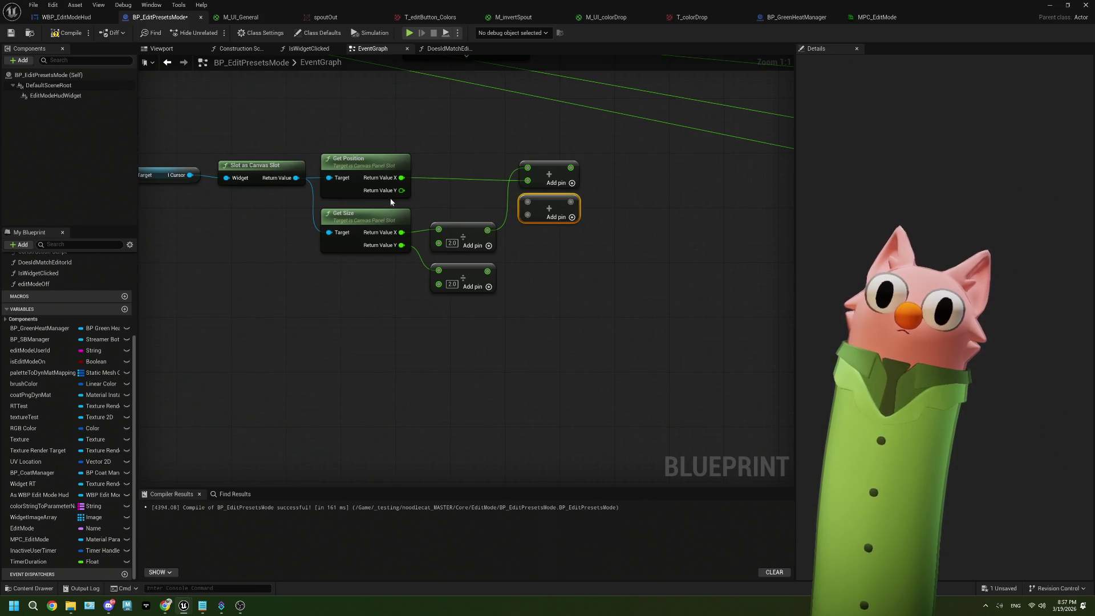
pyautogui.moveTo(402, 191); pyautogui.dragTo(528, 203)
pyautogui.moveTo(487, 271); pyautogui.dragTo(527, 215)
pyautogui.scroll(-2, 598, 236)
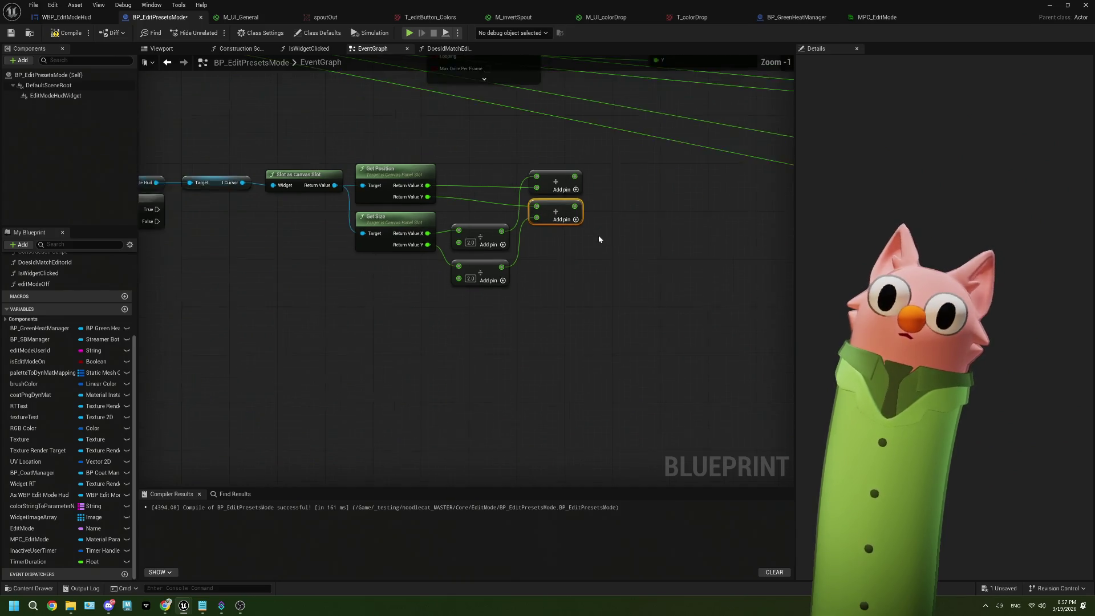
pyautogui.moveTo(473, 281); pyautogui.dragTo(479, 279)
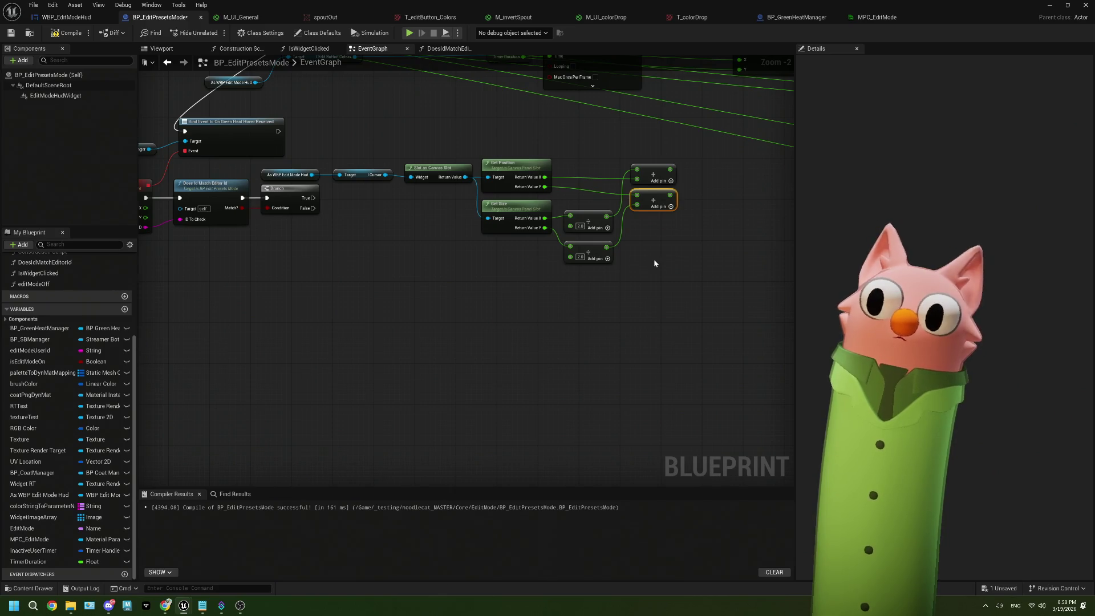
# Step: Trace a wire from onHover's X toward the Add nodes, cancel it, and select Get Position
pyautogui.scroll(2, 654, 258)
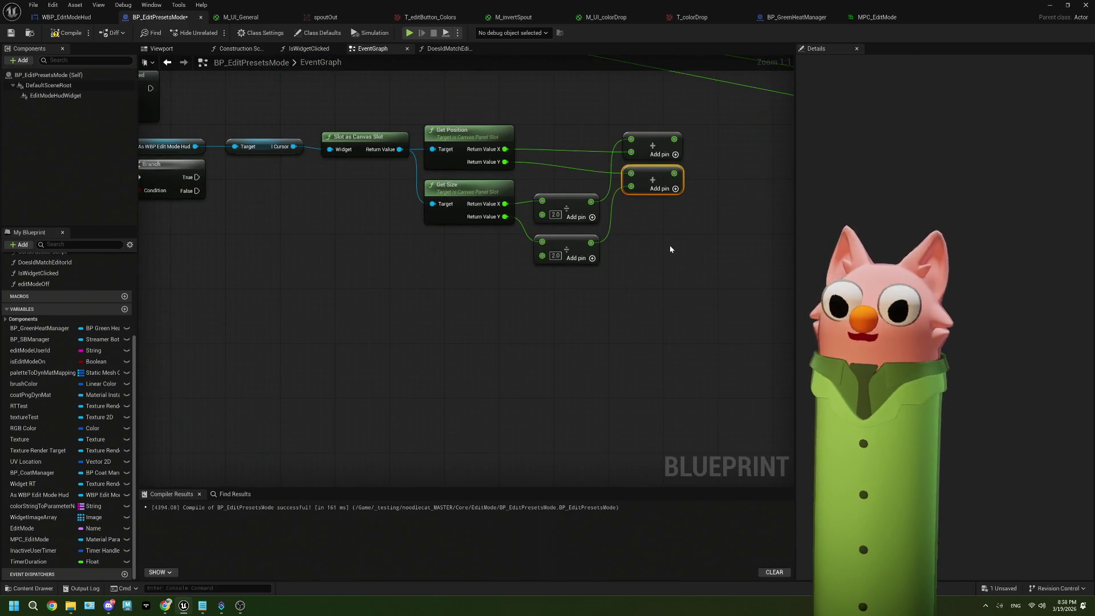
pyautogui.moveTo(672, 244)
pyautogui.mouseDown()
pyautogui.moveTo(494, 264)
pyautogui.moveTo(248, 215)
pyautogui.mouseUp()
pyautogui.moveTo(191, 176)
pyautogui.mouseDown()
pyautogui.moveTo(263, 197)
pyautogui.moveTo(833, 257)
pyautogui.moveTo(645, 271)
pyautogui.moveTo(717, 273)
pyautogui.moveTo(656, 271)
pyautogui.moveTo(536, 174)
pyautogui.moveTo(554, 159)
pyautogui.moveTo(558, 178)
pyautogui.moveTo(188, 268)
pyautogui.moveTo(861, 162)
pyautogui.moveTo(609, 152)
pyautogui.moveTo(533, 130)
pyautogui.moveTo(340, 218)
pyautogui.moveTo(274, 279)
pyautogui.mouseUp()
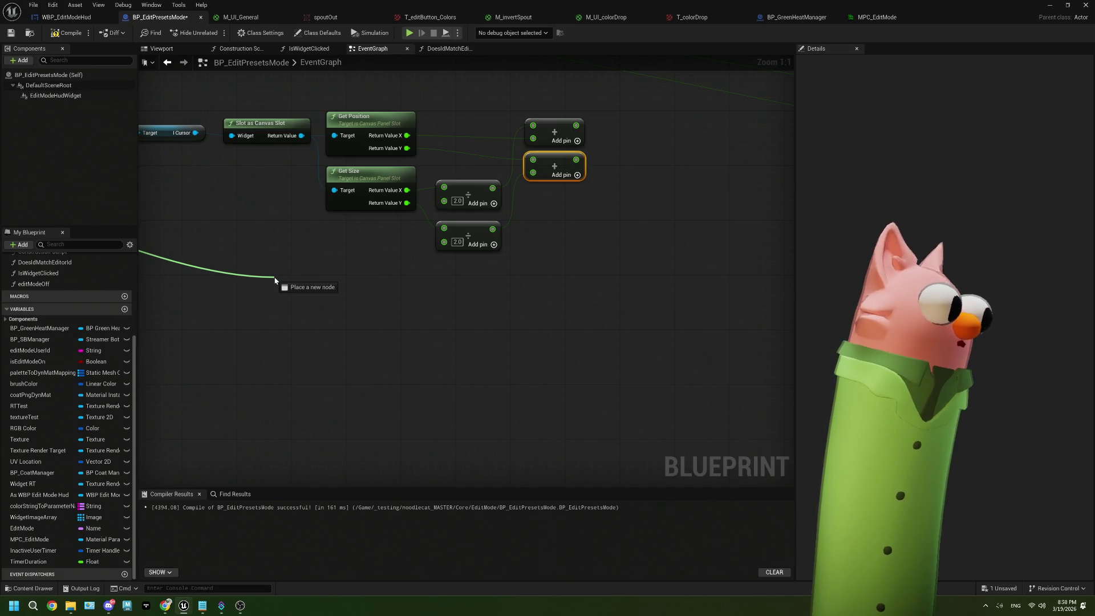
pyautogui.moveTo(275, 280); pyautogui.dragTo(412, 258)
pyautogui.click(304, 310)
pyautogui.scroll(-2, 311, 312)
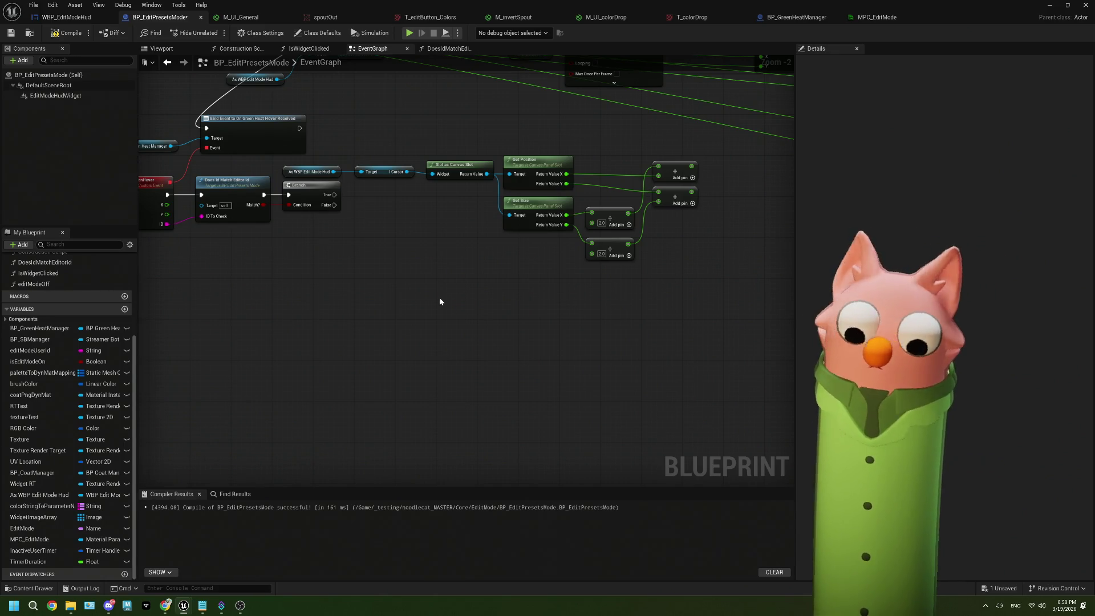
pyautogui.scroll(2, 362, 264)
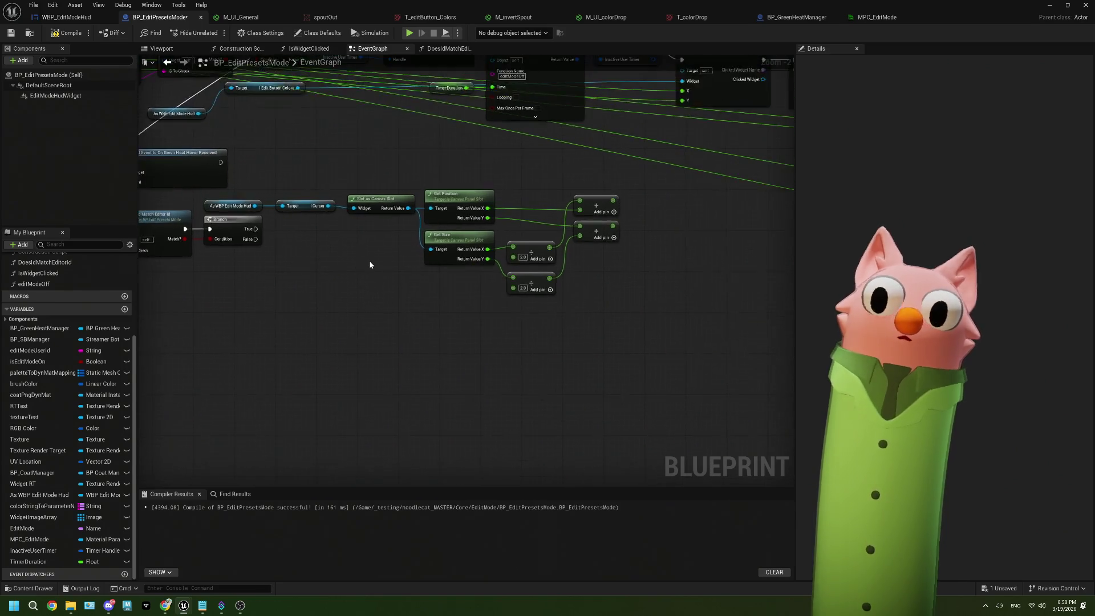
pyautogui.click(495, 181)
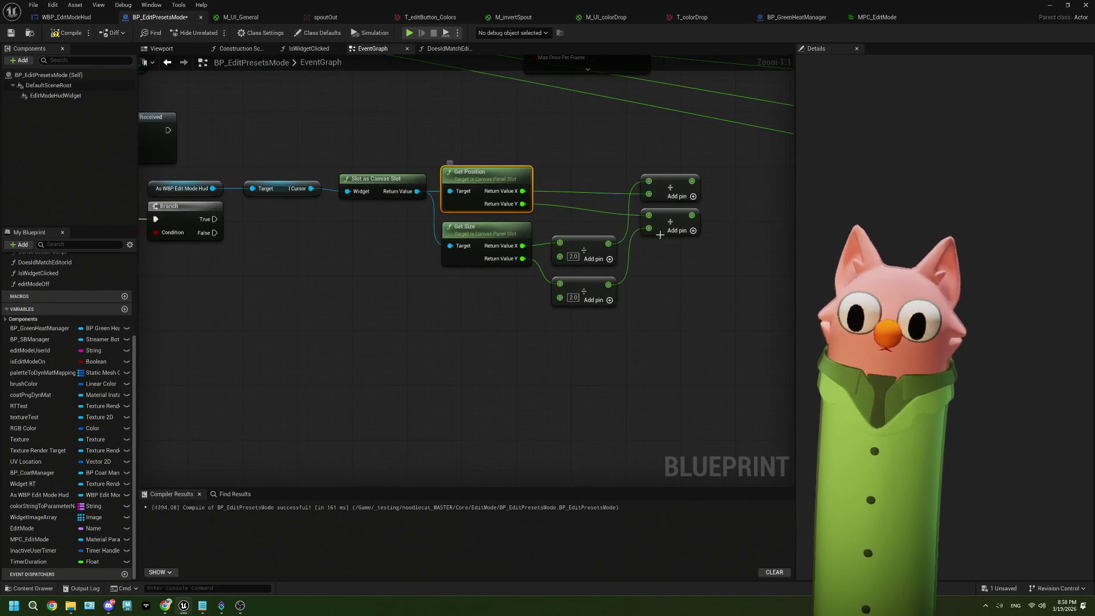
# Step: Replace the Get Position node with a canvas slot Set Position node
pyautogui.moveTo(682, 252); pyautogui.dragTo(656, 252)
pyautogui.press('Delete')
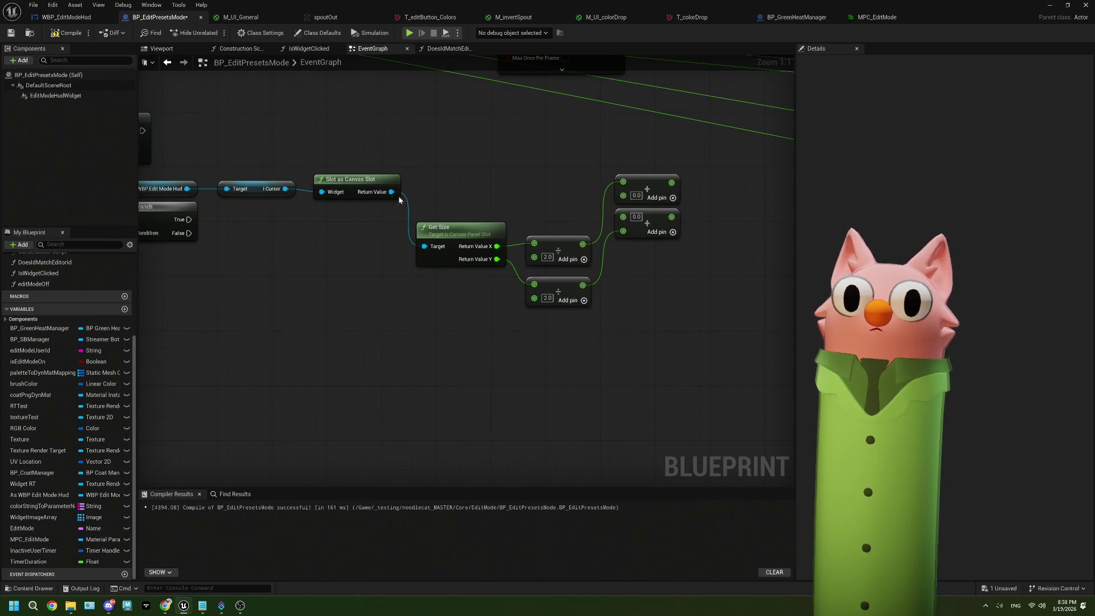
pyautogui.moveTo(438, 196); pyautogui.dragTo(438, 195)
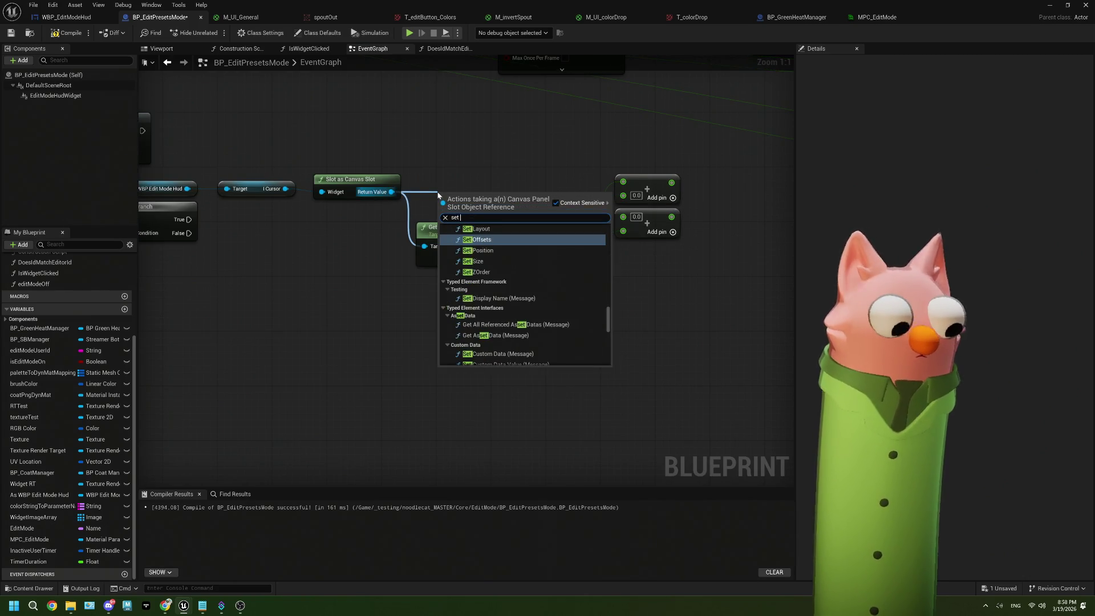
pyautogui.write('set pos')
pyautogui.press('Return')
pyautogui.moveTo(487, 199)
pyautogui.mouseDown()
pyautogui.moveTo(470, 167)
pyautogui.moveTo(767, 169)
pyautogui.mouseUp()
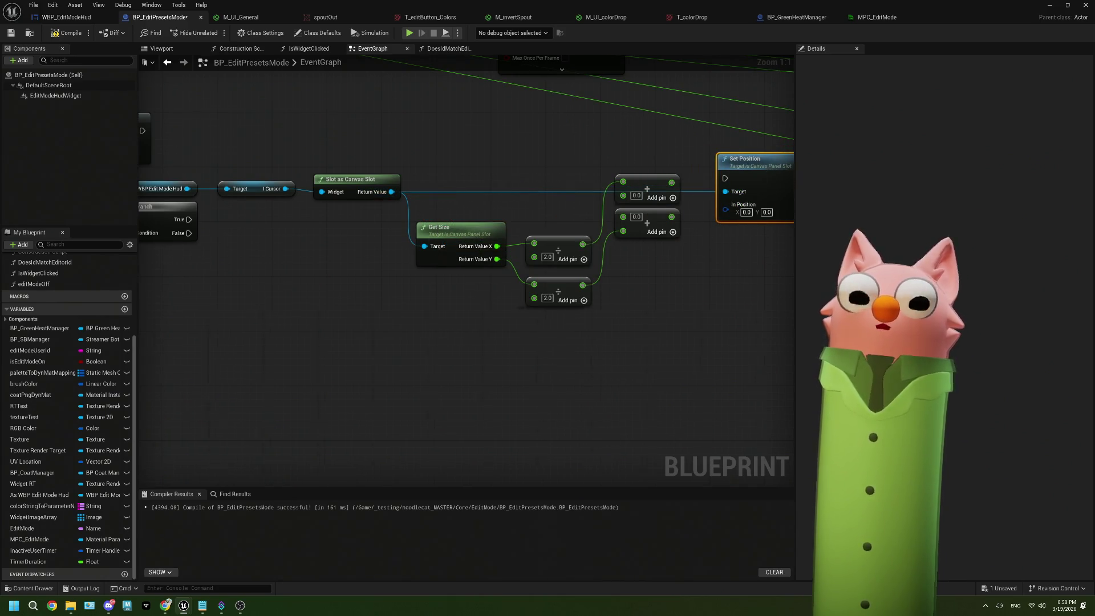
# Step: Paste two multiply nodes for 1920 and 1080 beside the onHover event
pyautogui.scroll(-3, 580, 246)
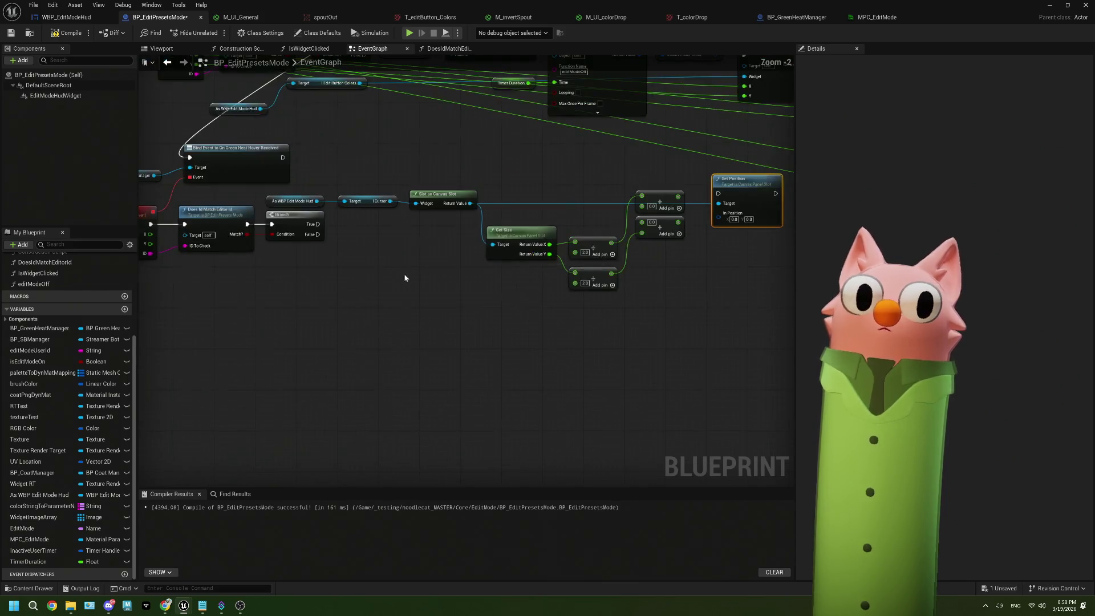
pyautogui.moveTo(404, 278); pyautogui.dragTo(468, 276)
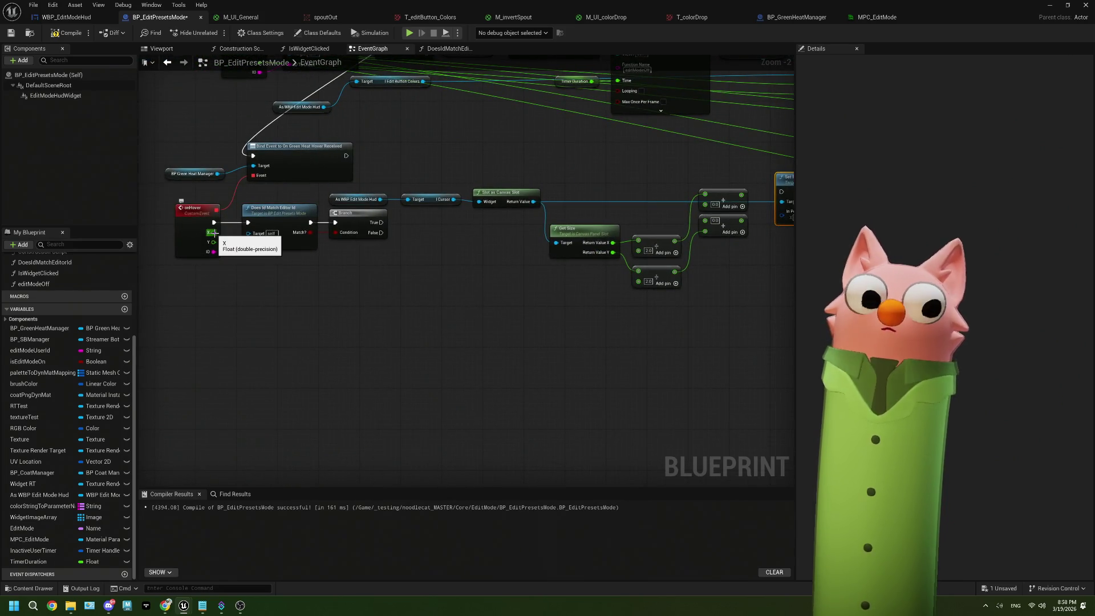
pyautogui.moveTo(214, 233); pyautogui.dragTo(471, 150)
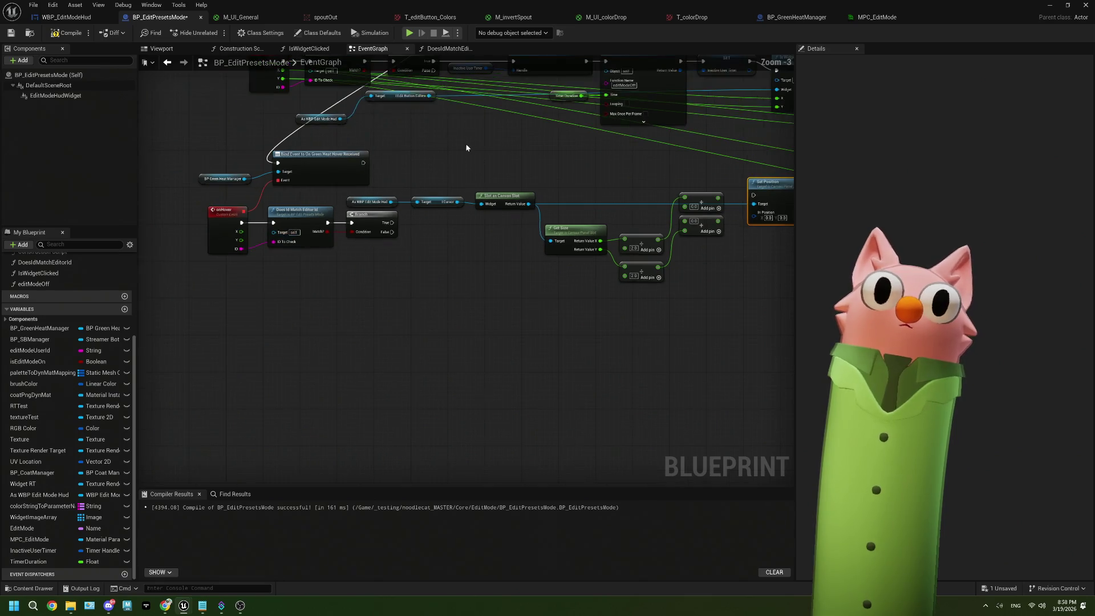
pyautogui.scroll(-1, 482, 310)
pyautogui.moveTo(455, 284)
pyautogui.mouseDown()
pyautogui.moveTo(501, 274)
pyautogui.moveTo(607, 311)
pyautogui.moveTo(519, 295)
pyautogui.mouseUp()
pyautogui.moveTo(405, 308)
pyautogui.mouseDown()
pyautogui.moveTo(787, 300)
pyautogui.moveTo(453, 337)
pyautogui.mouseUp()
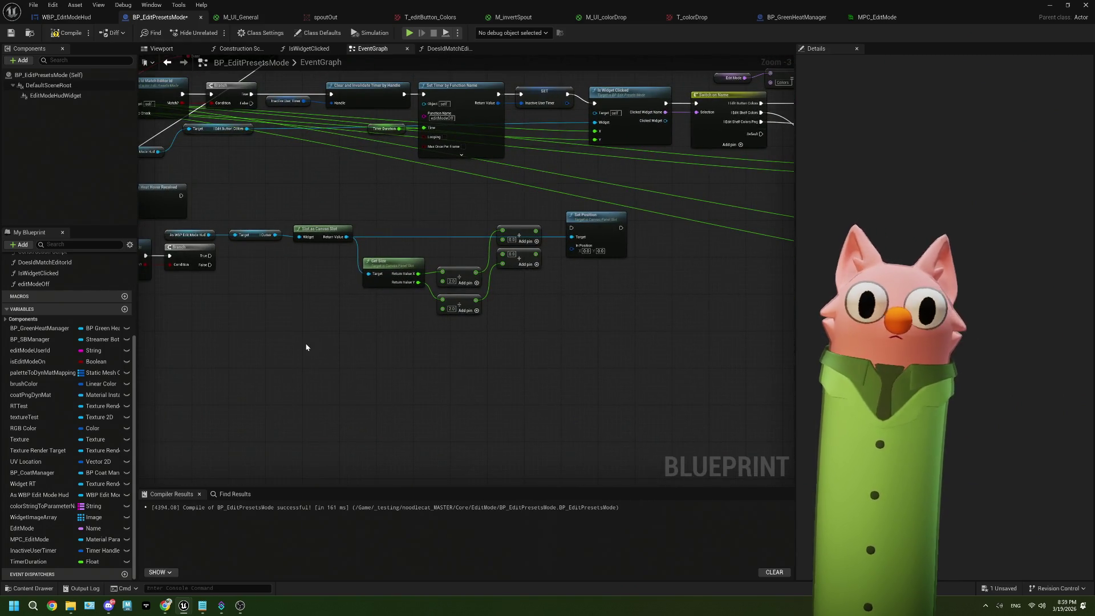
pyautogui.scroll(2, 311, 347)
pyautogui.hotkey('ctrl', 'v')
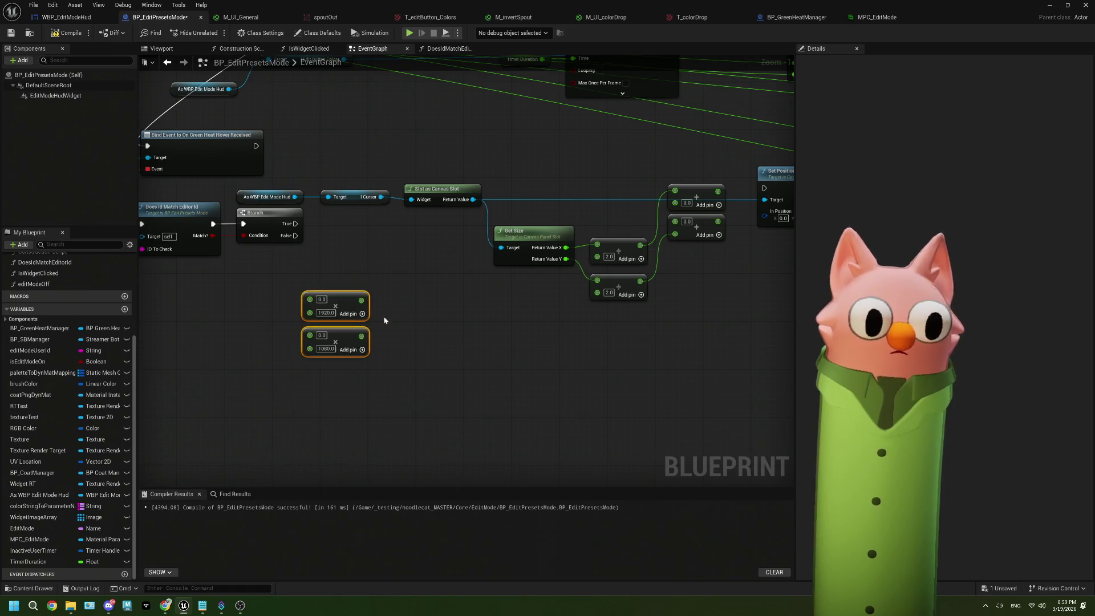
# Step: Multiply hover X by 1920 and Y by 1080, feeding each into its Add node
pyautogui.moveTo(326, 350); pyautogui.dragTo(457, 364)
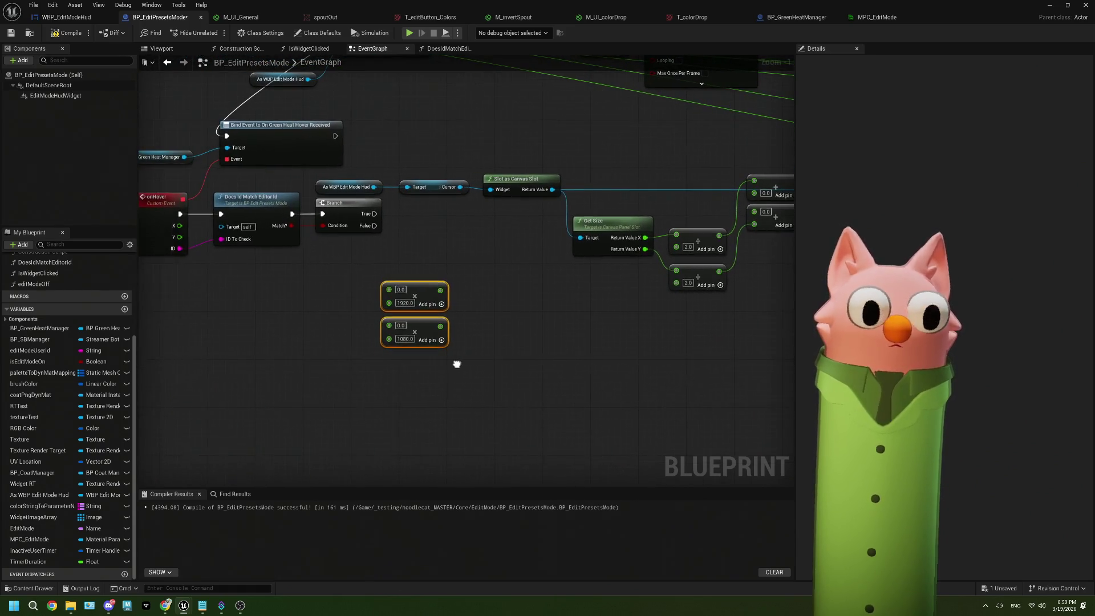
pyautogui.moveTo(180, 225)
pyautogui.mouseDown()
pyautogui.moveTo(379, 296)
pyautogui.moveTo(389, 290)
pyautogui.moveTo(263, 262)
pyautogui.moveTo(389, 325)
pyautogui.mouseUp()
pyautogui.moveTo(464, 312)
pyautogui.mouseDown()
pyautogui.moveTo(304, 317)
pyautogui.moveTo(374, 265)
pyautogui.mouseUp()
pyautogui.moveTo(389, 228)
pyautogui.mouseDown()
pyautogui.moveTo(514, 220)
pyautogui.moveTo(623, 171)
pyautogui.moveTo(595, 197)
pyautogui.mouseUp()
pyautogui.moveTo(392, 267)
pyautogui.mouseDown()
pyautogui.moveTo(468, 263)
pyautogui.moveTo(594, 217)
pyautogui.mouseUp()
# Step: Split Set Position's In Position into X and Y and wire the Add results in
pyautogui.moveTo(645, 245); pyautogui.dragTo(501, 264)
pyautogui.rightClick(540, 234)
pyautogui.click(577, 258)
pyautogui.moveTo(489, 206)
pyautogui.mouseDown()
pyautogui.moveTo(541, 226)
pyautogui.moveTo(541, 238)
pyautogui.mouseUp()
pyautogui.click(468, 203)
pyautogui.keyDown('ctrl'); pyautogui.click(472, 241); pyautogui.keyUp('ctrl')
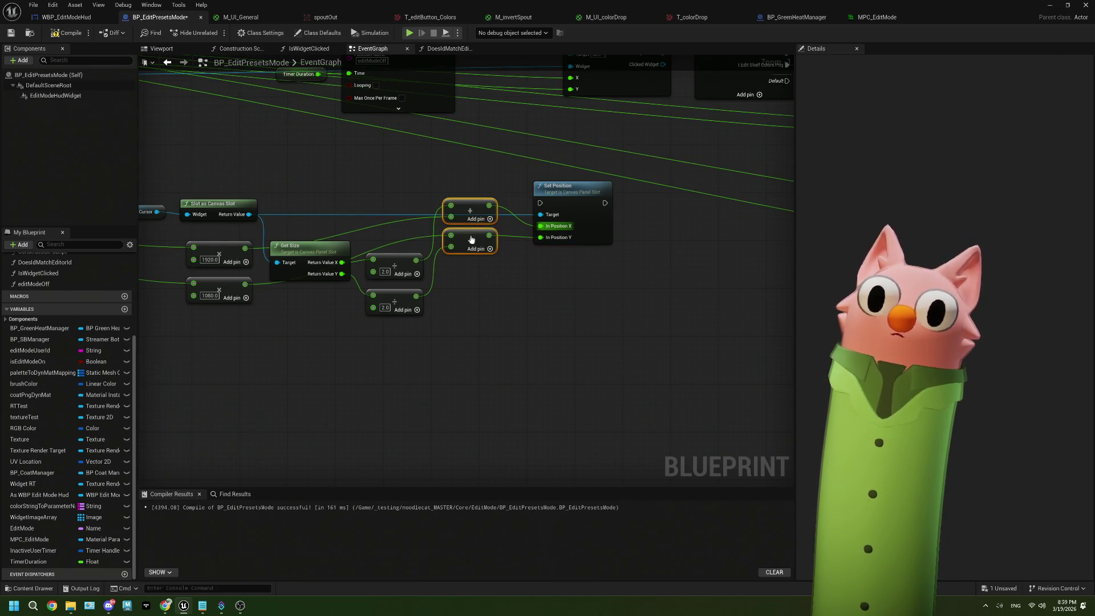
pyautogui.moveTo(471, 230)
pyautogui.mouseDown()
pyautogui.moveTo(478, 271)
pyautogui.moveTo(411, 320)
pyautogui.moveTo(406, 285)
pyautogui.mouseUp()
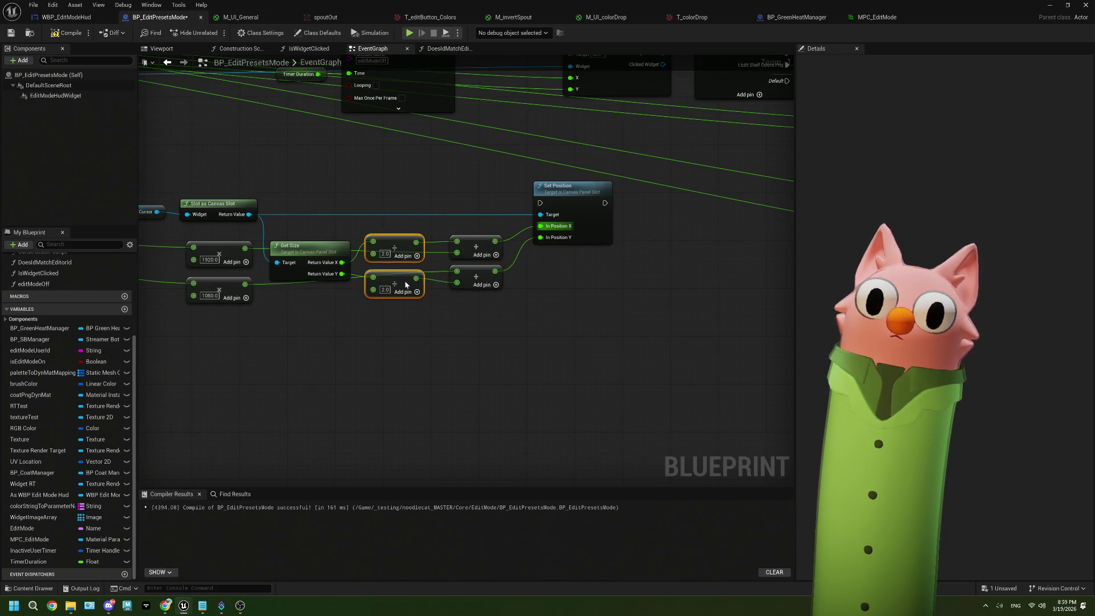
# Step: Run Set Position from the Branch's True output and return to the level editor
pyautogui.scroll(-2, 487, 297)
pyautogui.moveTo(298, 252)
pyautogui.mouseDown()
pyautogui.moveTo(575, 245)
pyautogui.moveTo(659, 225)
pyautogui.mouseUp()
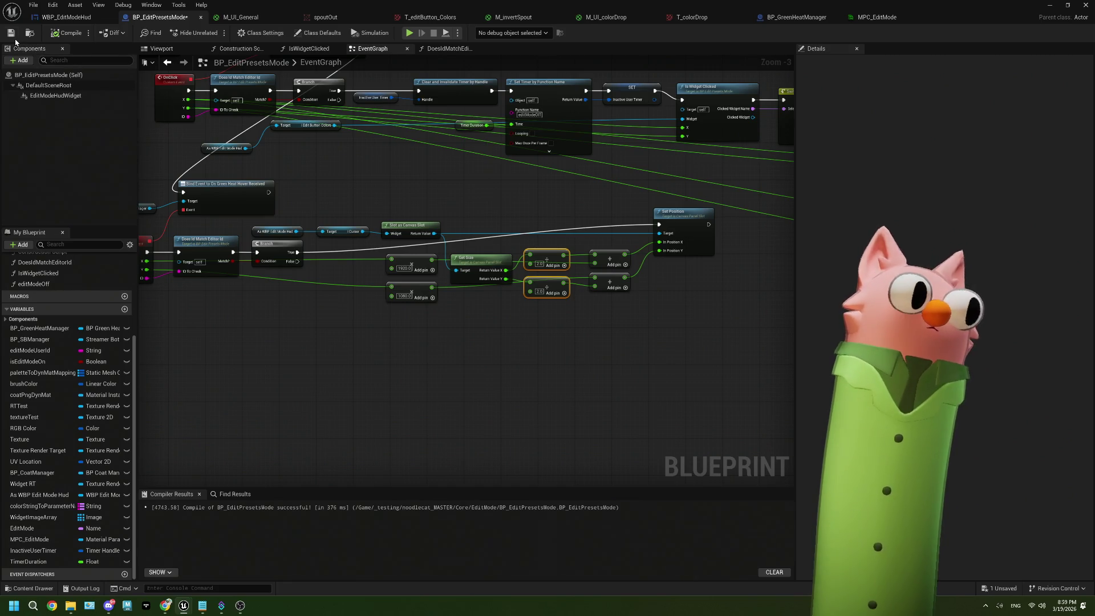
pyautogui.moveTo(387, 300); pyautogui.dragTo(463, 295)
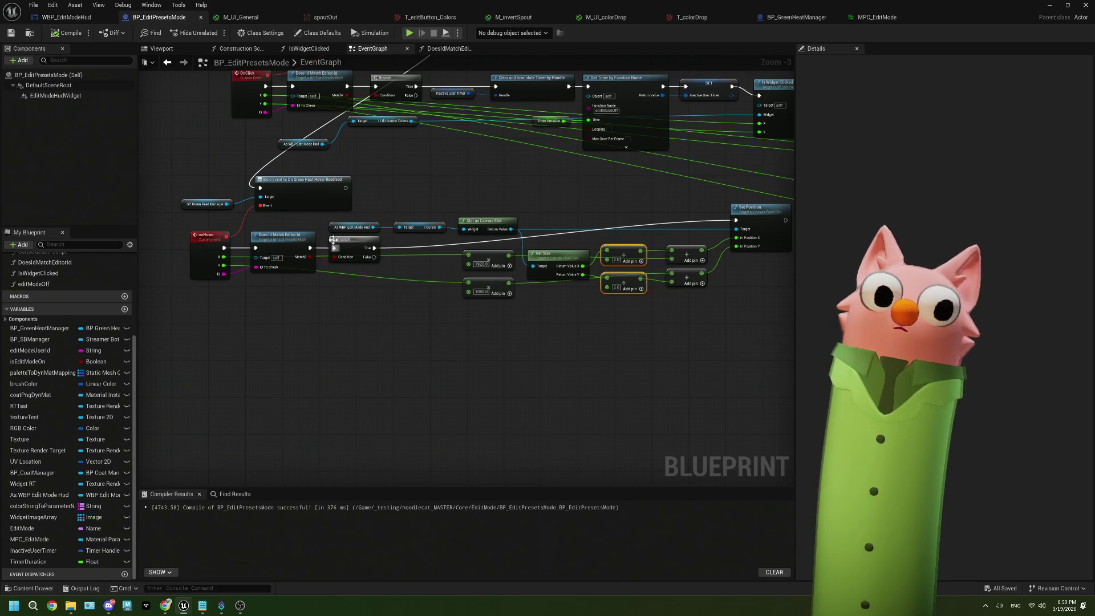
pyautogui.scroll(1, 294, 249)
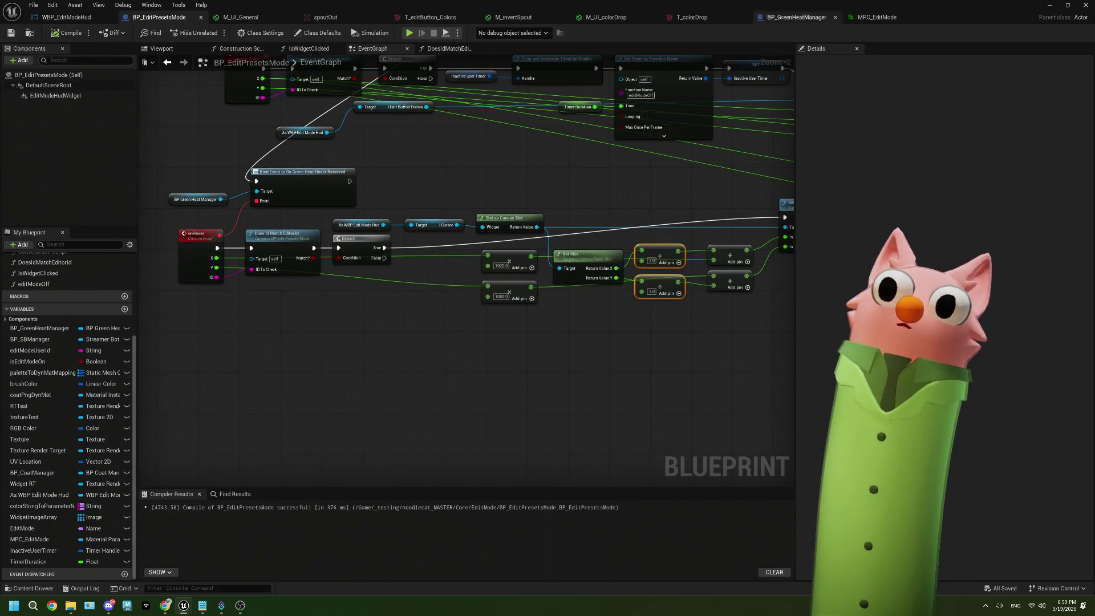
pyautogui.click(1052, 8)
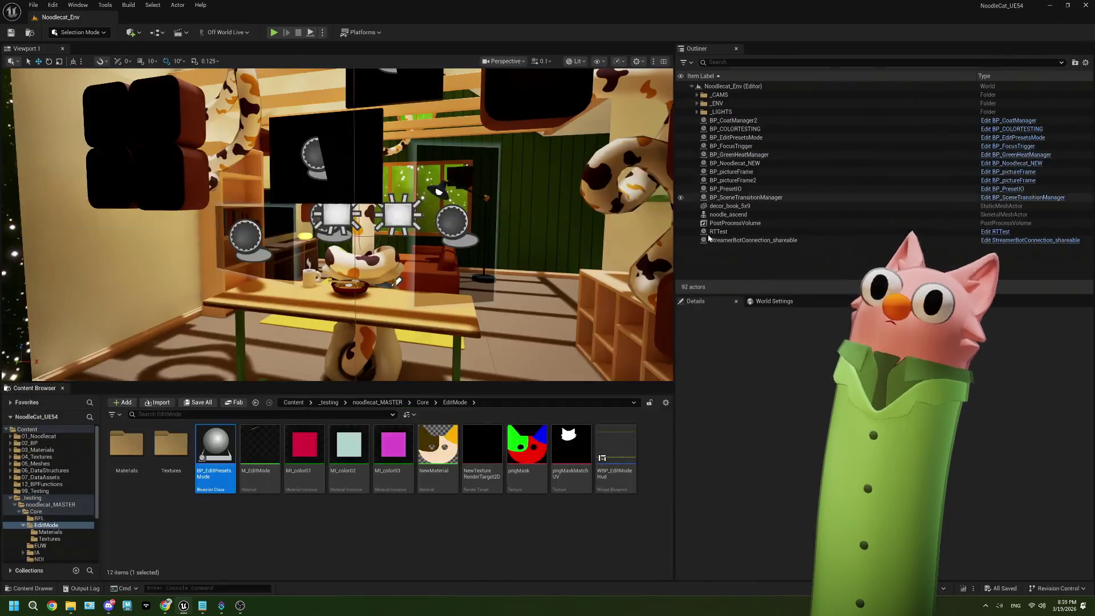
# Step: Play Noodlecat_Env at half screen beside OBS and open Twitch's Power-ups & Rewards
pyautogui.doubleClick(497, 7)
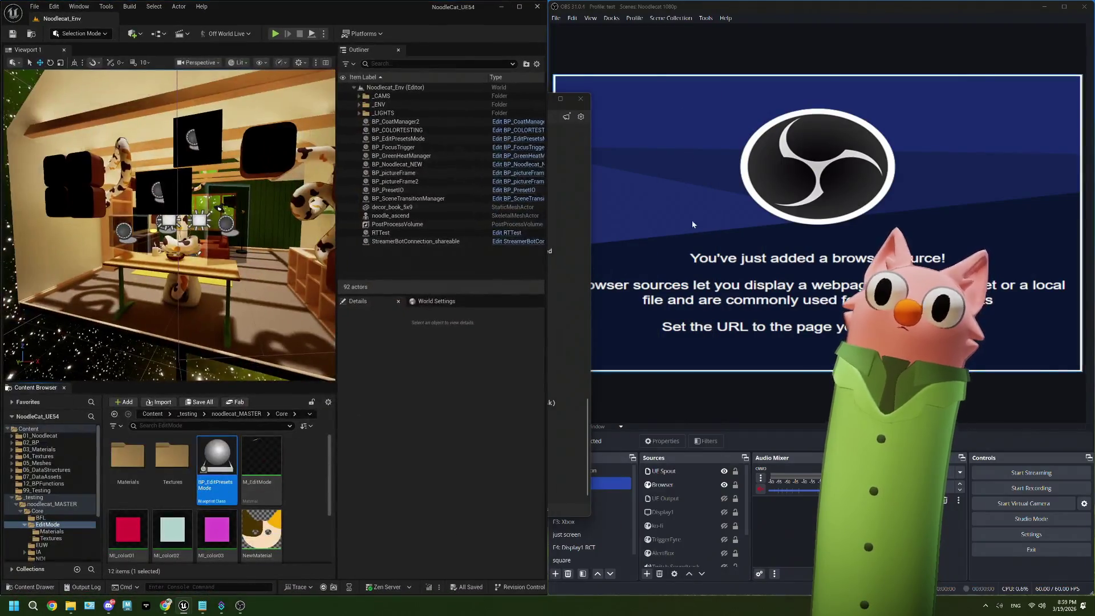
pyautogui.click(277, 37)
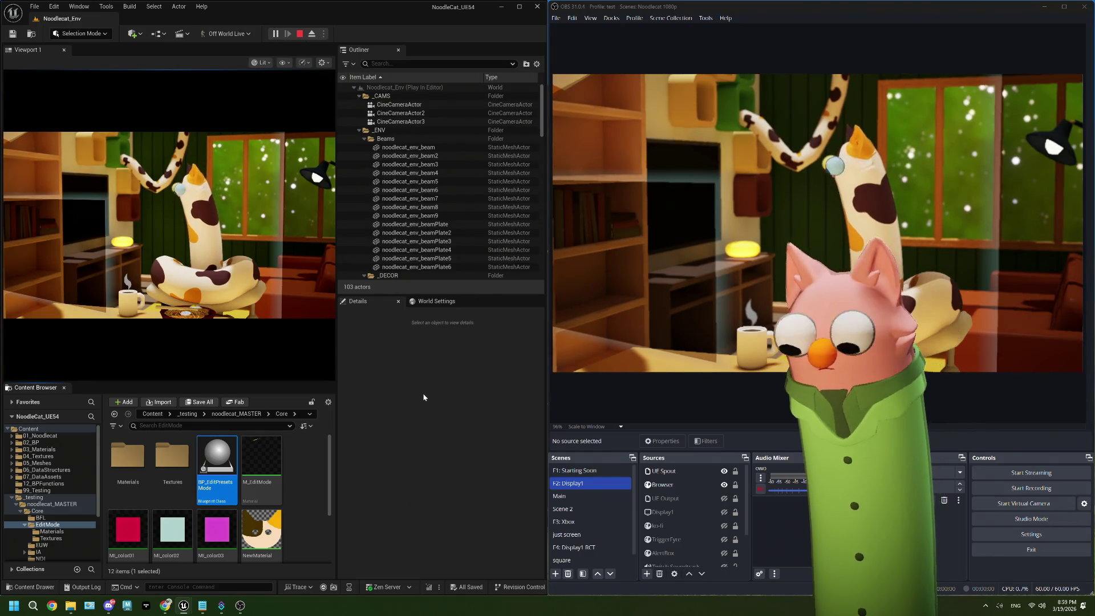
pyautogui.click(165, 605)
pyautogui.click(690, 546)
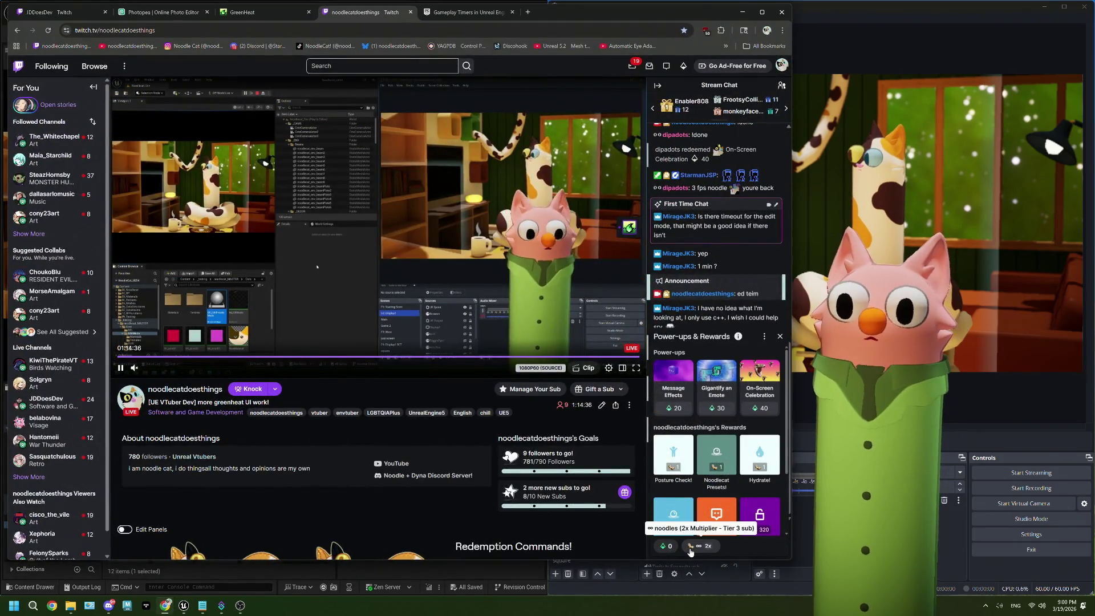
# Step: Redeem the Edit Mode reward, watch the COLORS overlay, then stop the play session
pyautogui.click(673, 514)
pyautogui.click(717, 442)
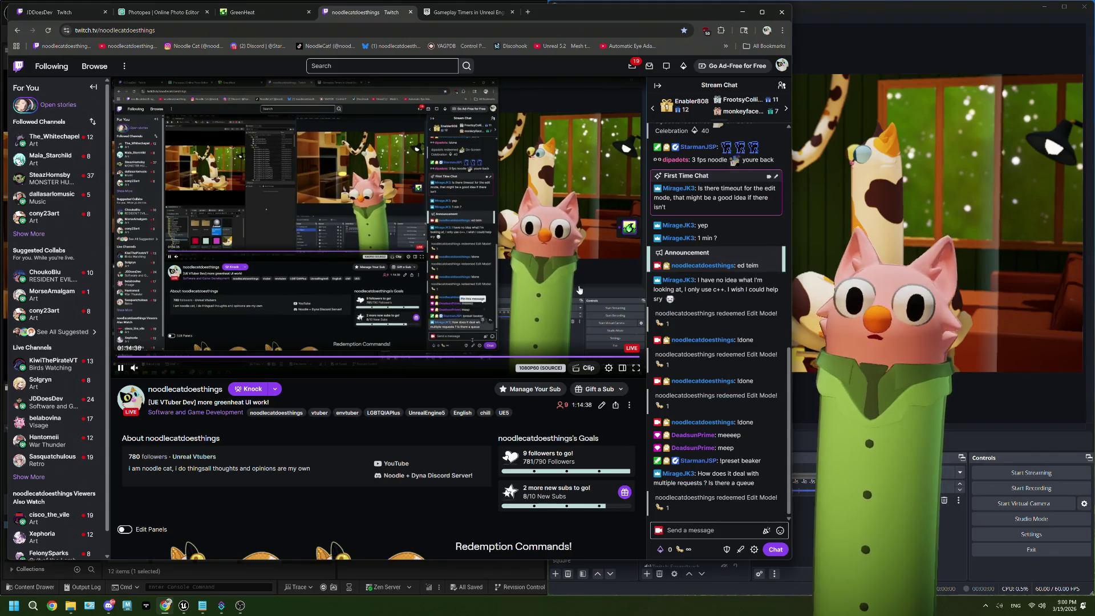
pyautogui.moveTo(593, 13)
pyautogui.mouseDown()
pyautogui.moveTo(502, 156)
pyautogui.moveTo(354, 30)
pyautogui.mouseUp()
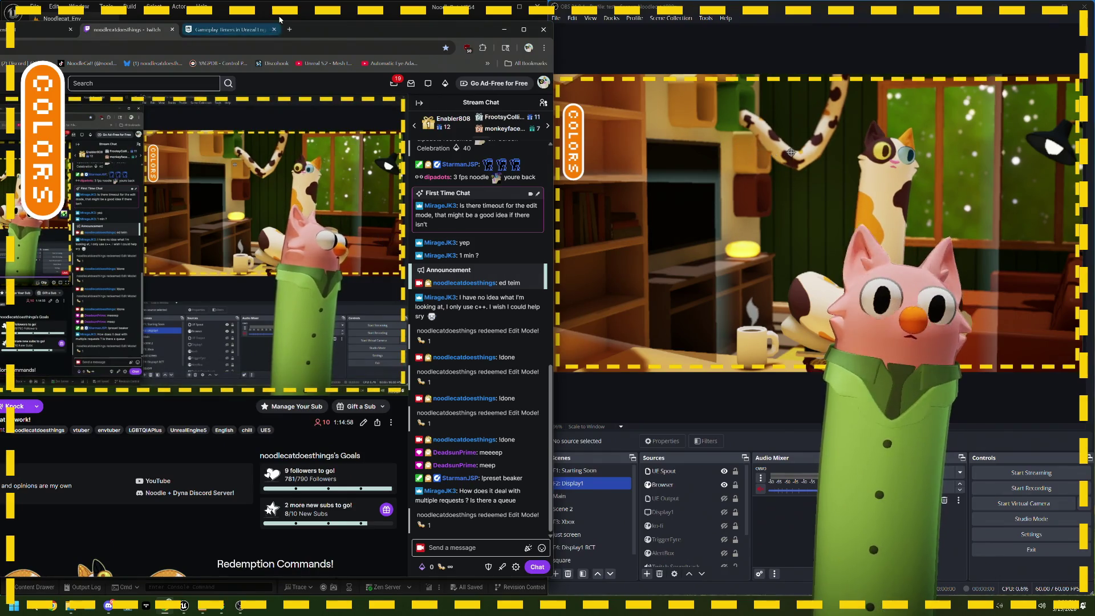
pyautogui.moveTo(338, 33)
pyautogui.mouseDown()
pyautogui.moveTo(457, 114)
pyautogui.moveTo(673, 178)
pyautogui.mouseUp()
pyautogui.moveTo(229, 295)
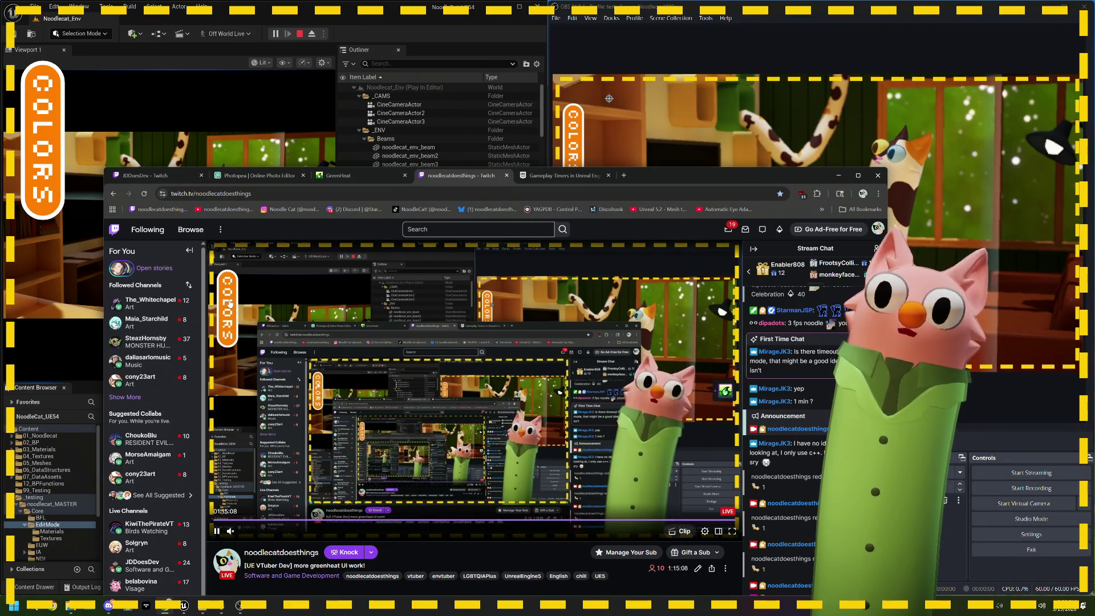
pyautogui.click(300, 34)
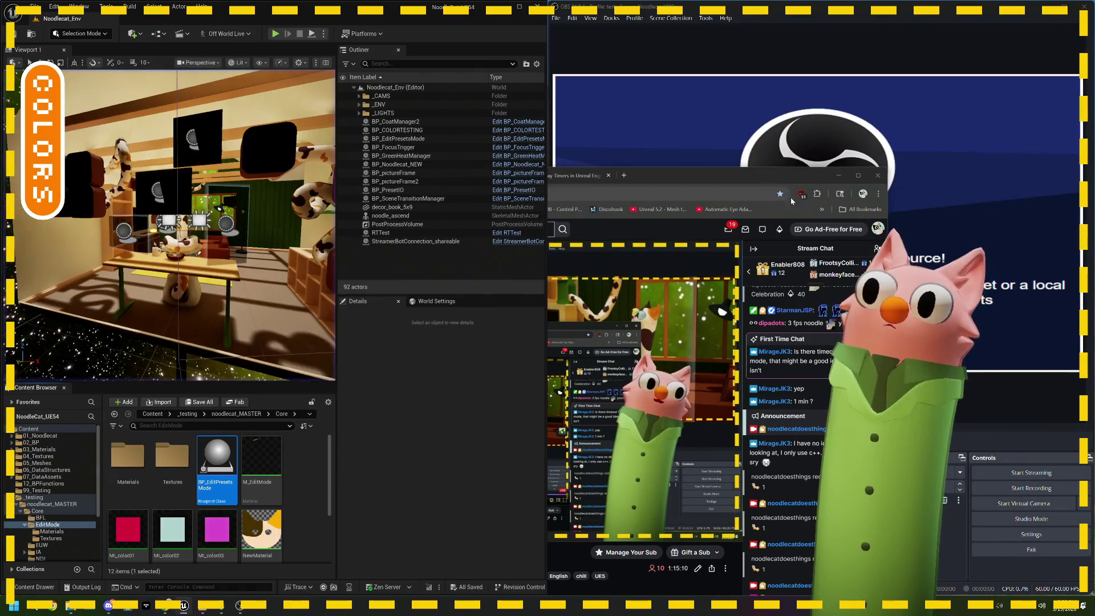
# Step: Maximize Unreal and open the WBP_EditModeHud widget blueprint
pyautogui.click(837, 176)
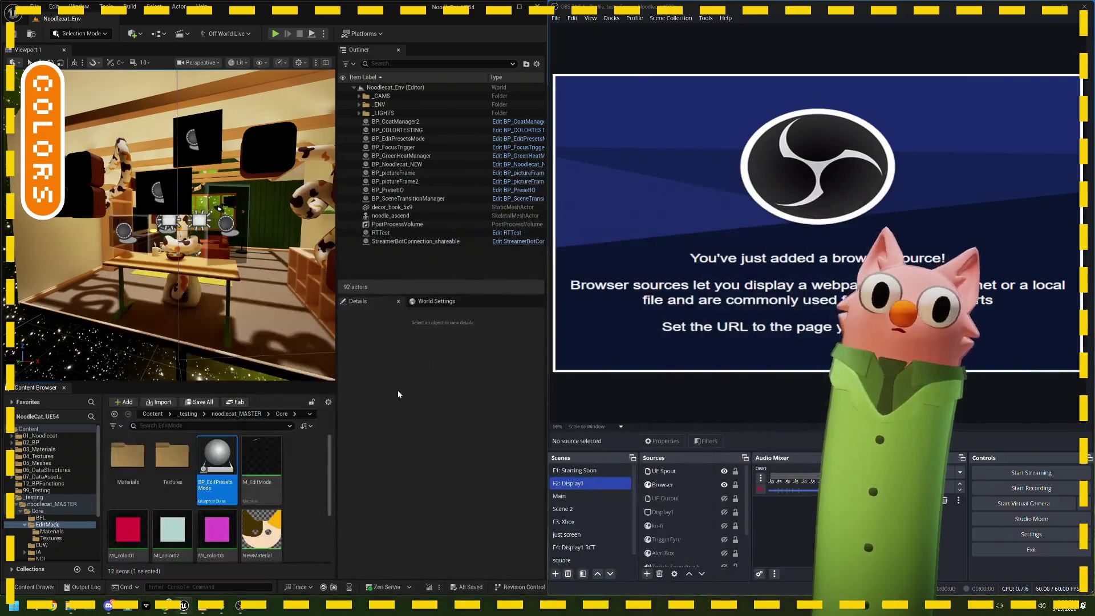
pyautogui.click(527, 8)
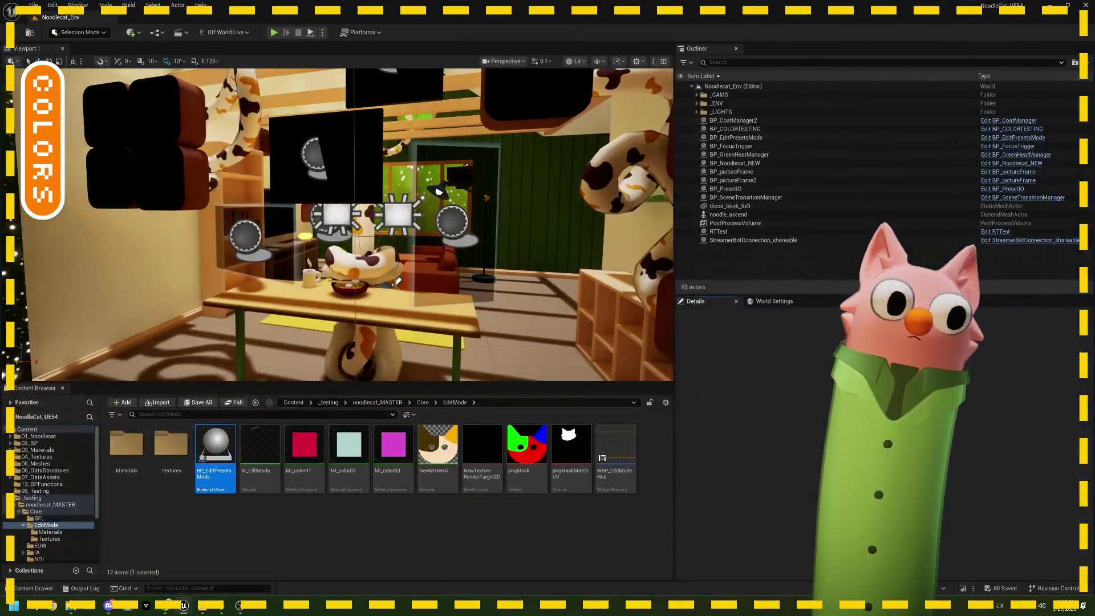
pyautogui.doubleClick(616, 457)
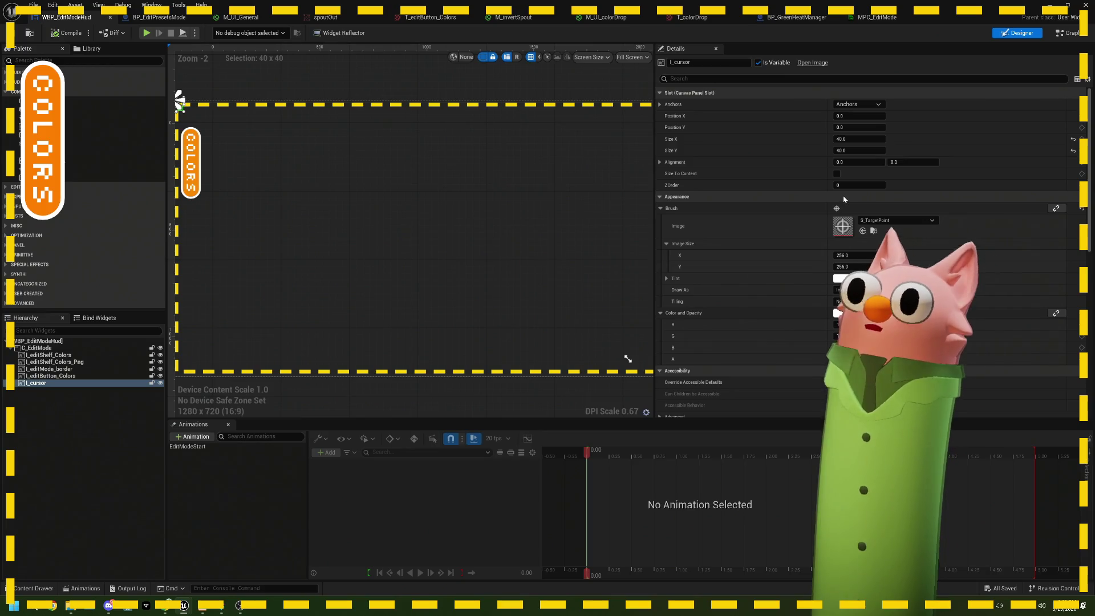
# Step: Set l_cursor Size X and Y to 50, compile, and close the widget editor
pyautogui.click(848, 139)
pyautogui.write('50')
pyautogui.press('Tab')
pyautogui.write('50')
pyautogui.press('Tab')
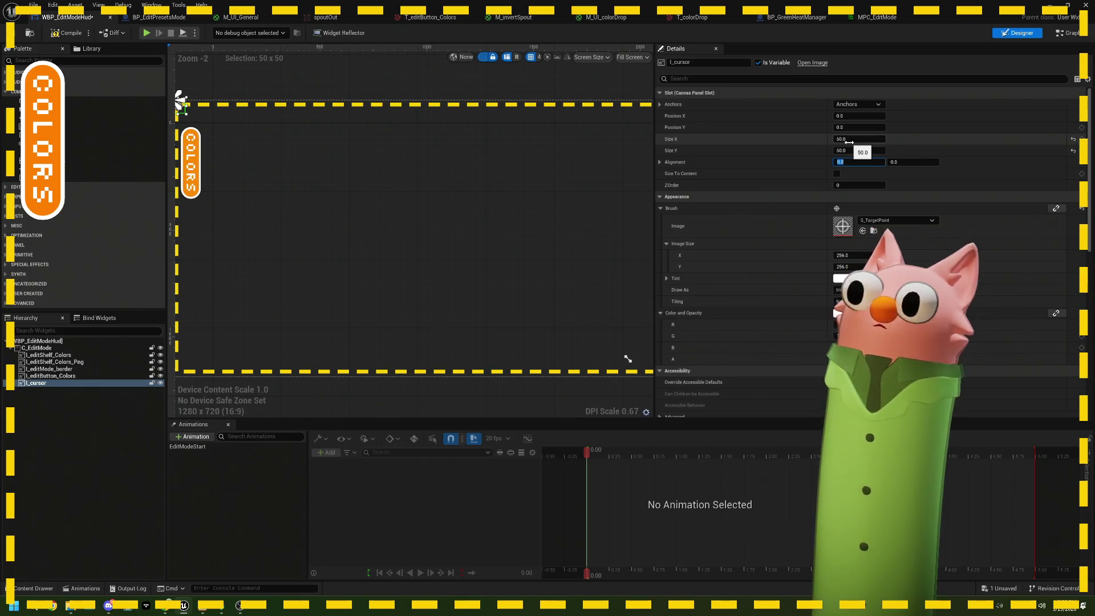
pyautogui.click(55, 36)
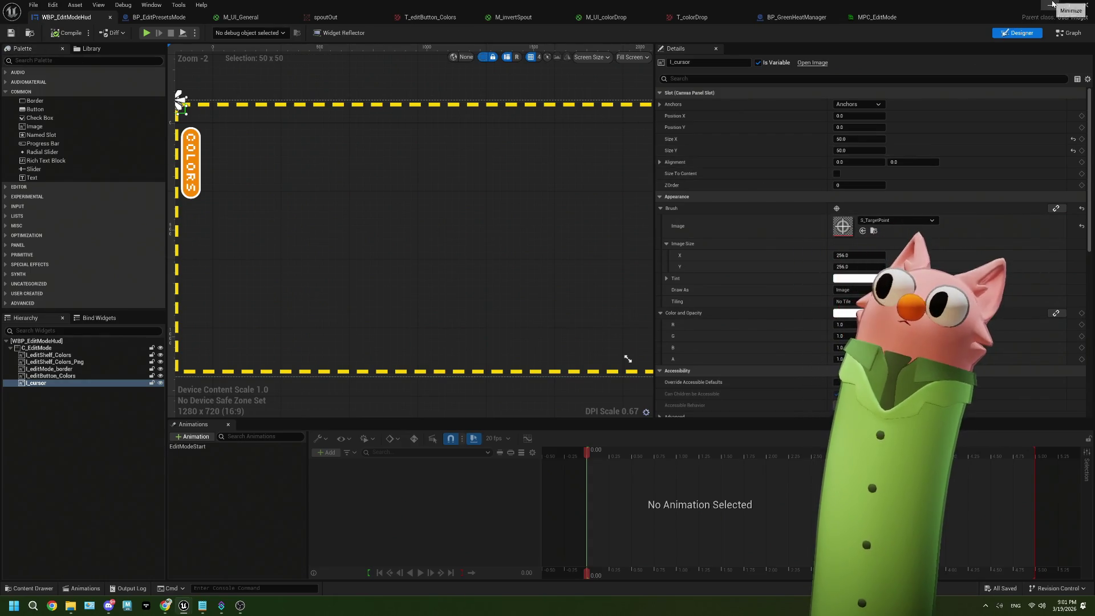
pyautogui.click(1085, 5)
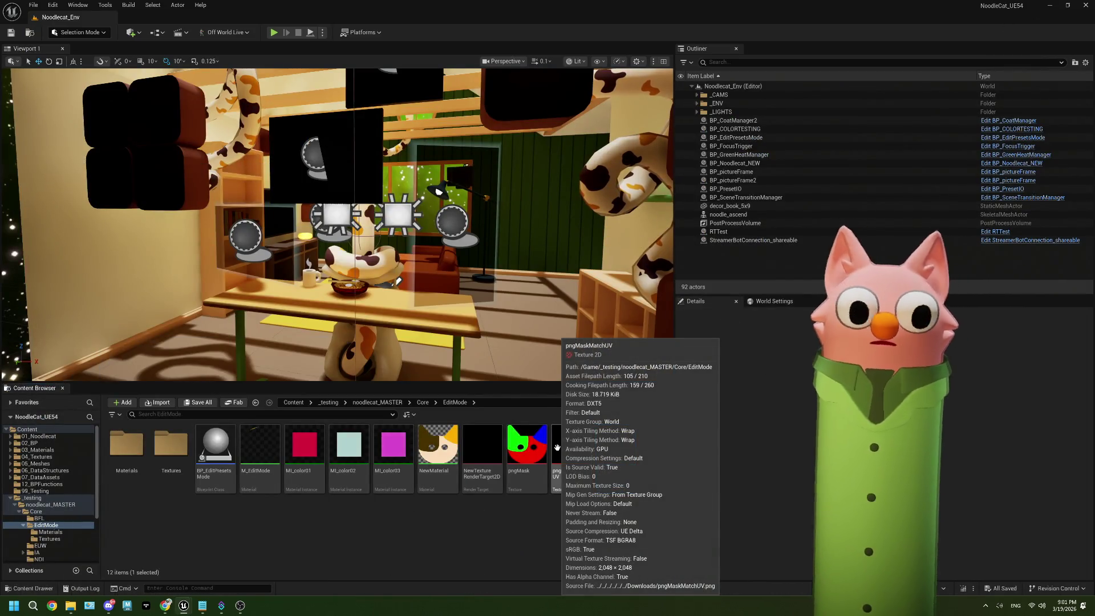
pyautogui.click(358, 549)
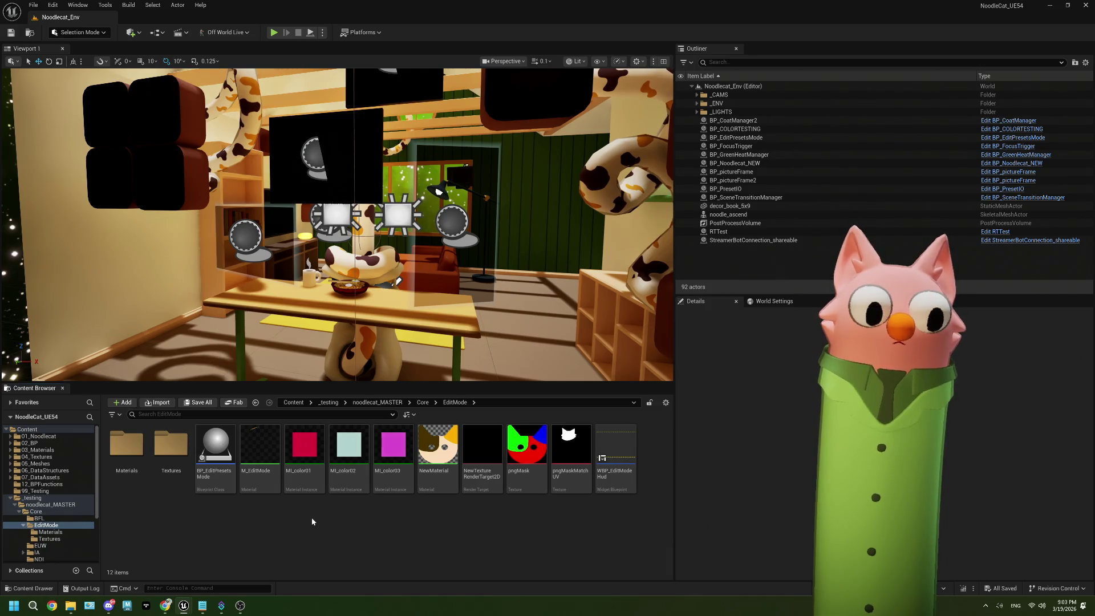
# Step: Reopen WBP_EditModeHud, pan to the cursor, and try then undo a pink tint
pyautogui.moveTo(223, 466)
pyautogui.doubleClick(613, 456)
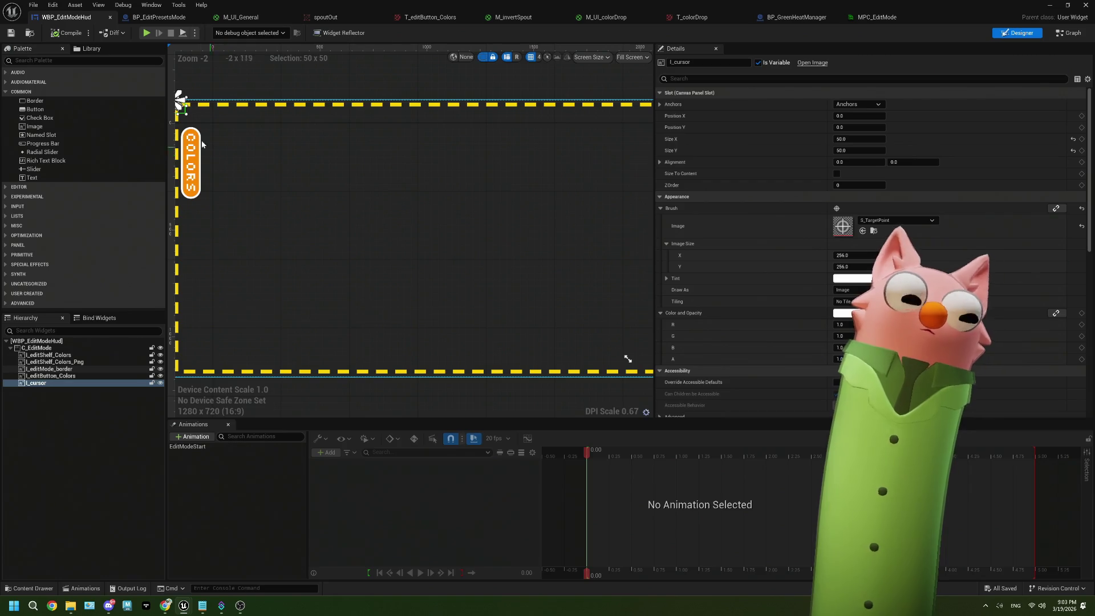
pyautogui.scroll(2, 205, 144)
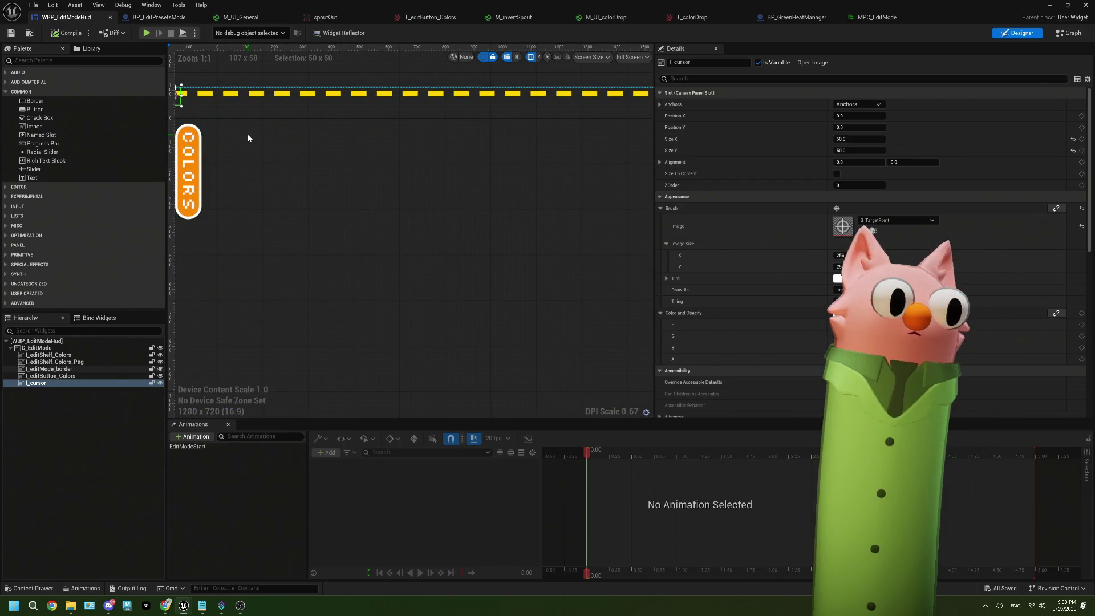
pyautogui.moveTo(259, 160); pyautogui.dragTo(426, 206)
pyautogui.scroll(9, 428, 212)
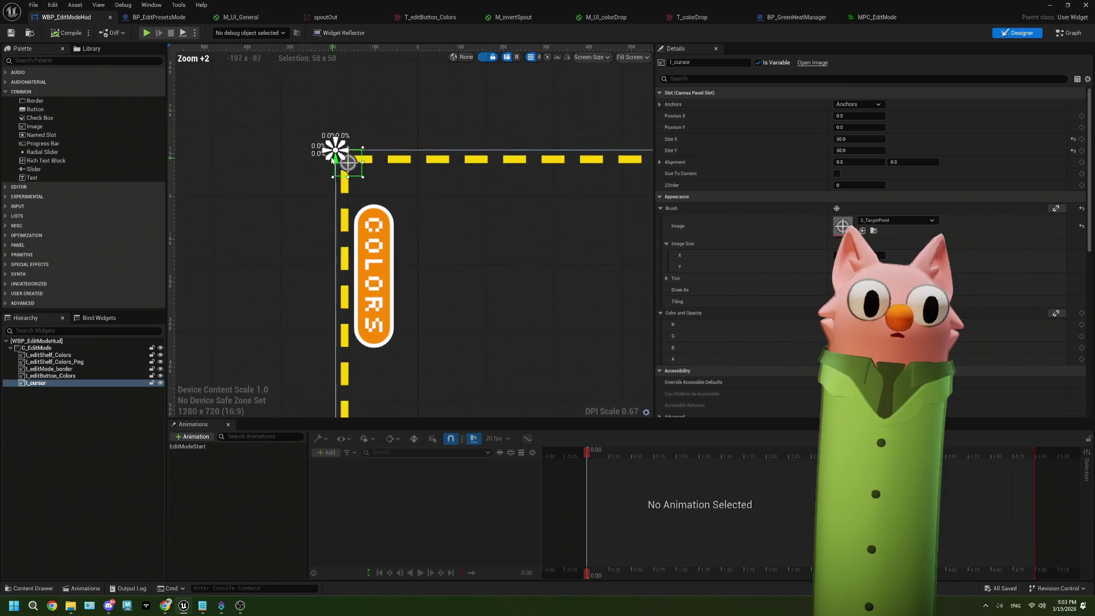
pyautogui.scroll(4, 432, 218)
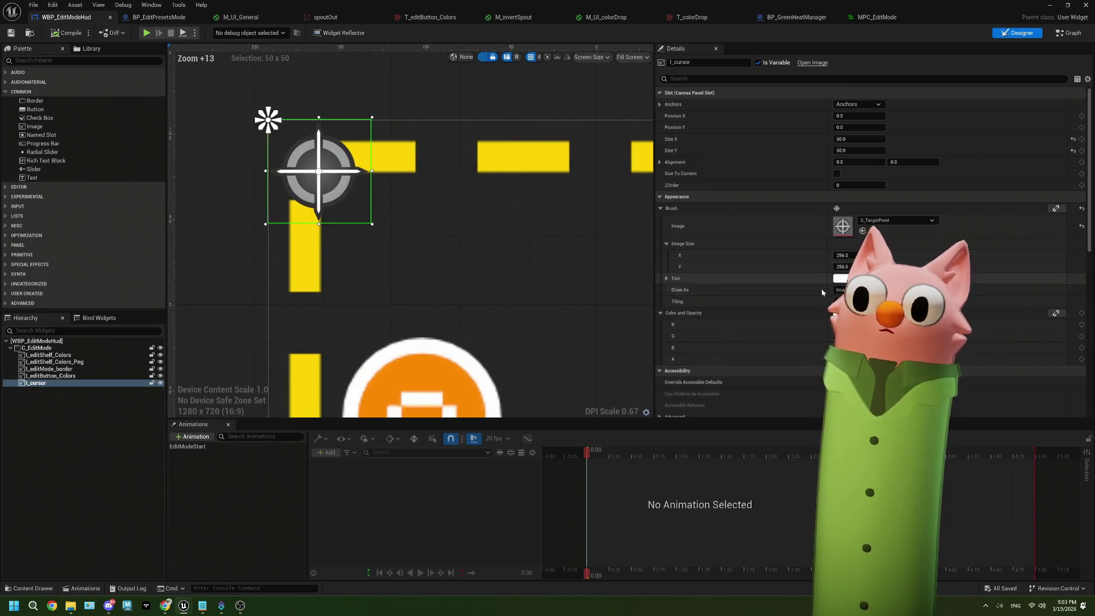
pyautogui.scroll(-3, 844, 268)
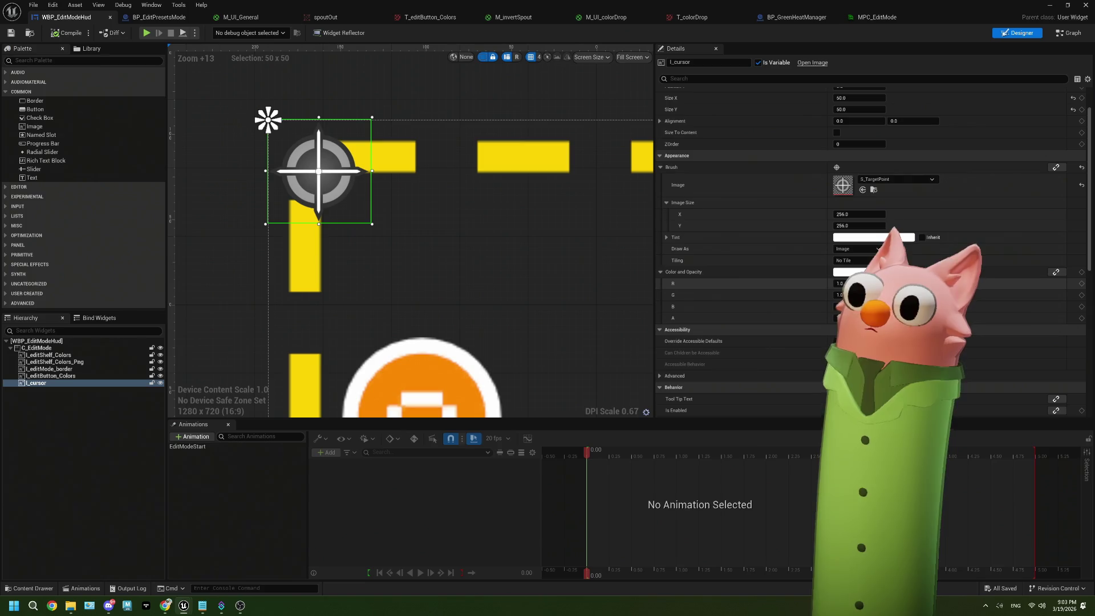
pyautogui.moveTo(850, 284); pyautogui.dragTo(868, 283)
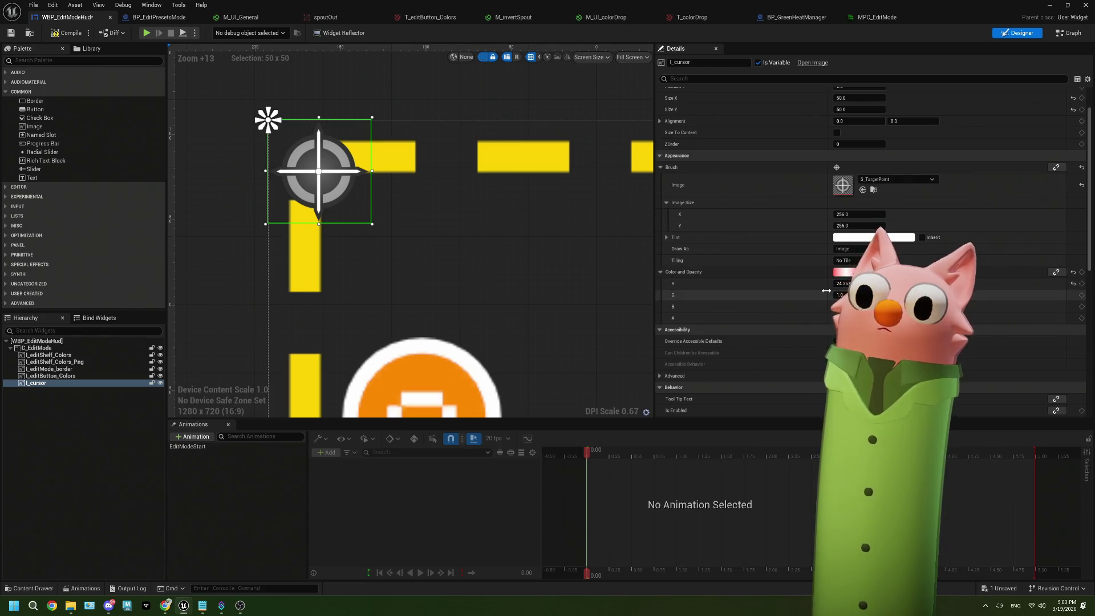
pyautogui.hotkey('ctrl', 'z')
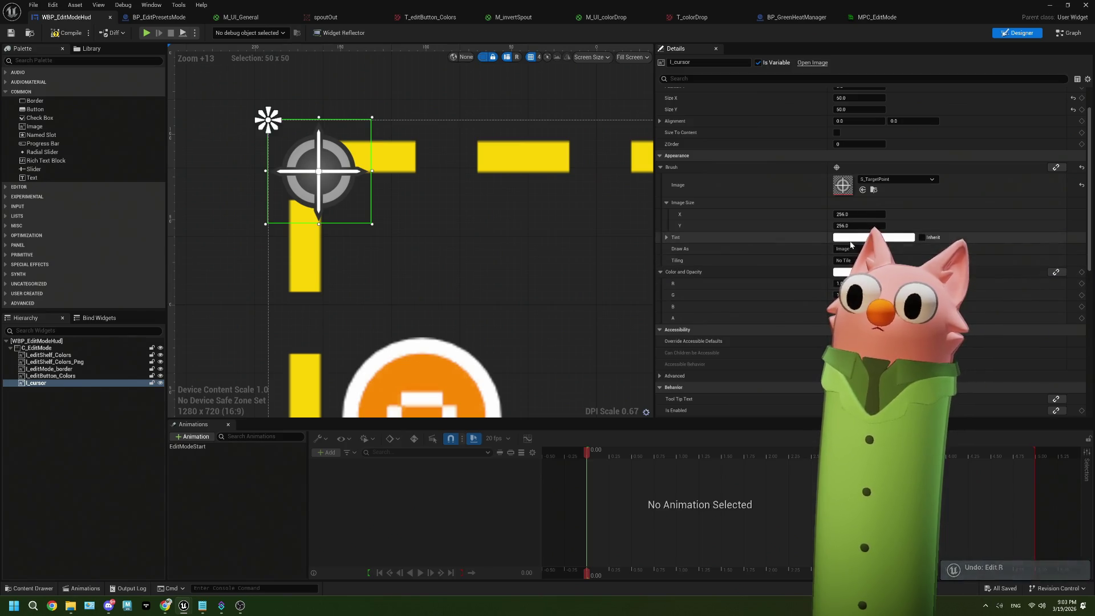
# Step: Try red and a brightness of 2 for the cursor tint, then cancel
pyautogui.click(892, 242)
pyautogui.click(982, 266)
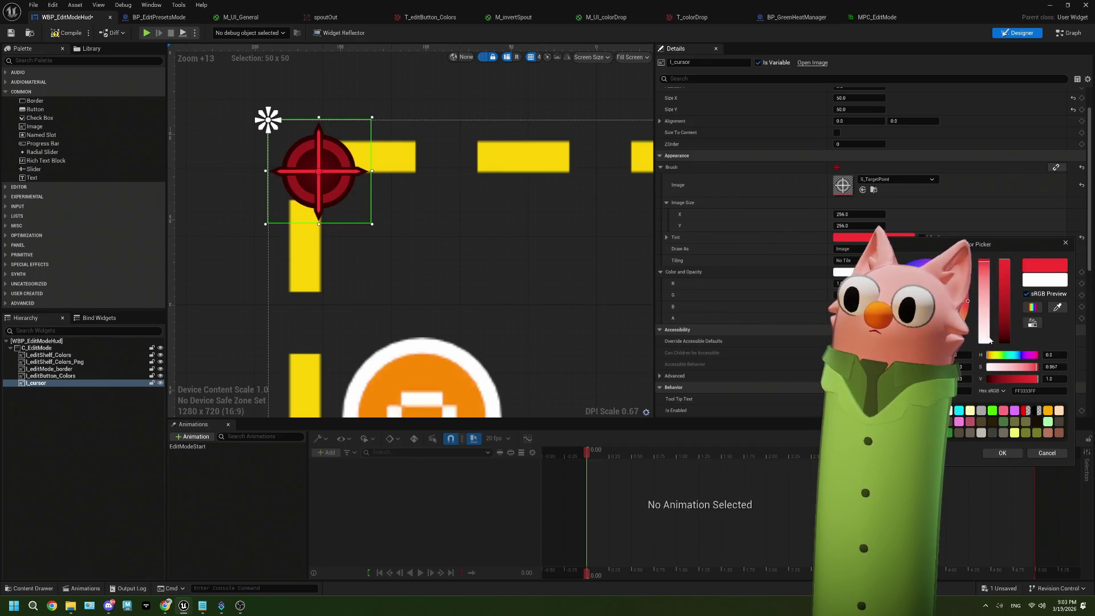
pyautogui.moveTo(982, 266); pyautogui.dragTo(984, 342)
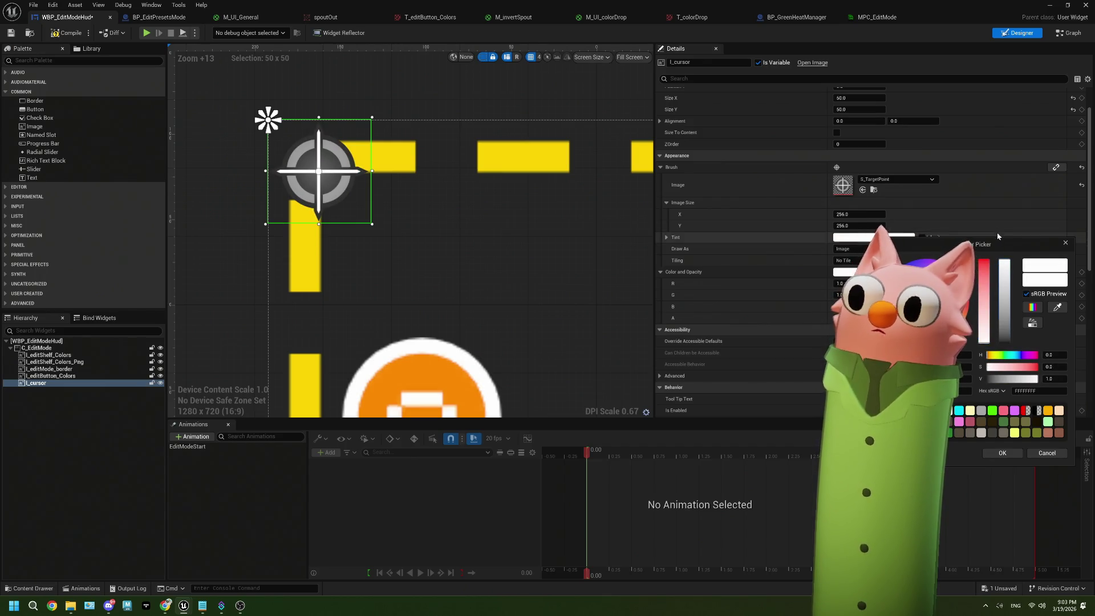
pyautogui.click(1052, 379)
pyautogui.write('2')
pyautogui.press('Tab')
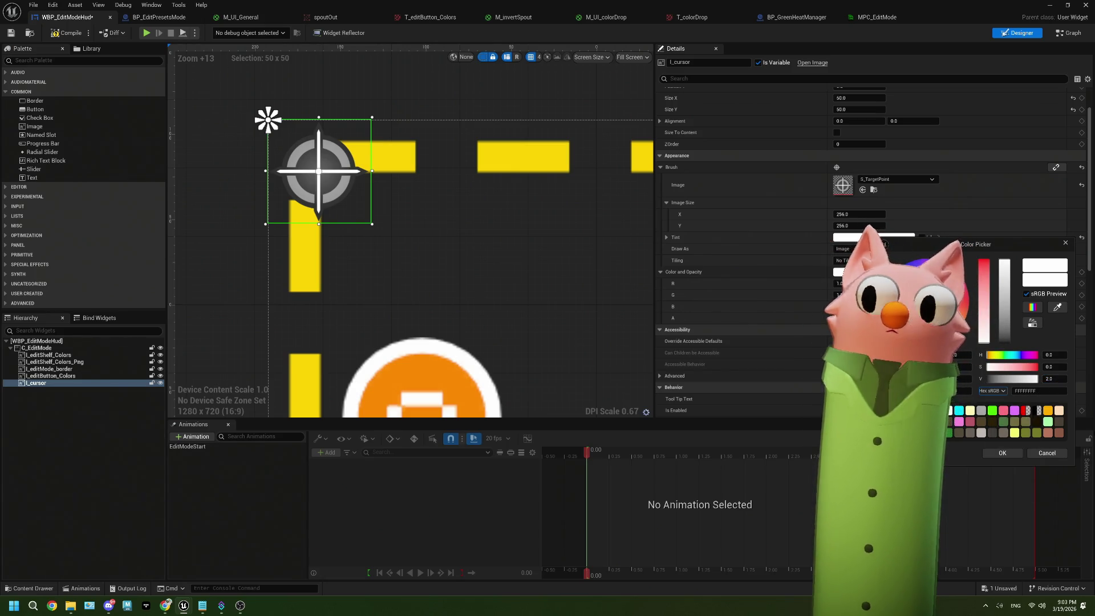
pyautogui.click(1060, 454)
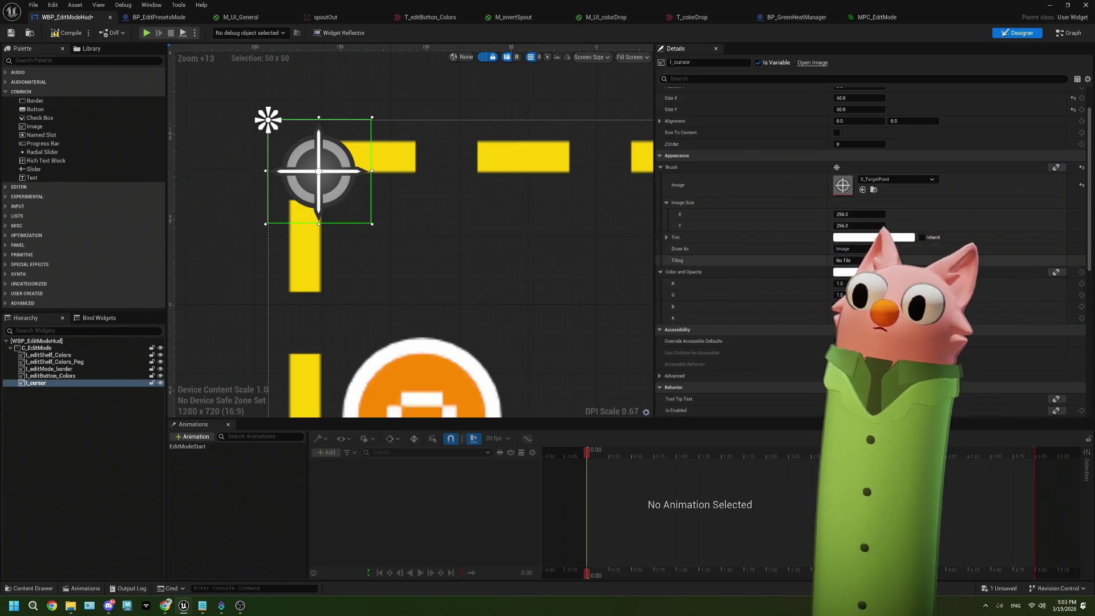
# Step: Set the cursor tint to a dark grey with Value 0.25 and accept it
pyautogui.click(875, 238)
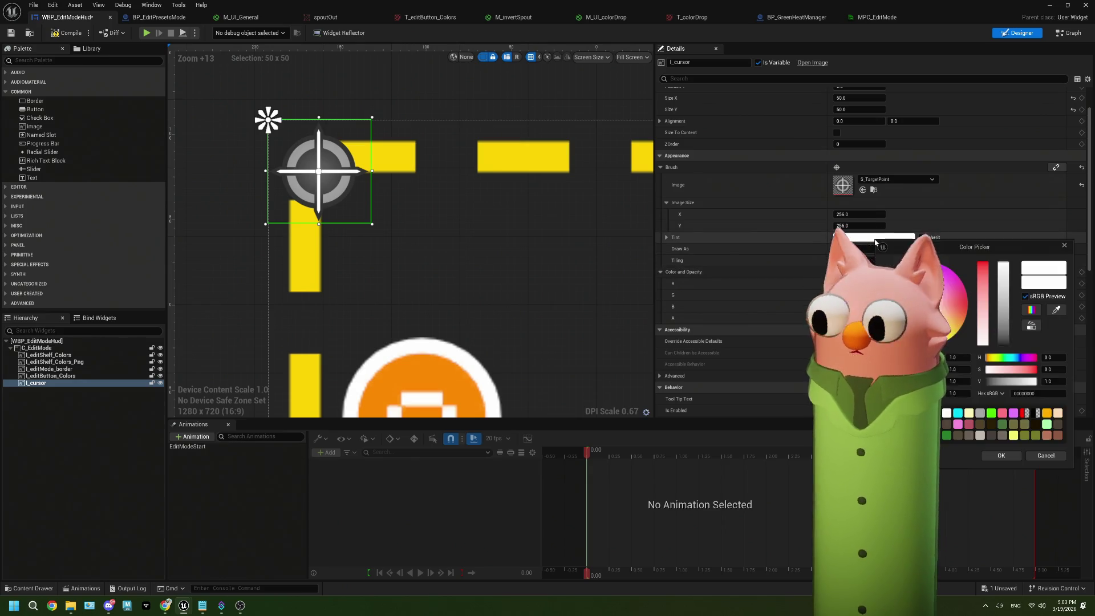
pyautogui.click(1002, 340)
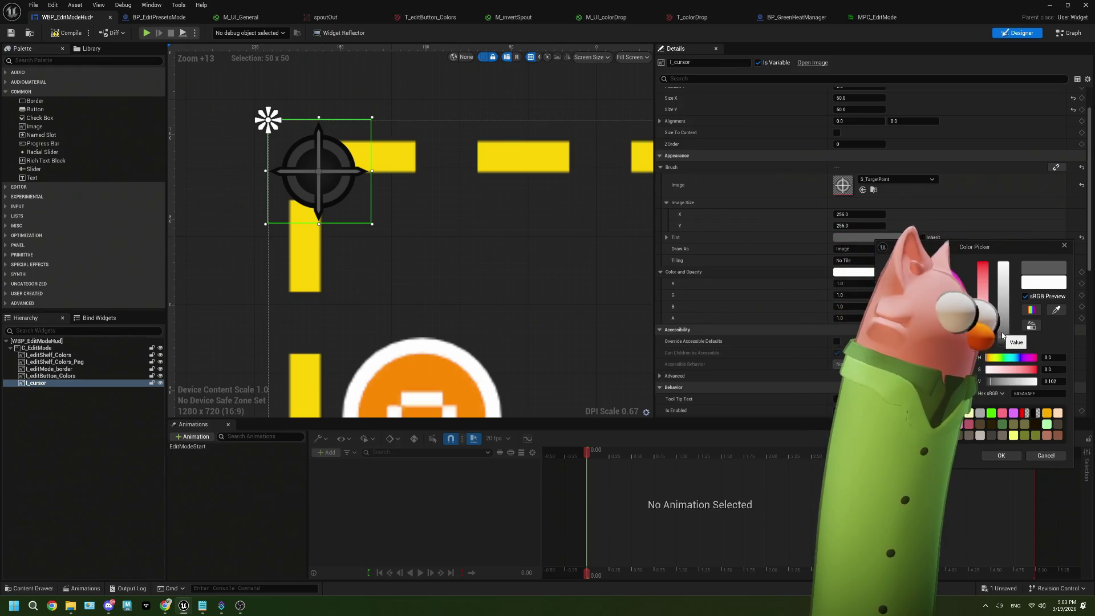
pyautogui.click(1002, 316)
pyautogui.moveTo(1003, 317); pyautogui.dragTo(1005, 325)
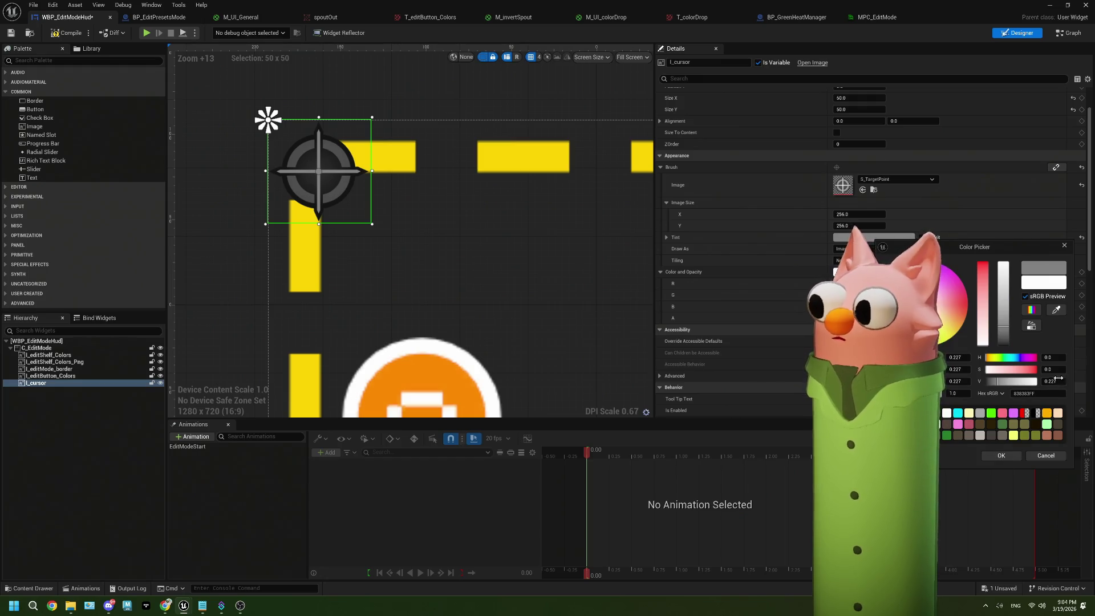
pyautogui.click(1057, 381)
pyautogui.write('0.25')
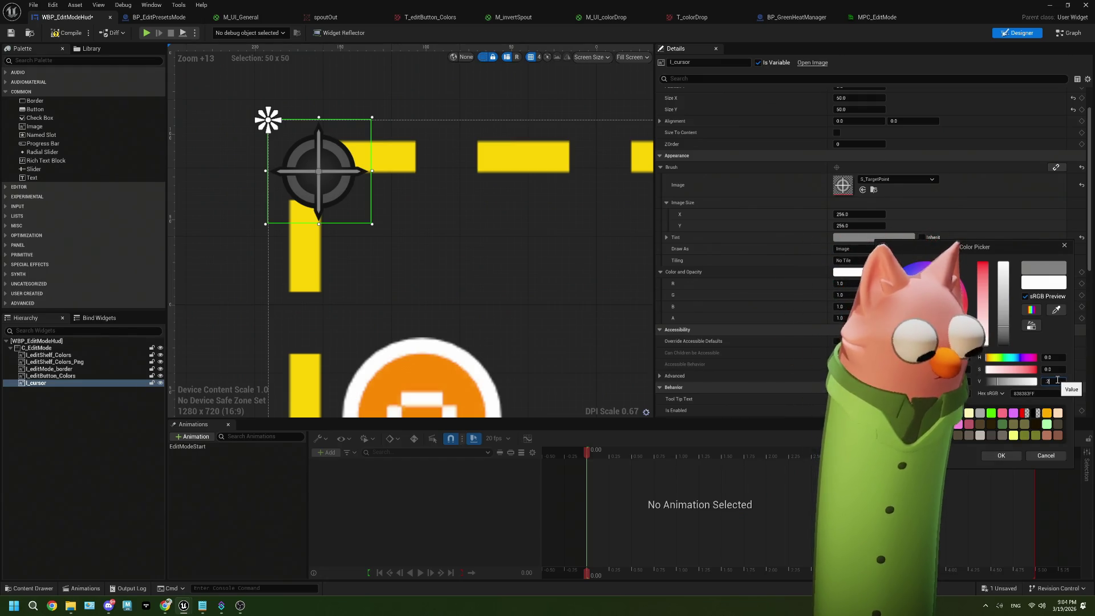
pyautogui.press('Return')
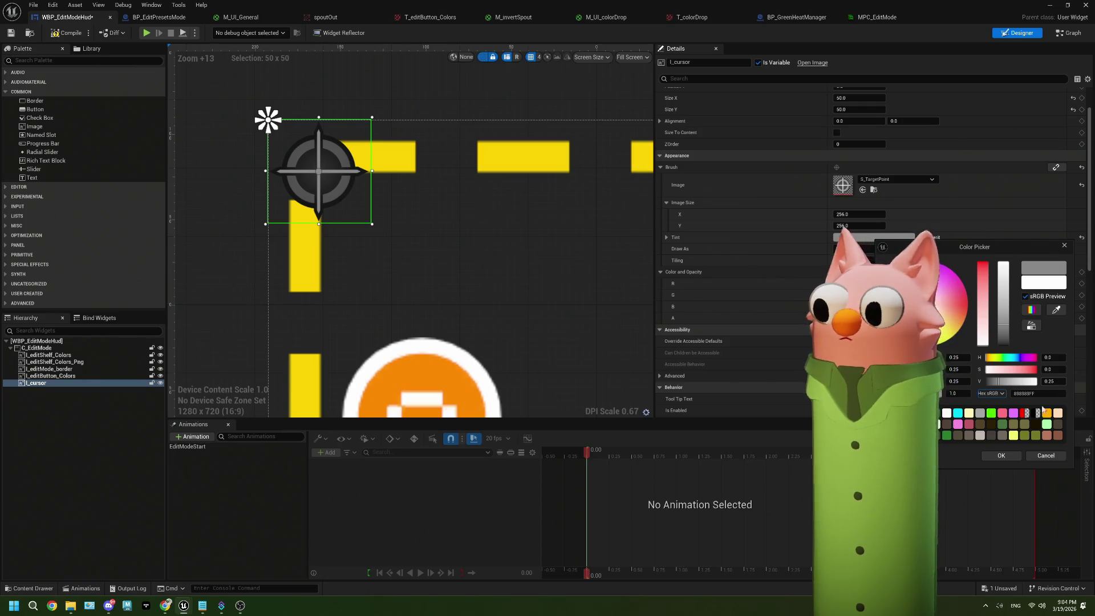
pyautogui.click(1001, 455)
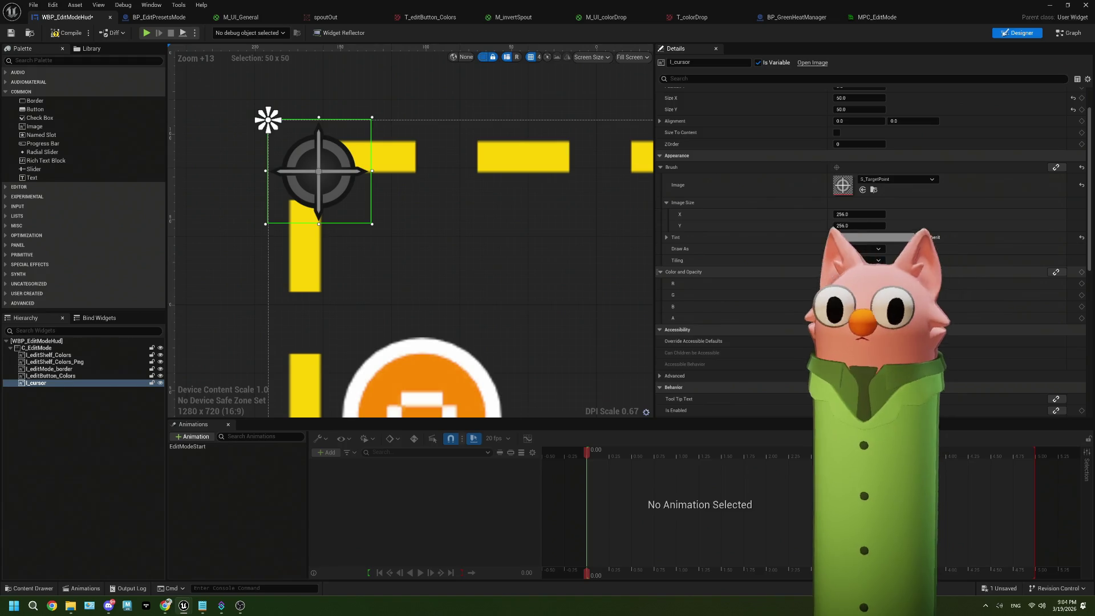
# Step: Raise the tint Value to 1.0 for pure white, accept, and save the widget
pyautogui.click(874, 238)
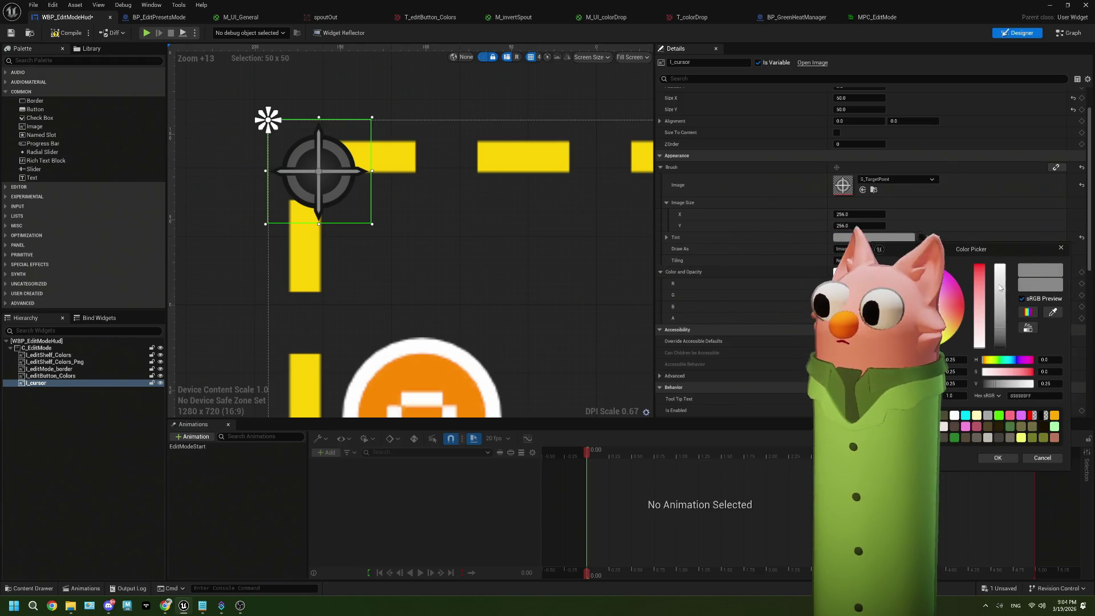
pyautogui.moveTo(998, 284); pyautogui.dragTo(1000, 264)
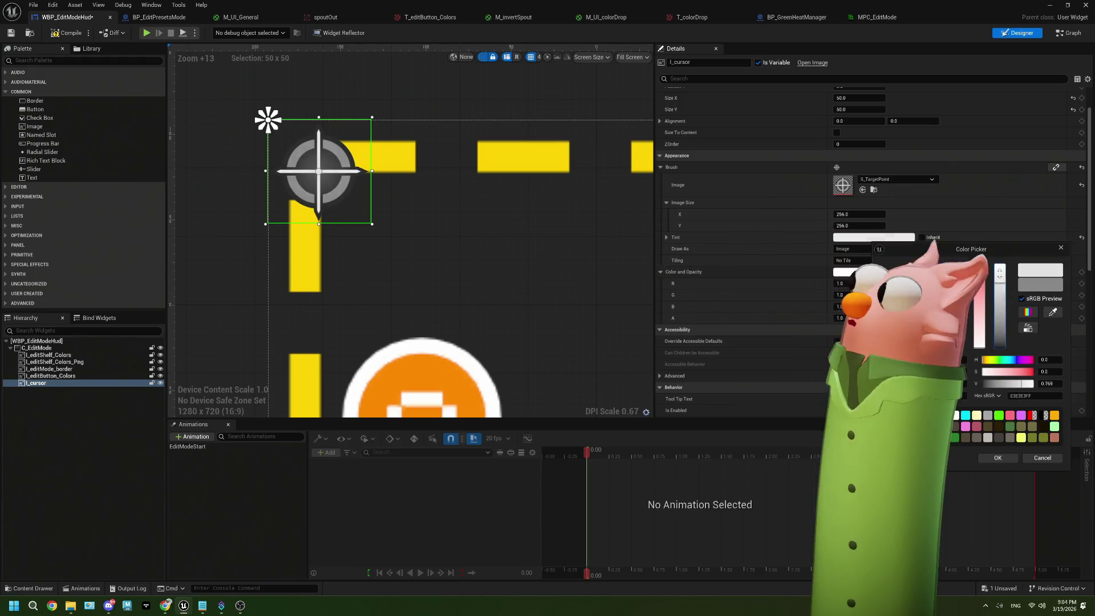
pyautogui.click(997, 458)
pyautogui.click(7, 34)
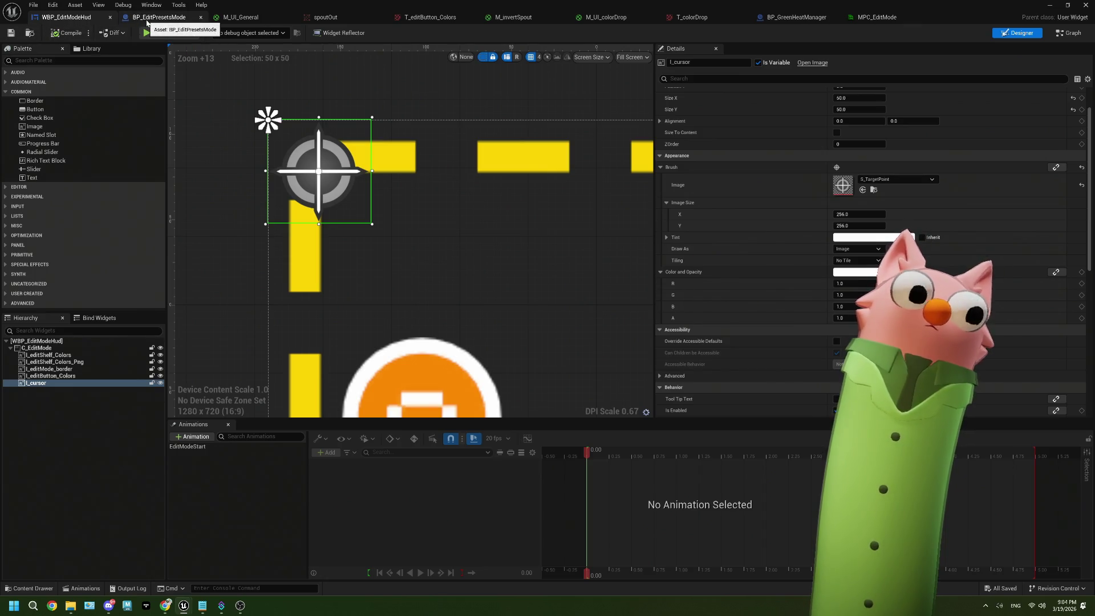
# Step: Open the editModeOff function graph in BP_EditPresetsMode
pyautogui.click(147, 22)
pyautogui.scroll(-2, 422, 315)
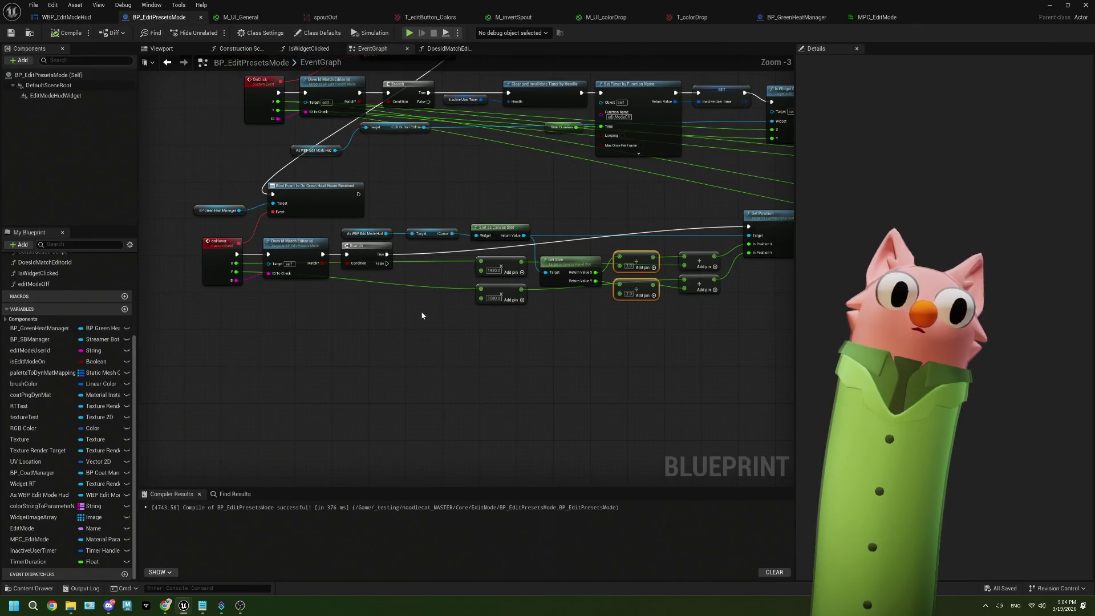
pyautogui.moveTo(402, 341)
pyautogui.mouseDown()
pyautogui.moveTo(555, 295)
pyautogui.moveTo(547, 276)
pyautogui.moveTo(513, 320)
pyautogui.moveTo(578, 296)
pyautogui.moveTo(520, 293)
pyautogui.moveTo(476, 238)
pyautogui.mouseUp()
pyautogui.doubleClick(586, 227)
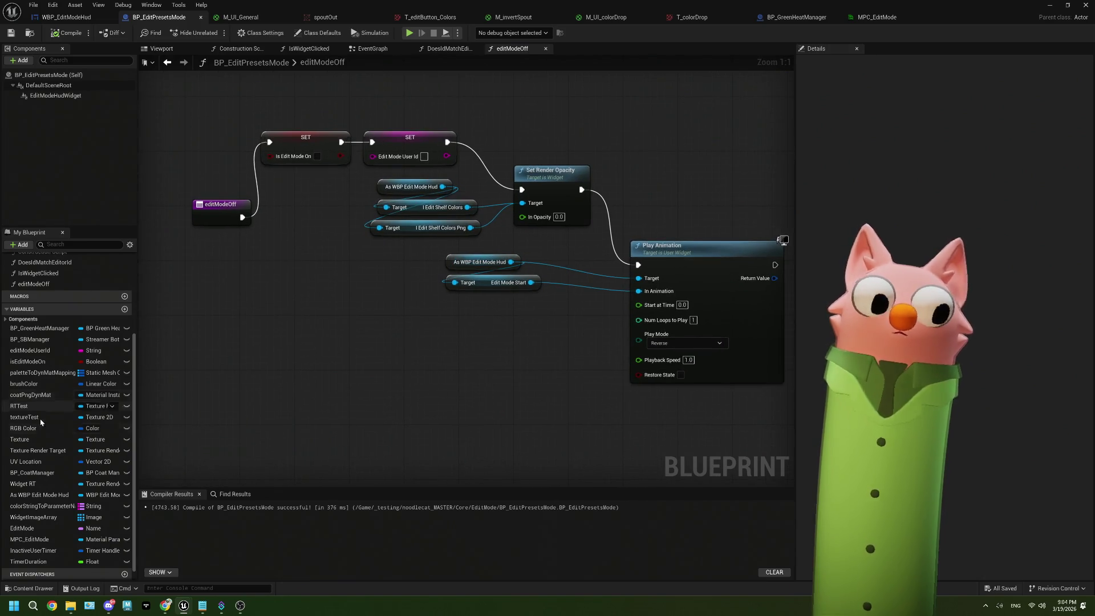
# Step: Wire a Get I_cursor from the HUD into Set Render Opacity's Target and compile
pyautogui.scroll(-1, 40, 456)
pyautogui.moveTo(442, 187)
pyautogui.mouseDown()
pyautogui.moveTo(378, 231)
pyautogui.moveTo(370, 251)
pyautogui.mouseUp()
pyautogui.write('cur')
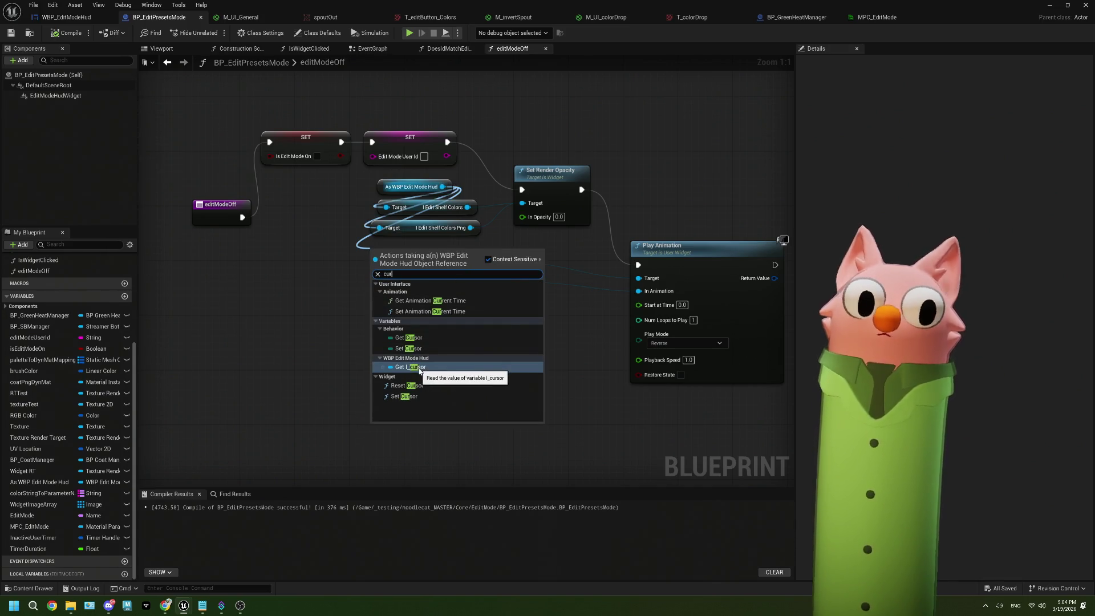
pyautogui.click(416, 368)
pyautogui.moveTo(432, 255); pyautogui.dragTo(530, 201)
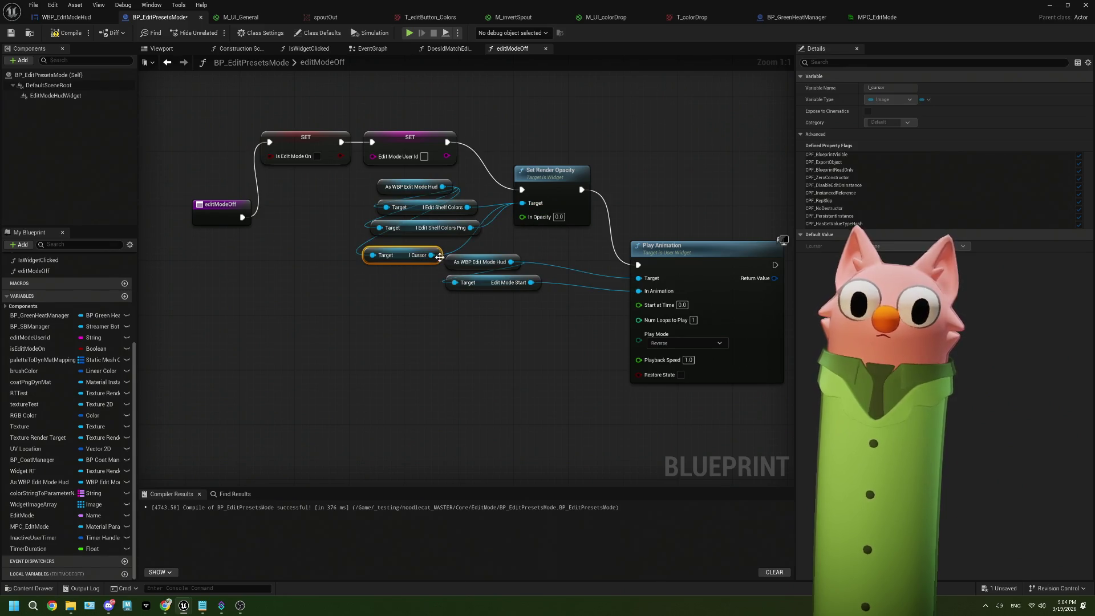
pyautogui.moveTo(435, 250); pyautogui.dragTo(472, 243)
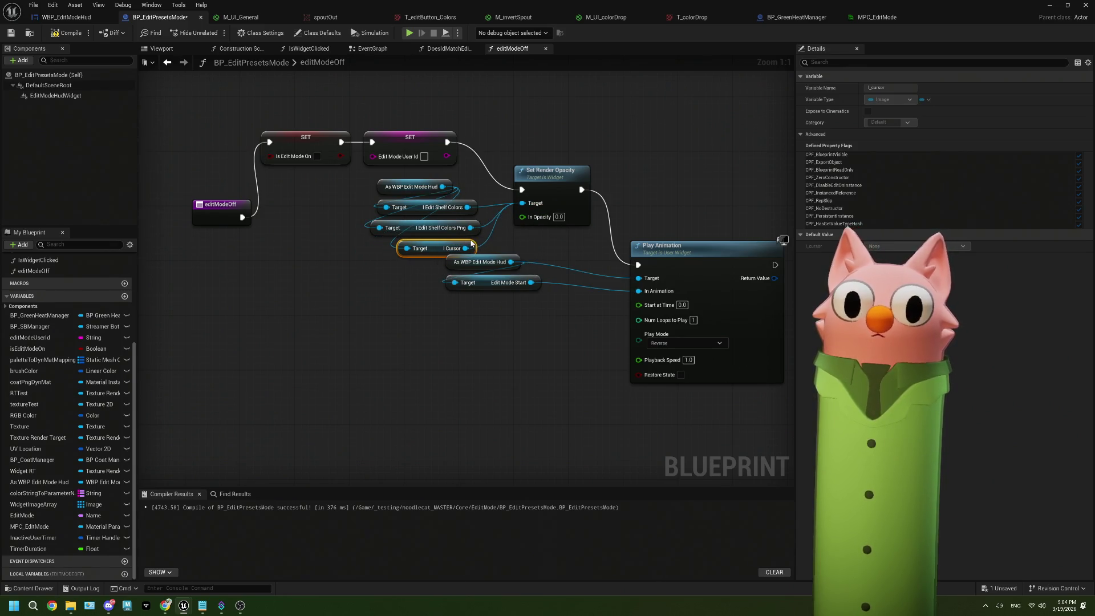
pyautogui.click(67, 33)
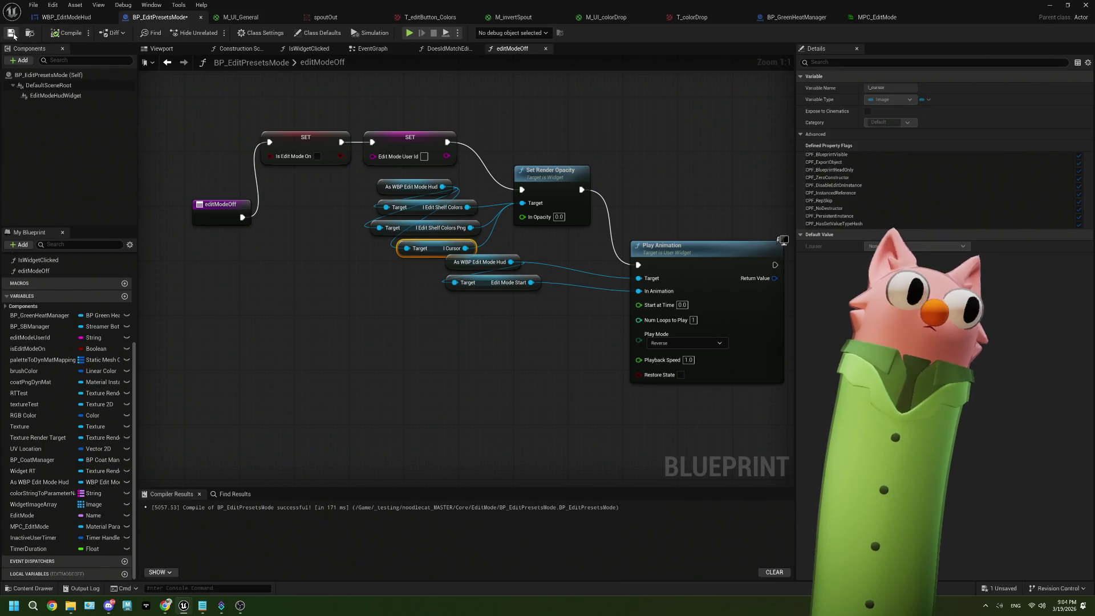
pyautogui.click(370, 49)
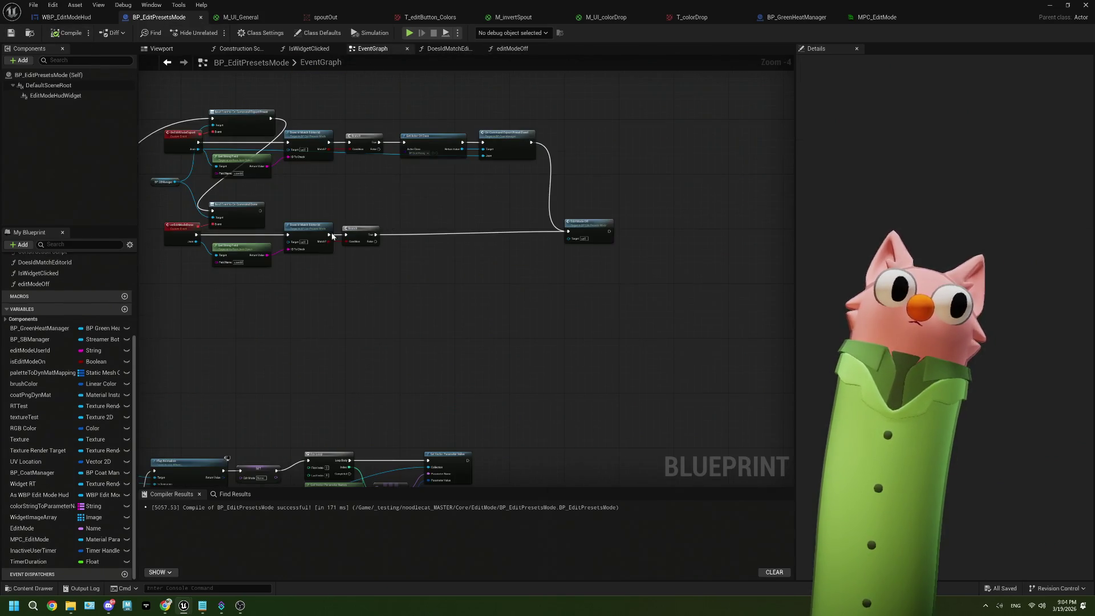
pyautogui.moveTo(657, 179)
pyautogui.mouseDown()
pyautogui.moveTo(416, 313)
pyautogui.moveTo(374, 303)
pyautogui.moveTo(299, 352)
pyautogui.mouseUp()
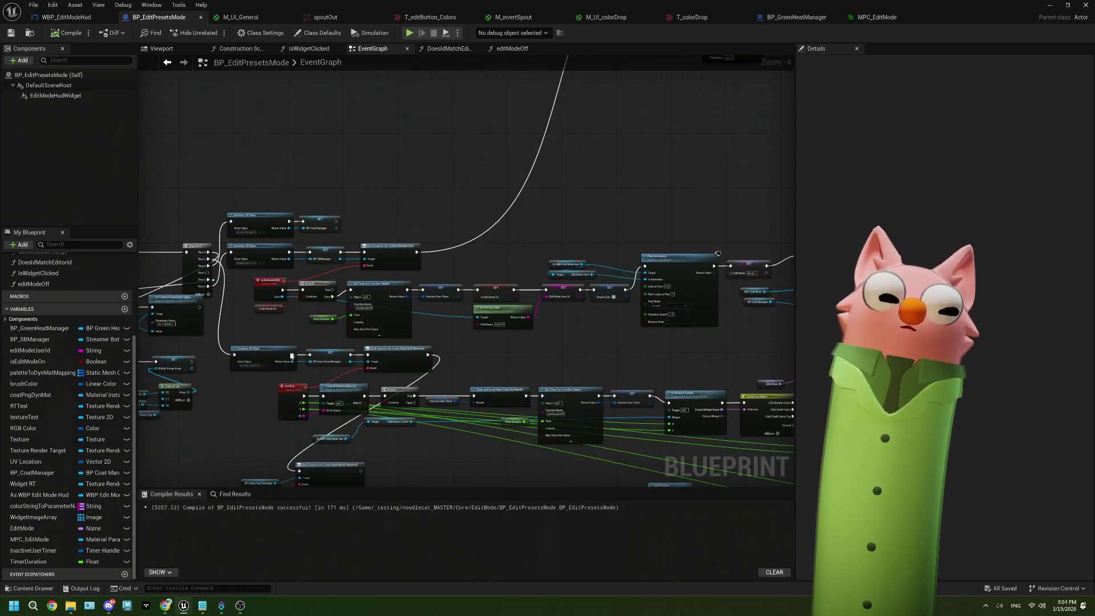
pyautogui.scroll(3, 540, 338)
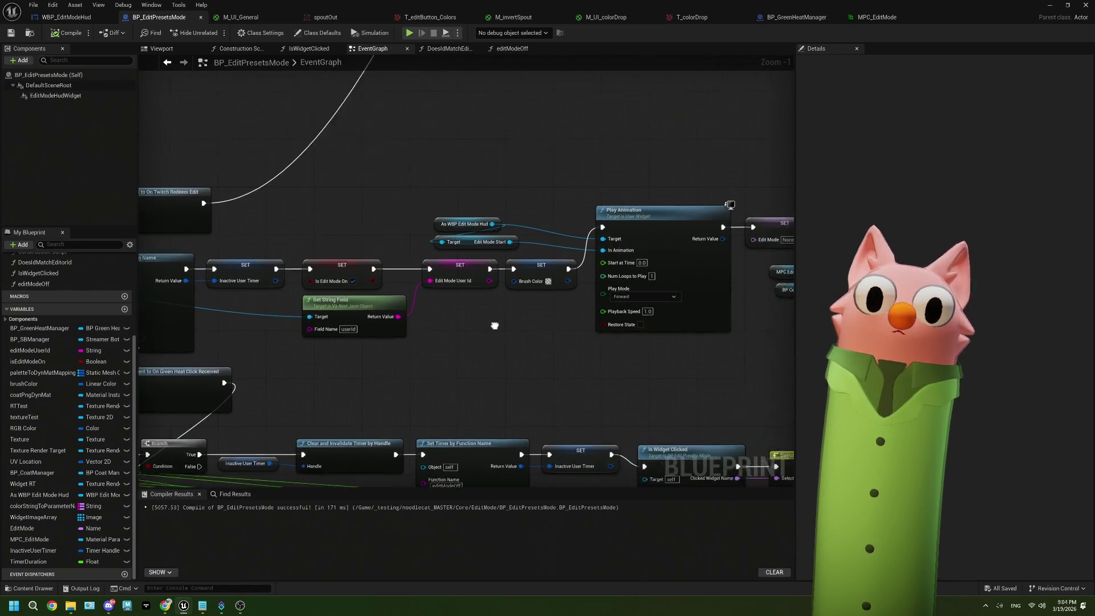
pyautogui.moveTo(540, 339); pyautogui.dragTo(580, 331)
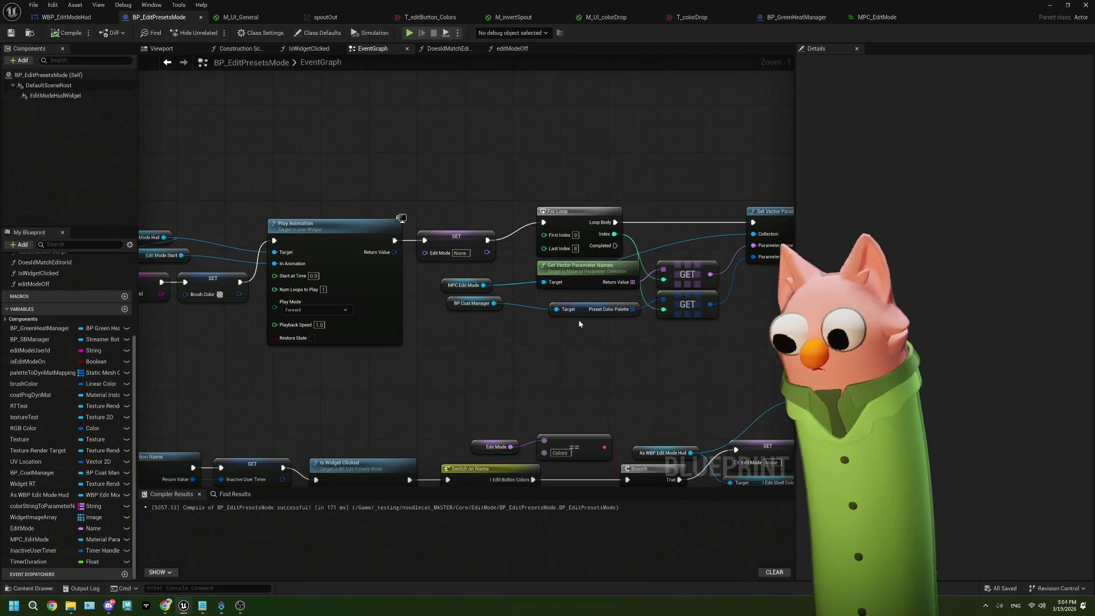
pyautogui.moveTo(578, 320)
pyautogui.mouseDown()
pyautogui.moveTo(569, 333)
pyautogui.moveTo(557, 324)
pyautogui.moveTo(567, 322)
pyautogui.mouseUp()
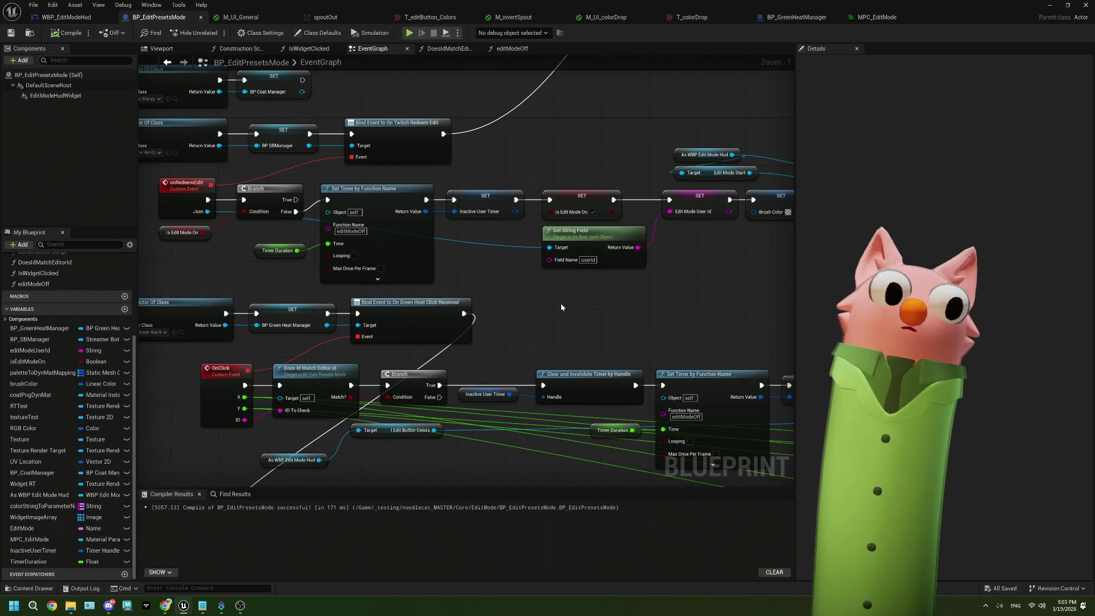
pyautogui.moveTo(561, 305); pyautogui.dragTo(435, 289)
pyautogui.moveTo(534, 277)
pyautogui.mouseDown()
pyautogui.moveTo(552, 273)
pyautogui.moveTo(408, 290)
pyautogui.mouseUp()
pyautogui.moveTo(369, 200); pyautogui.dragTo(535, 266)
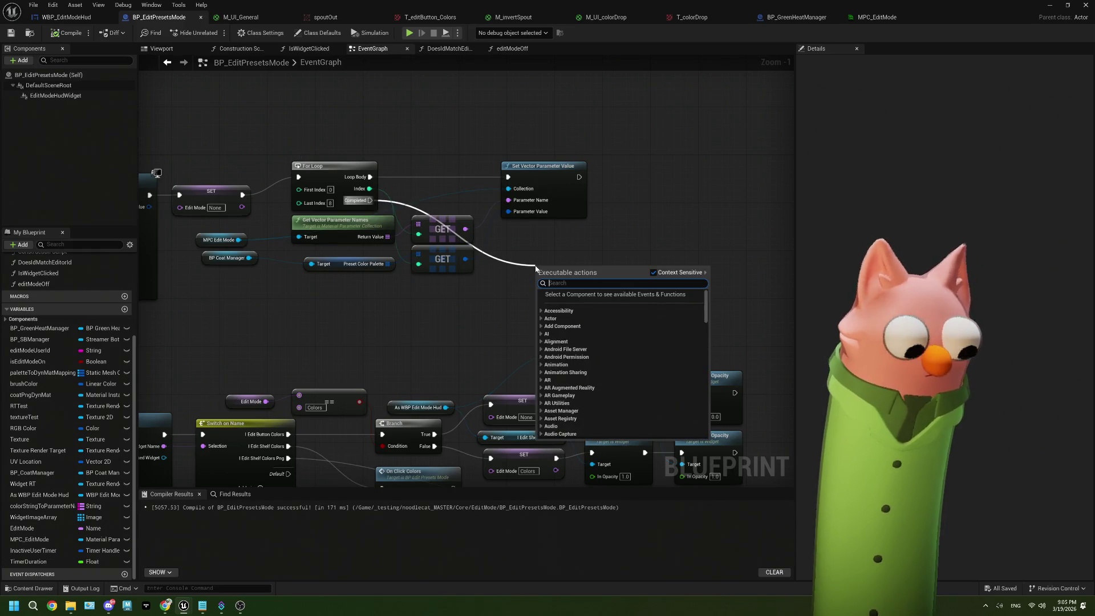
pyautogui.click(434, 346)
pyautogui.moveTo(243, 259); pyautogui.dragTo(610, 276)
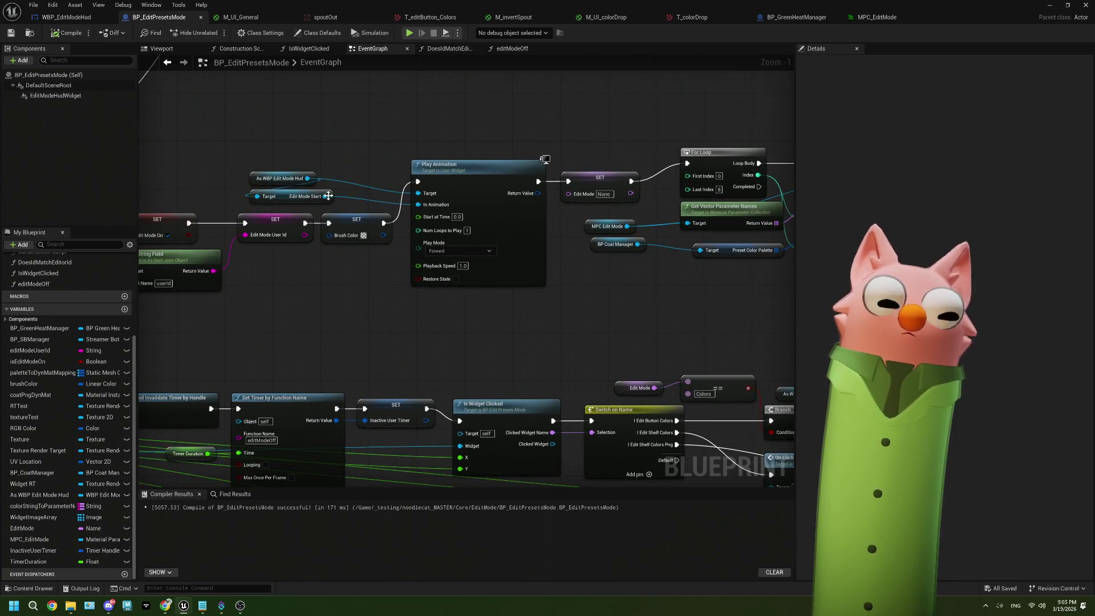
pyautogui.moveTo(786, 275)
pyautogui.mouseDown()
pyautogui.moveTo(466, 262)
pyautogui.moveTo(477, 271)
pyautogui.mouseUp()
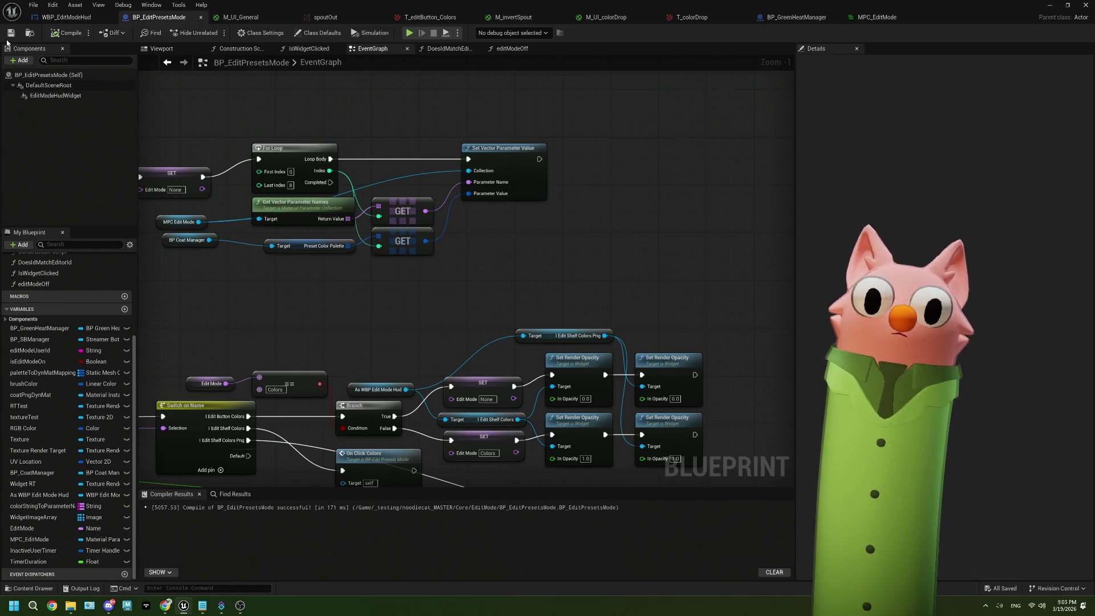
pyautogui.moveTo(395, 358); pyautogui.dragTo(380, 375)
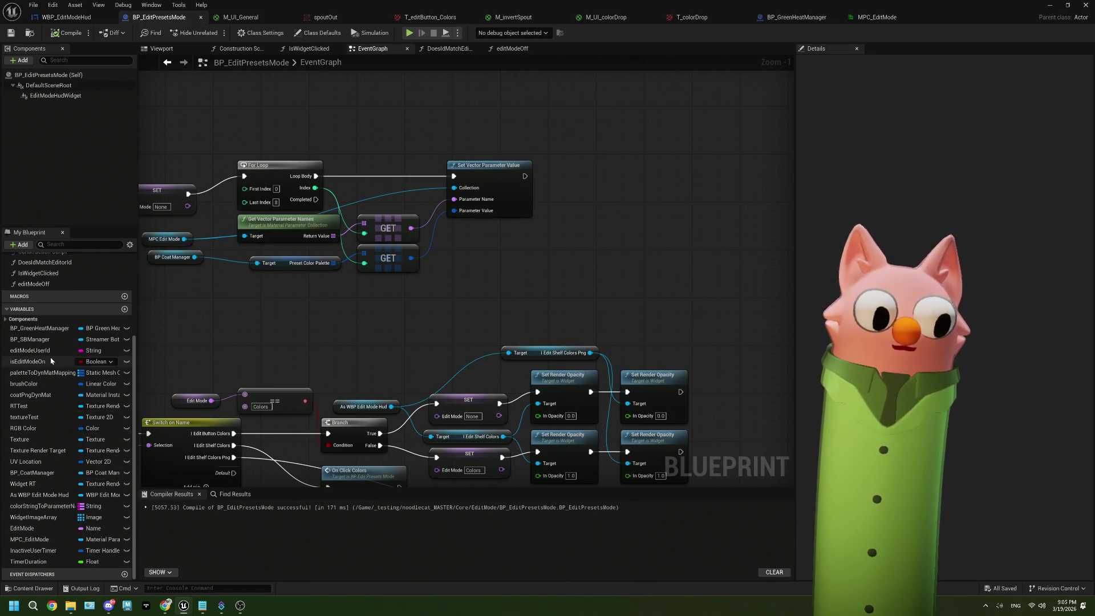
pyautogui.moveTo(527, 324); pyautogui.dragTo(462, 346)
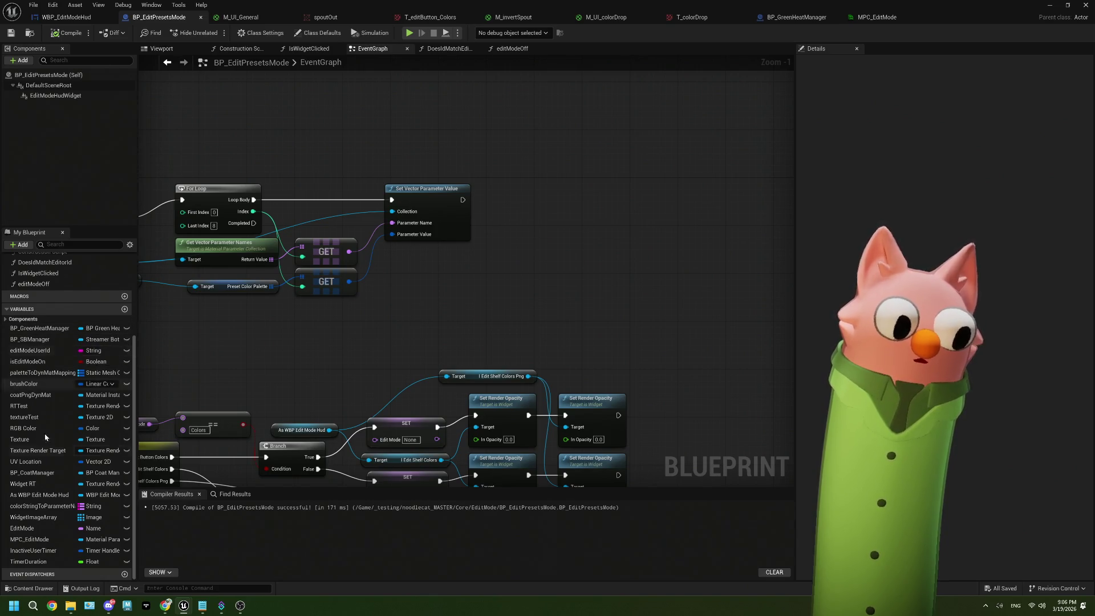
pyautogui.click(43, 495)
pyautogui.moveTo(237, 340); pyautogui.dragTo(365, 327)
pyautogui.click(289, 346)
pyautogui.write('render o')
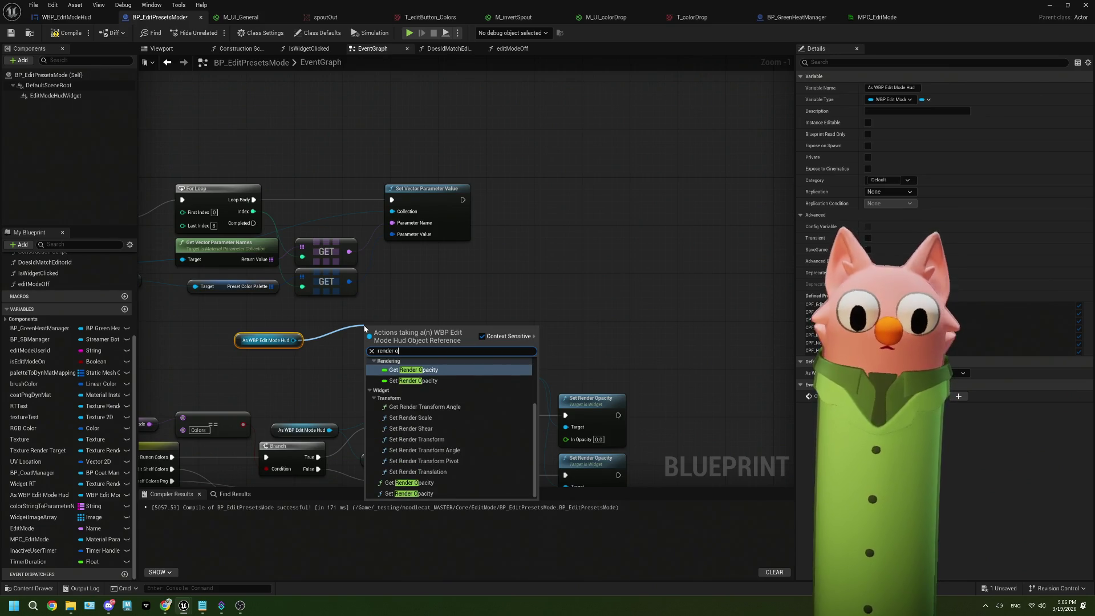
pyautogui.click(409, 494)
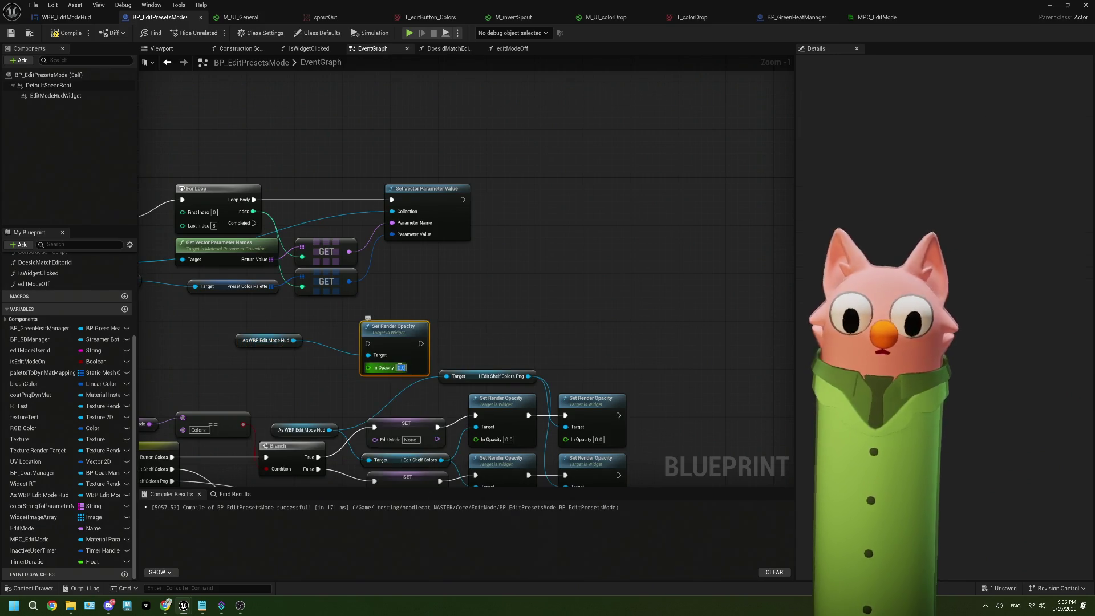
pyautogui.click(484, 337)
pyautogui.moveTo(413, 328); pyautogui.dragTo(550, 274)
pyautogui.moveTo(294, 341); pyautogui.dragTo(324, 343)
pyautogui.write('cour')
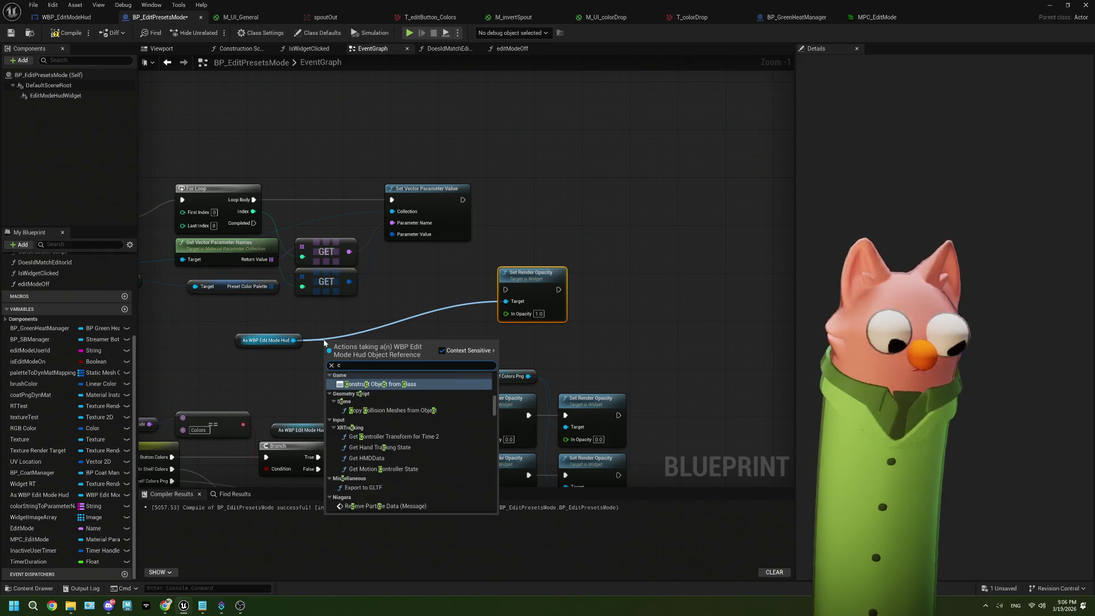
pyautogui.press('BackSpace')
pyautogui.press('BackSpace')
pyautogui.write('ur')
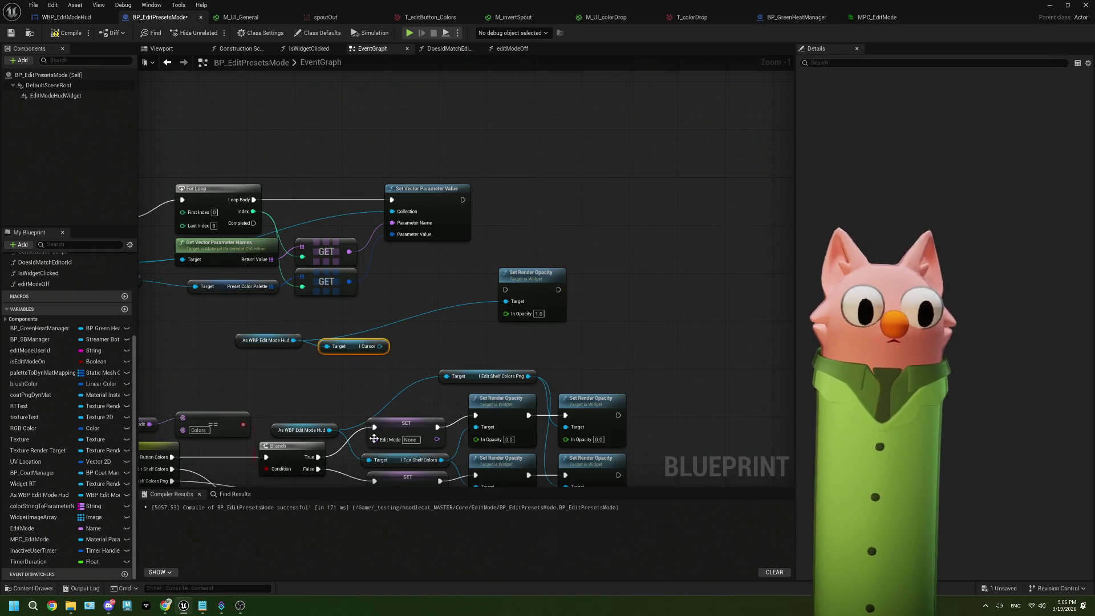
pyautogui.click(368, 459)
pyautogui.moveTo(380, 346); pyautogui.dragTo(516, 303)
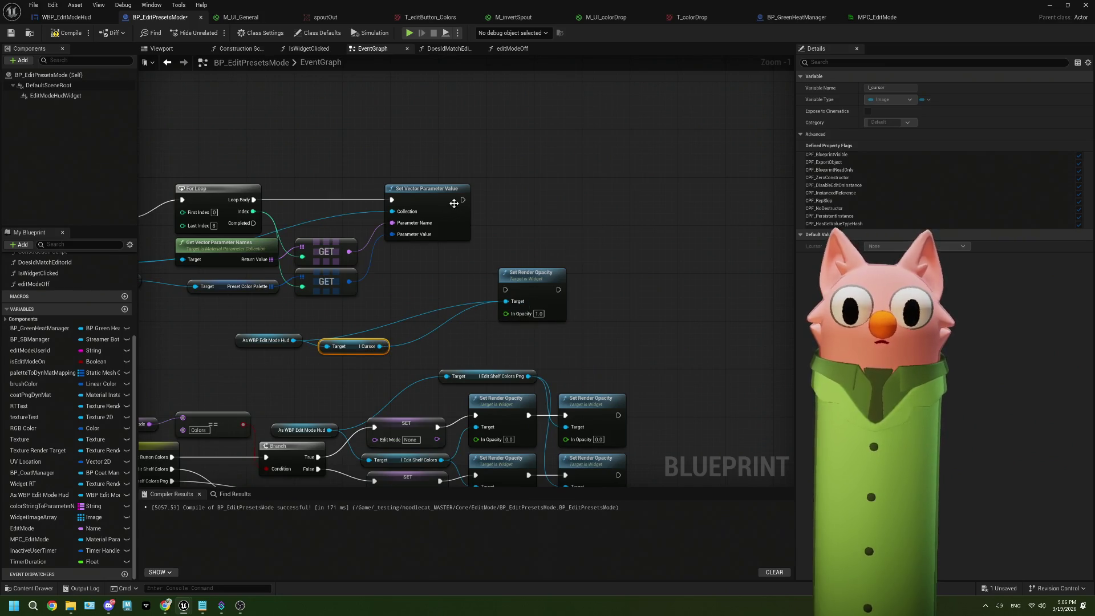
pyautogui.rightClick(505, 302)
pyautogui.click(522, 325)
pyautogui.moveTo(380, 346); pyautogui.dragTo(505, 302)
pyautogui.moveTo(463, 200); pyautogui.dragTo(509, 290)
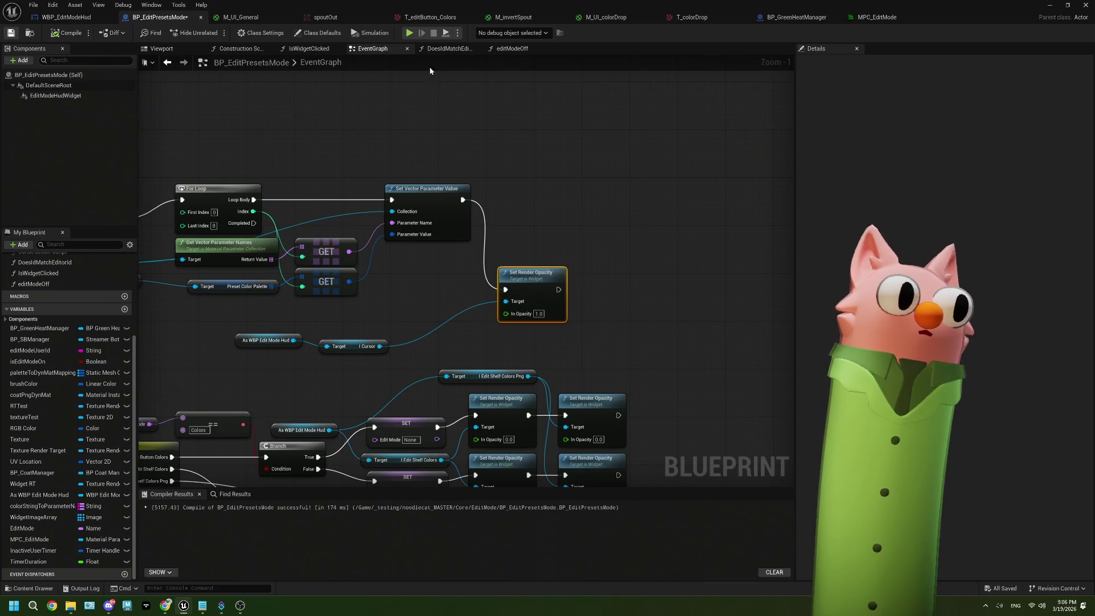
pyautogui.scroll(-3, 496, 288)
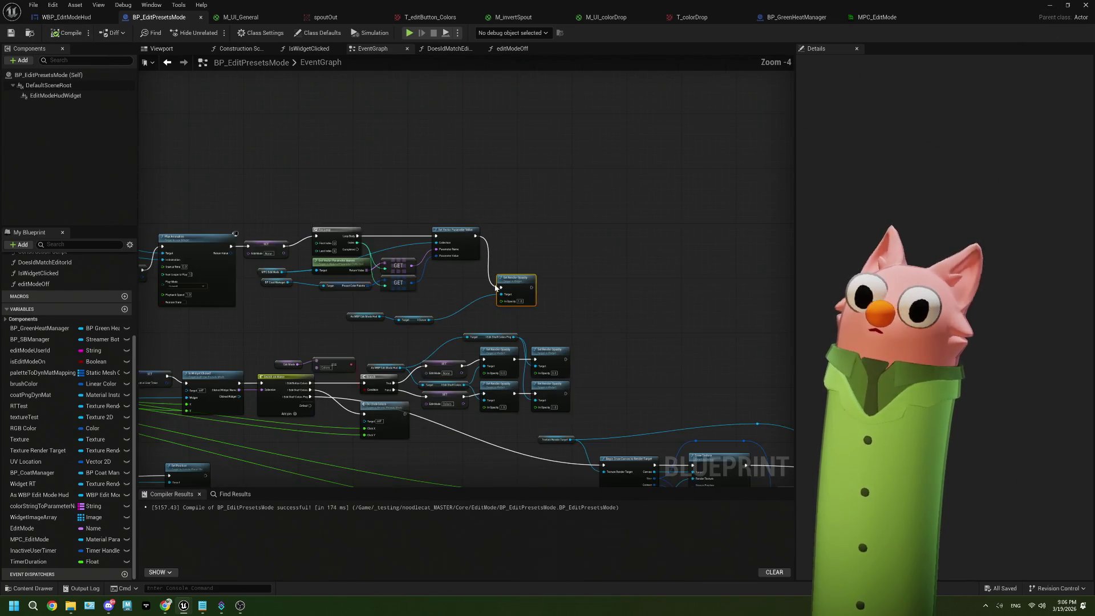
pyautogui.scroll(-2, 496, 298)
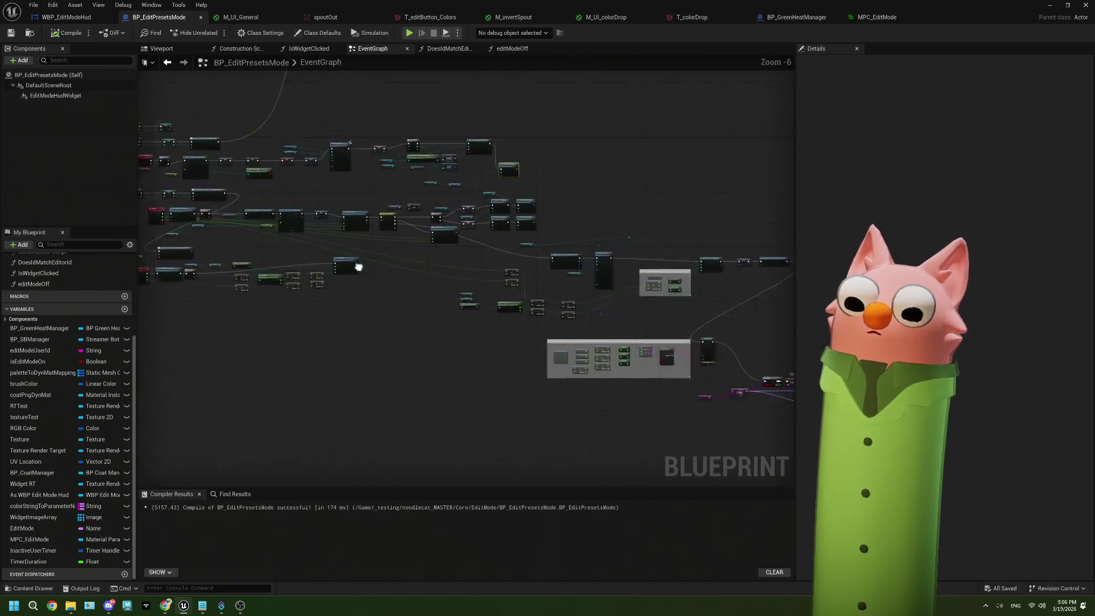
pyautogui.scroll(-3, 362, 338)
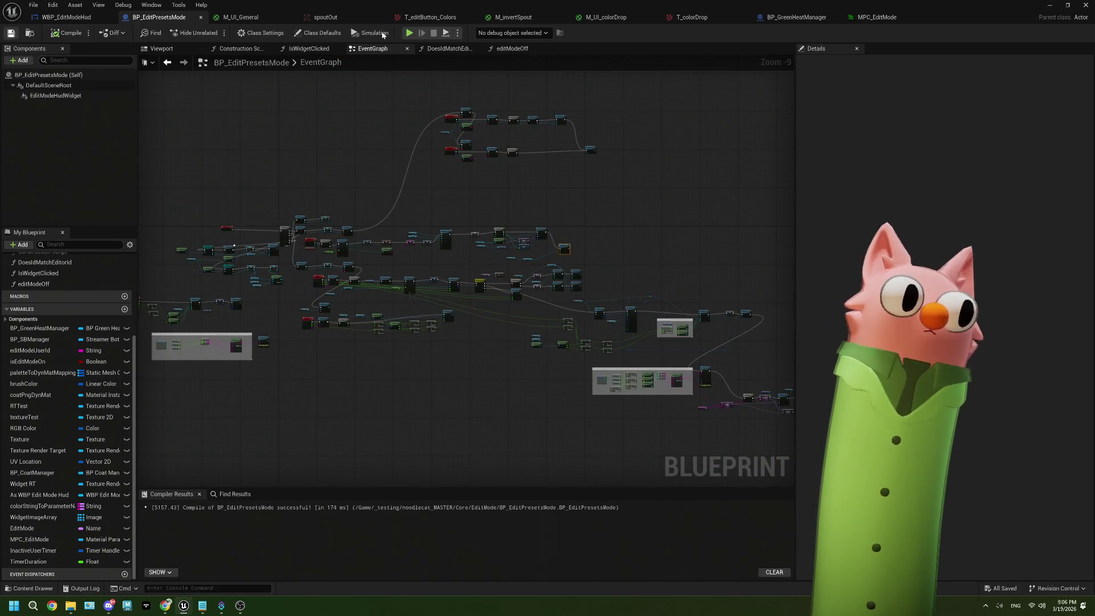
pyautogui.click(1048, 5)
# Step: Start Windows packaging, back out of the folder dialog, and check TimerDuration
pyautogui.click(365, 32)
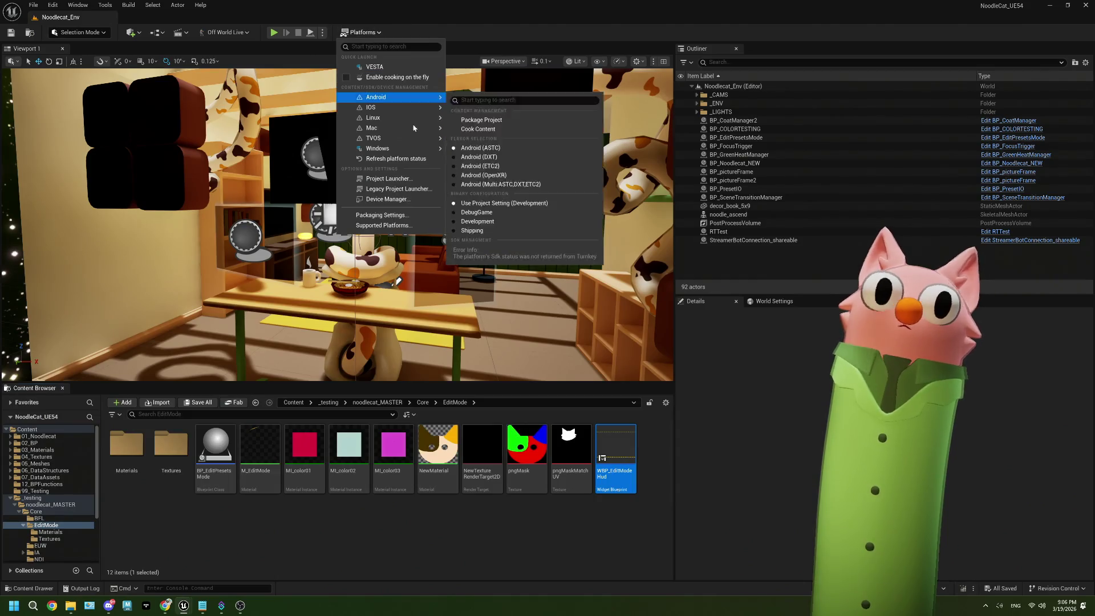
pyautogui.moveTo(420, 152)
pyautogui.click(504, 170)
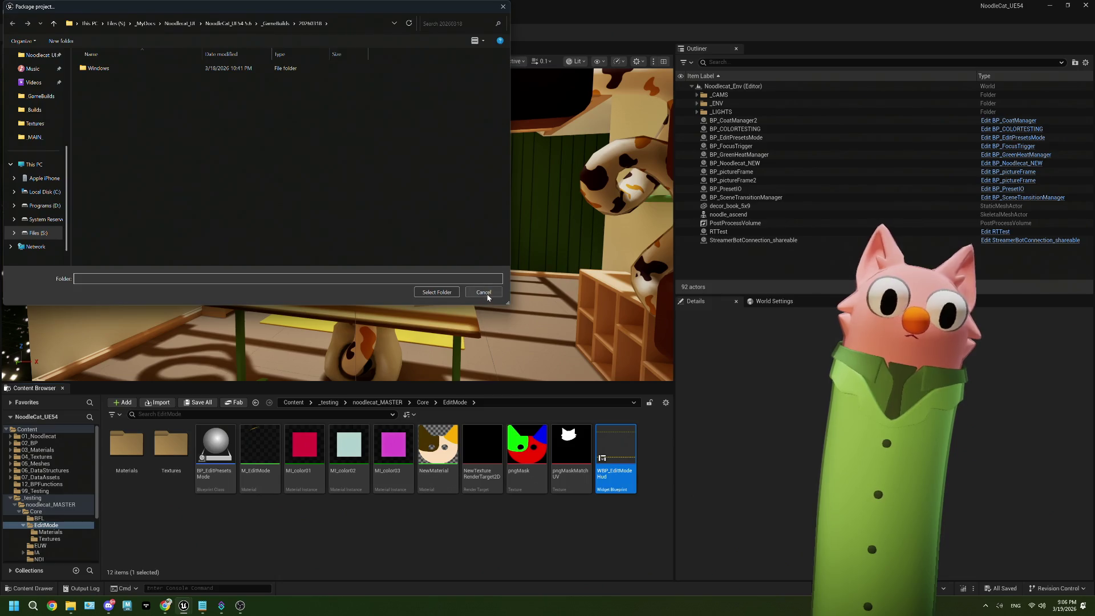
pyautogui.click(488, 298)
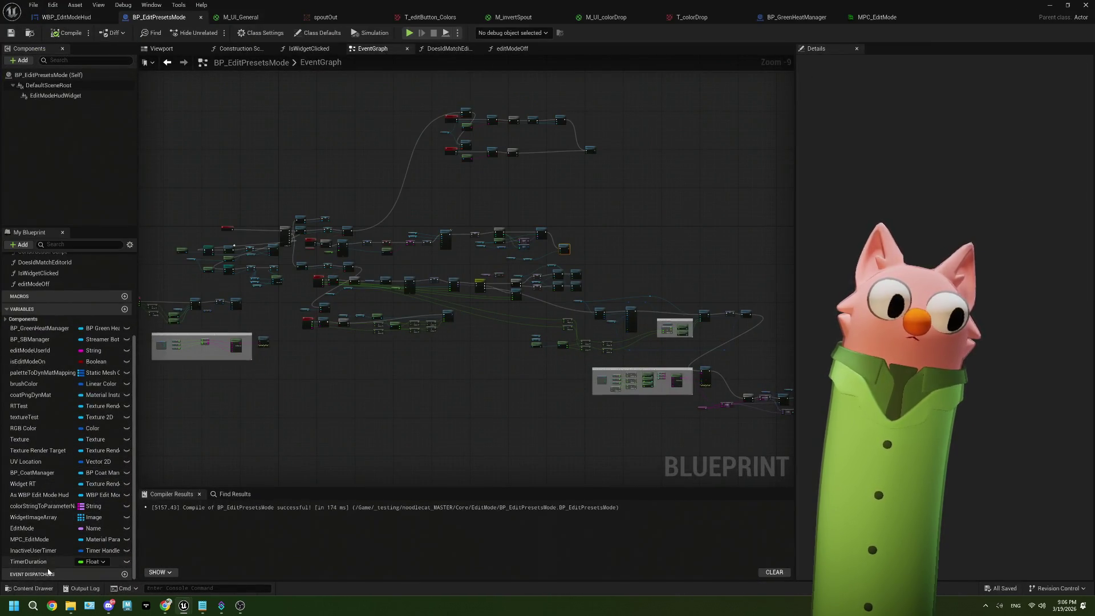
pyautogui.click(48, 562)
pyautogui.click(1048, 5)
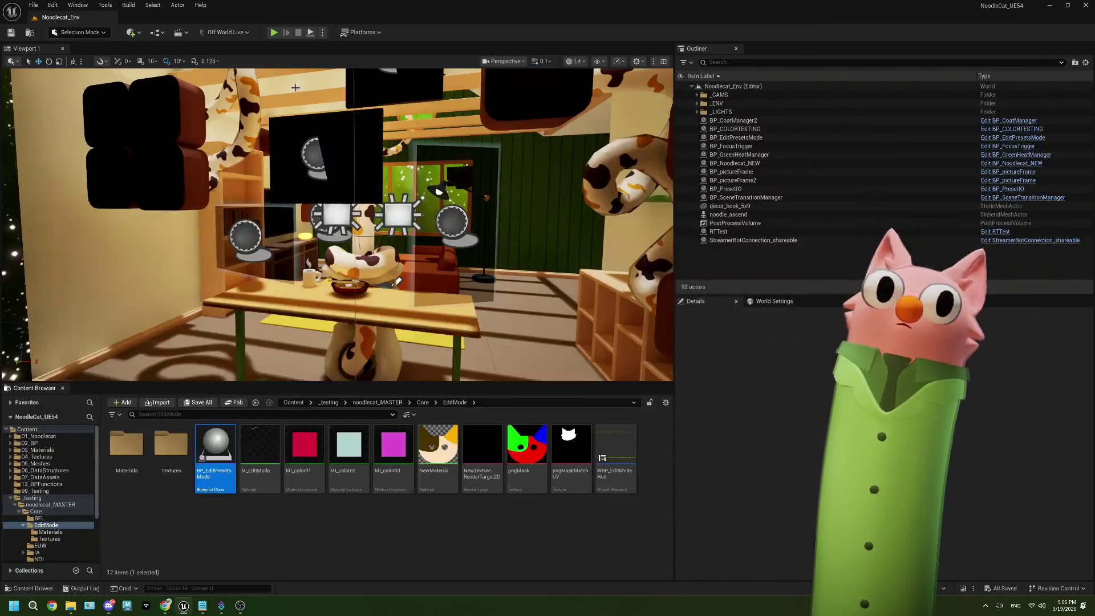
# Step: Package for Windows into a new _GameBuilds/20260319 folder
pyautogui.click(367, 31)
pyautogui.moveTo(411, 147)
pyautogui.click(484, 171)
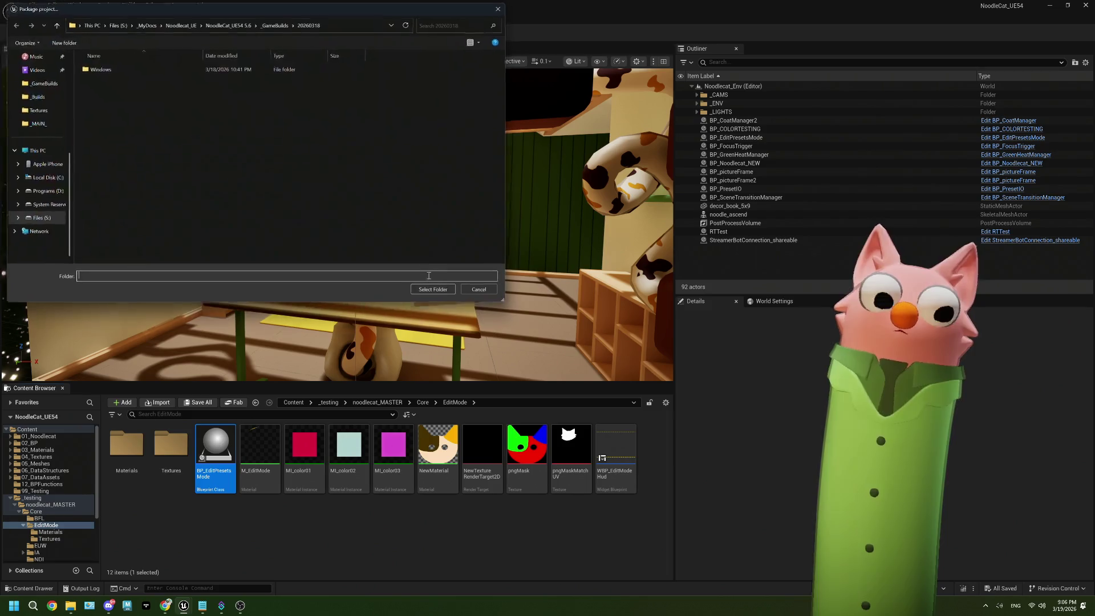
pyautogui.click(279, 23)
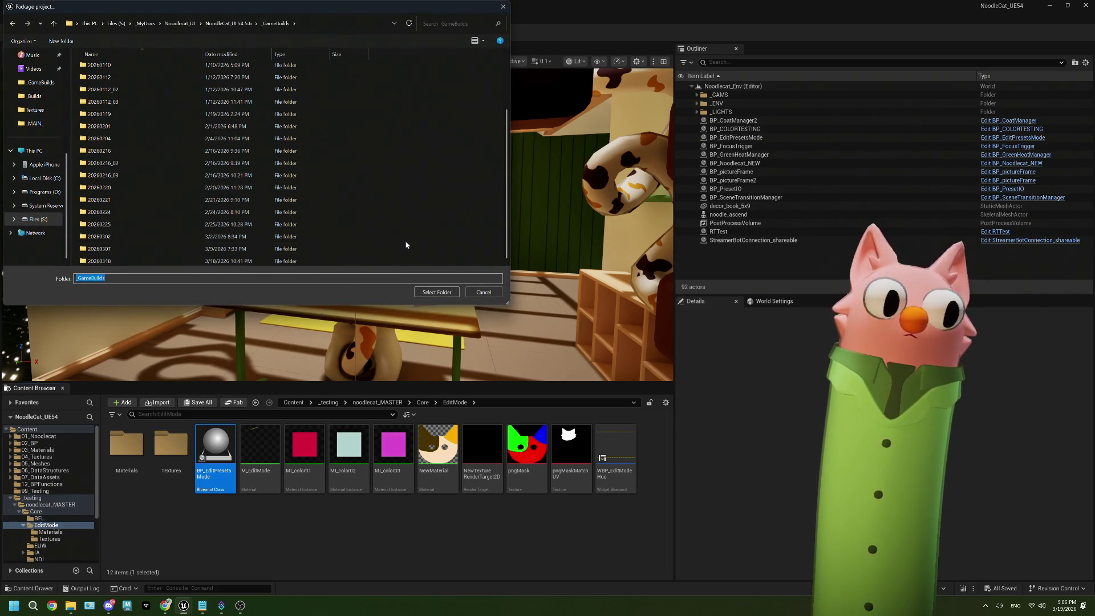
pyautogui.rightClick(405, 241)
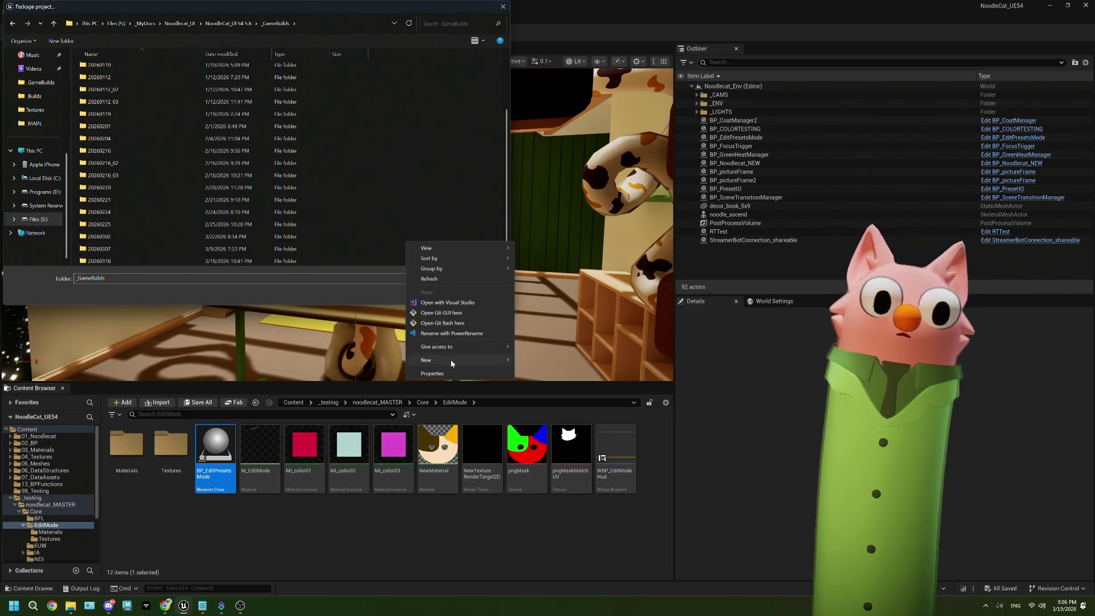
pyautogui.moveTo(477, 361)
pyautogui.click(536, 360)
pyautogui.write('20260319')
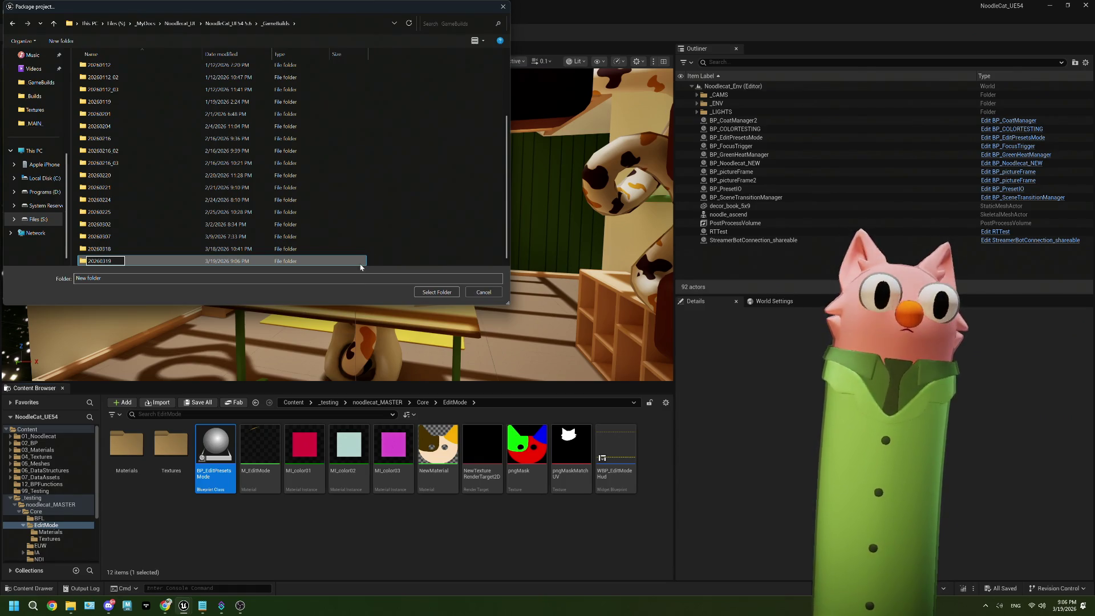
pyautogui.press('Return')
pyautogui.doubleClick(157, 260)
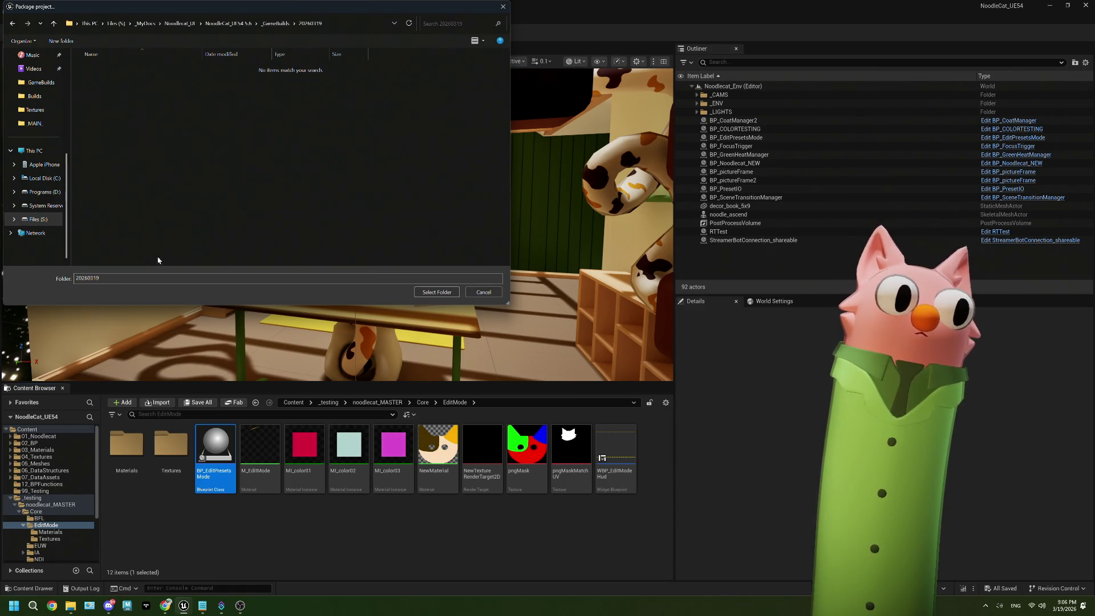
pyautogui.click(437, 293)
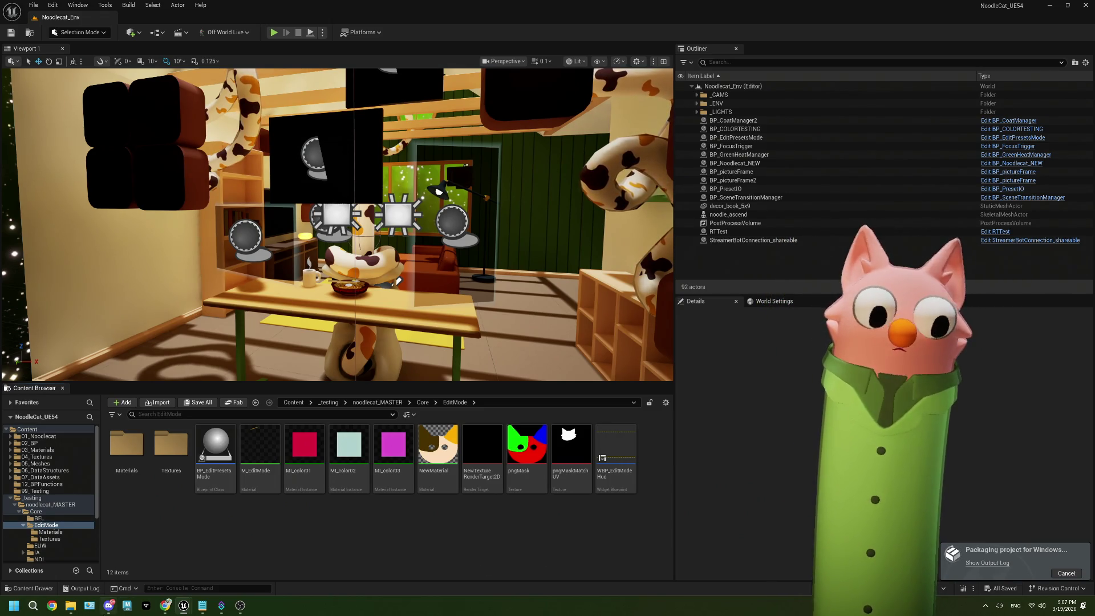
pyautogui.click(208, 608)
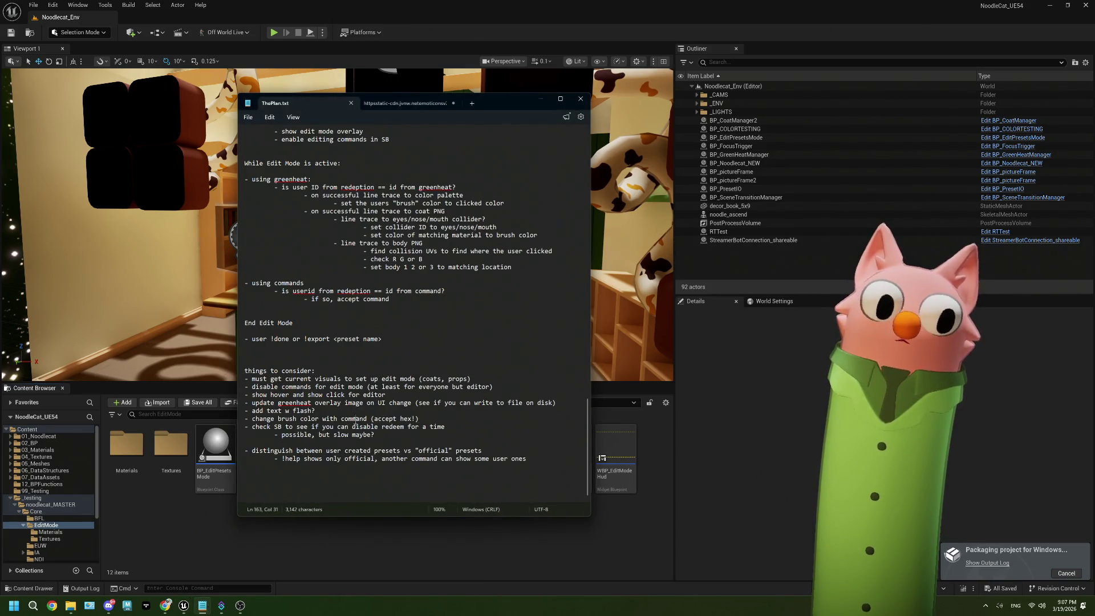
# Step: Select the 'show hover and show click for editor' line in ThePlan.txt, then minimize it
pyautogui.click(344, 450)
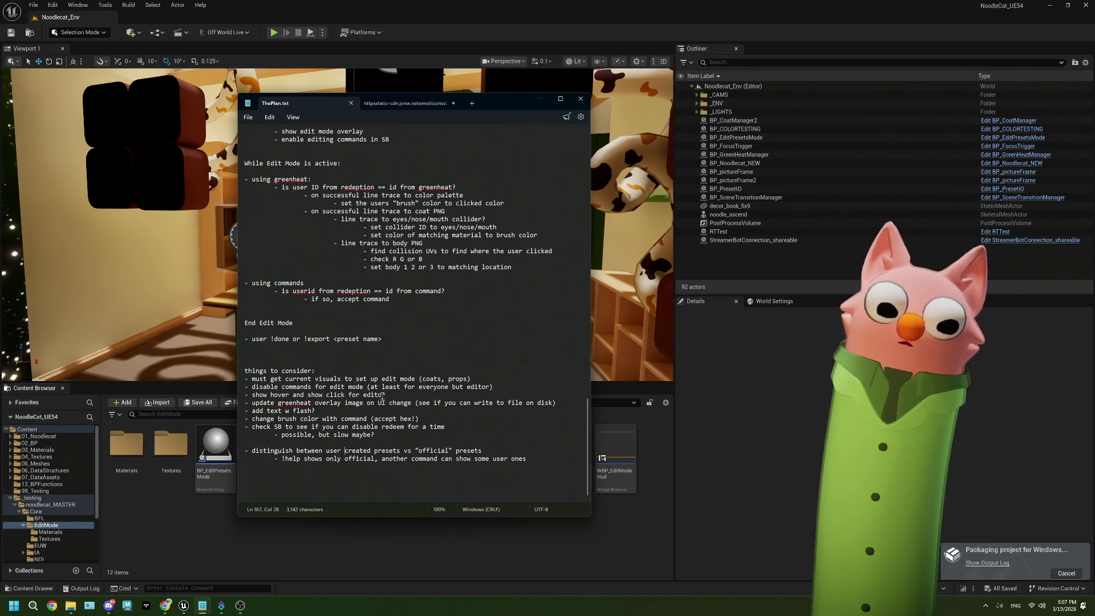
pyautogui.moveTo(386, 395); pyautogui.dragTo(241, 395)
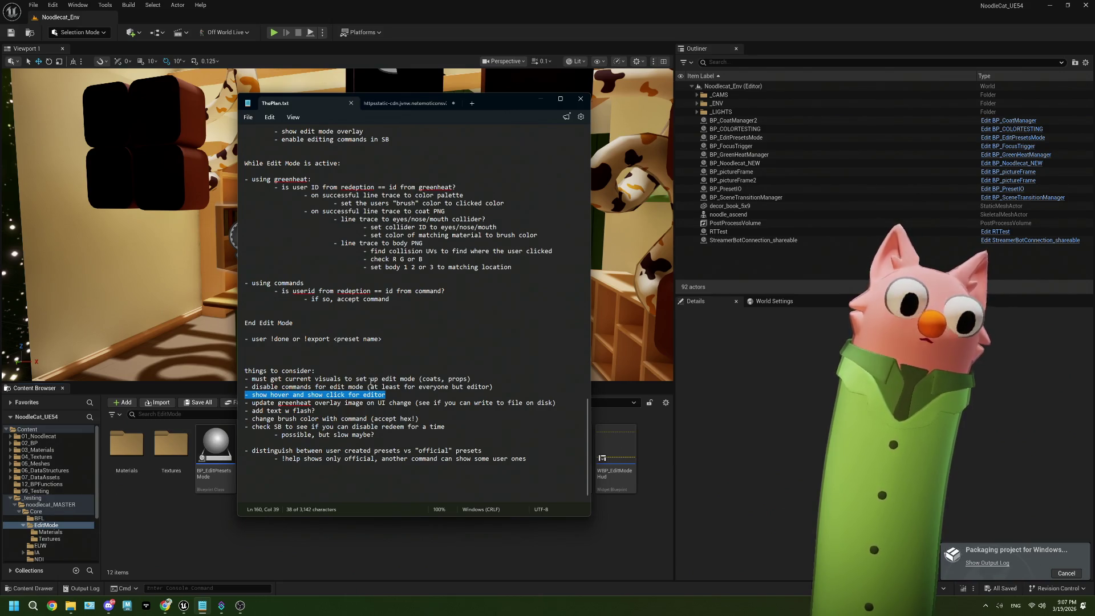
pyautogui.click(144, 531)
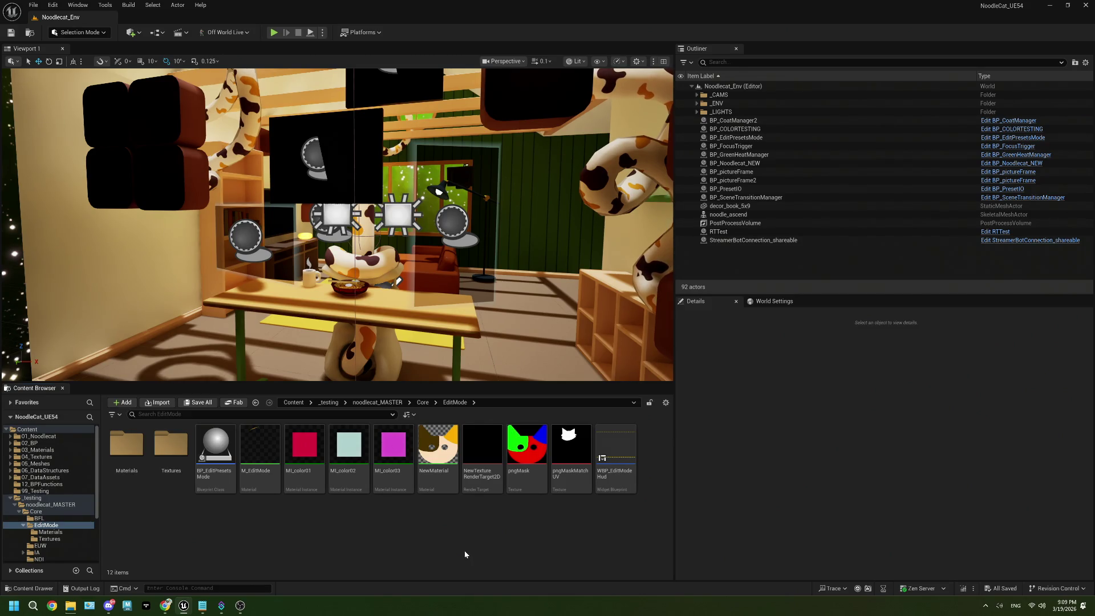
pyautogui.click(202, 606)
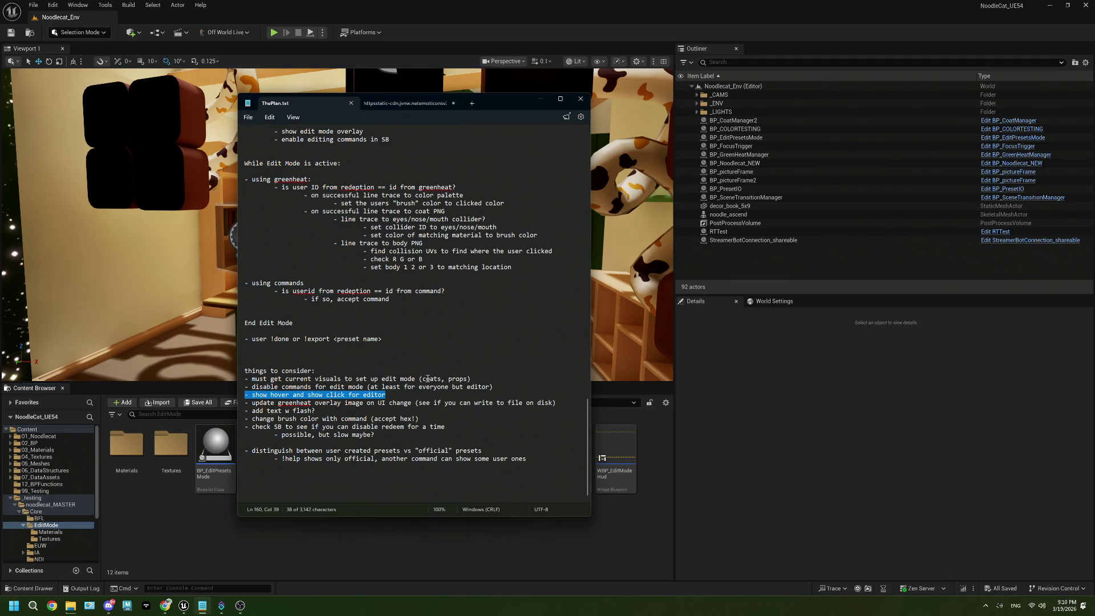
pyautogui.click(641, 518)
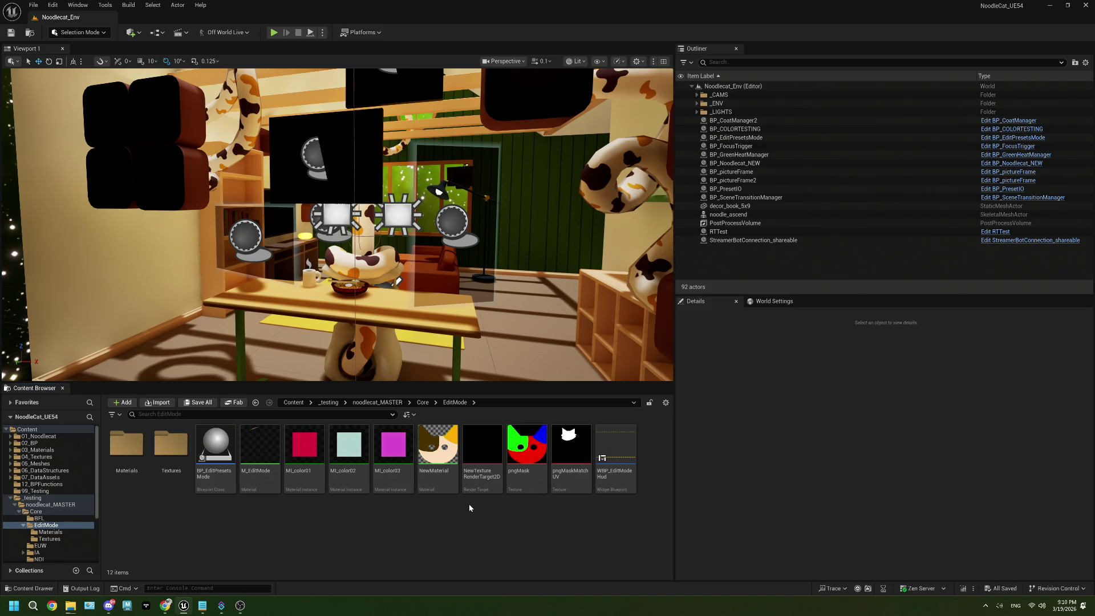
pyautogui.click(206, 608)
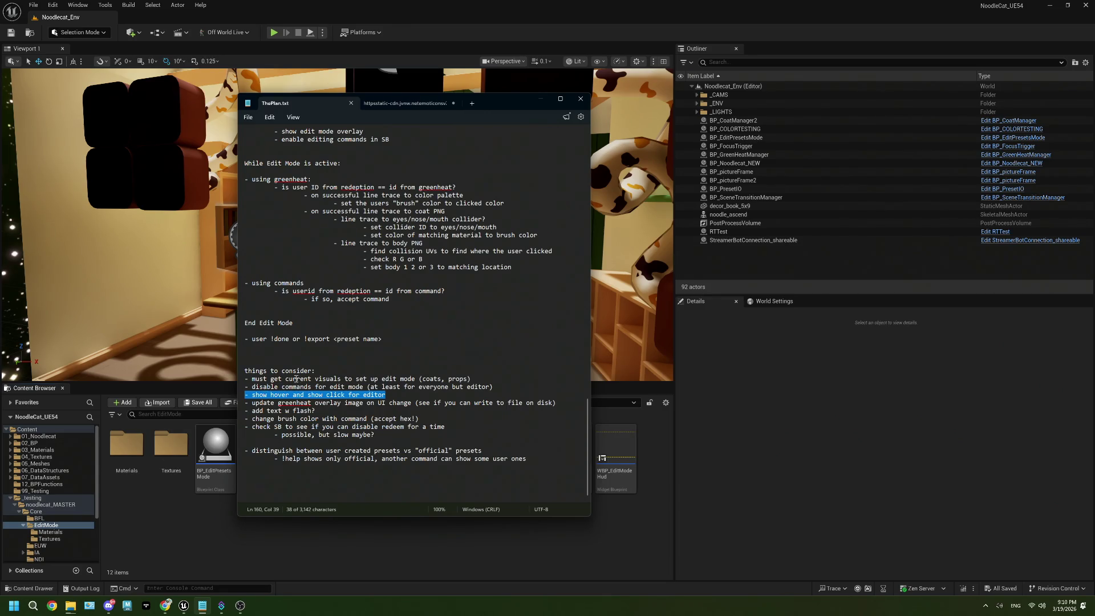
pyautogui.doubleClick(435, 378)
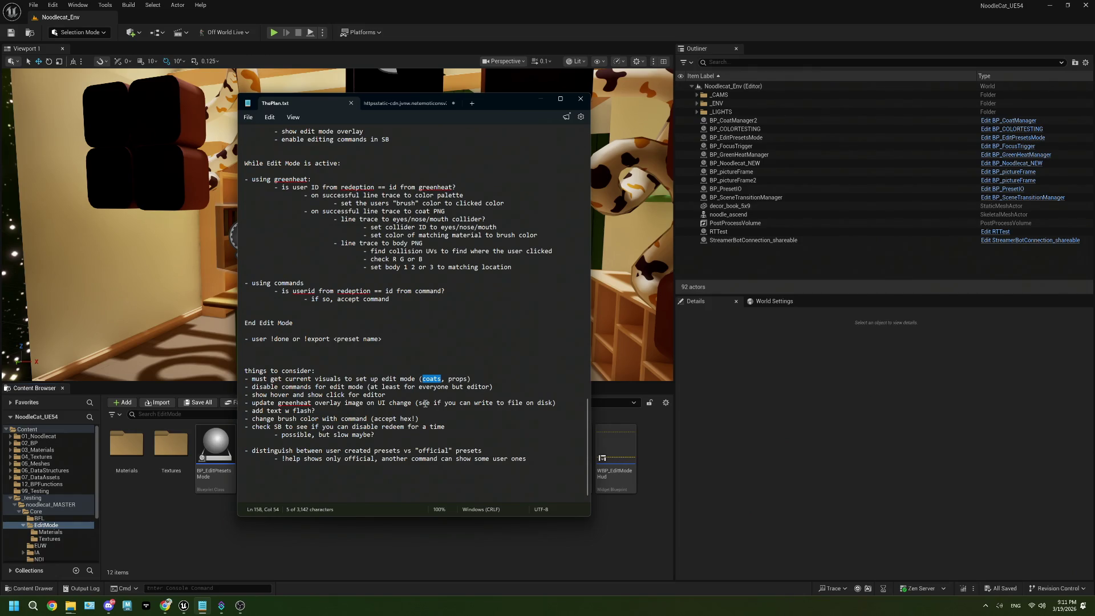
pyautogui.click(202, 605)
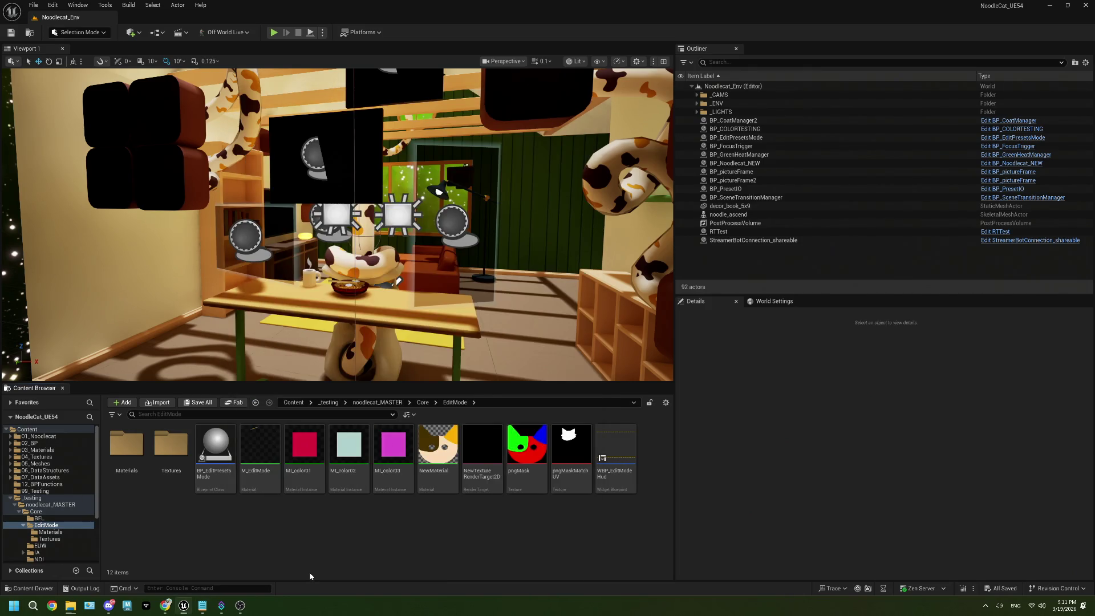
pyautogui.doubleClick(170, 448)
# Step: Open the T_colorDrop cat mask texture and zoom its preview
pyautogui.doubleClick(136, 456)
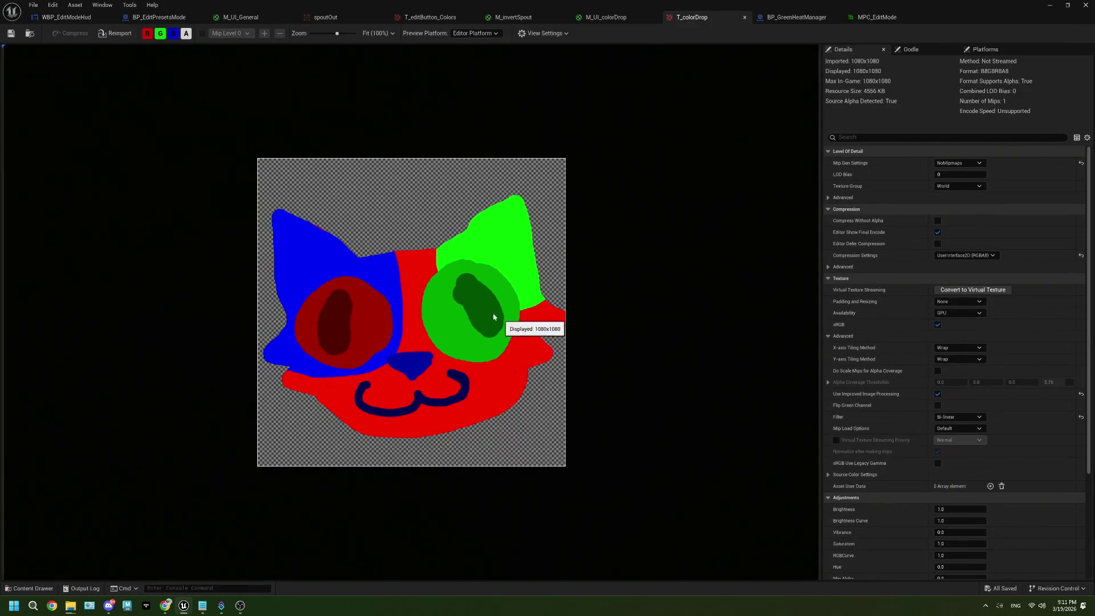
pyautogui.scroll(4, 421, 328)
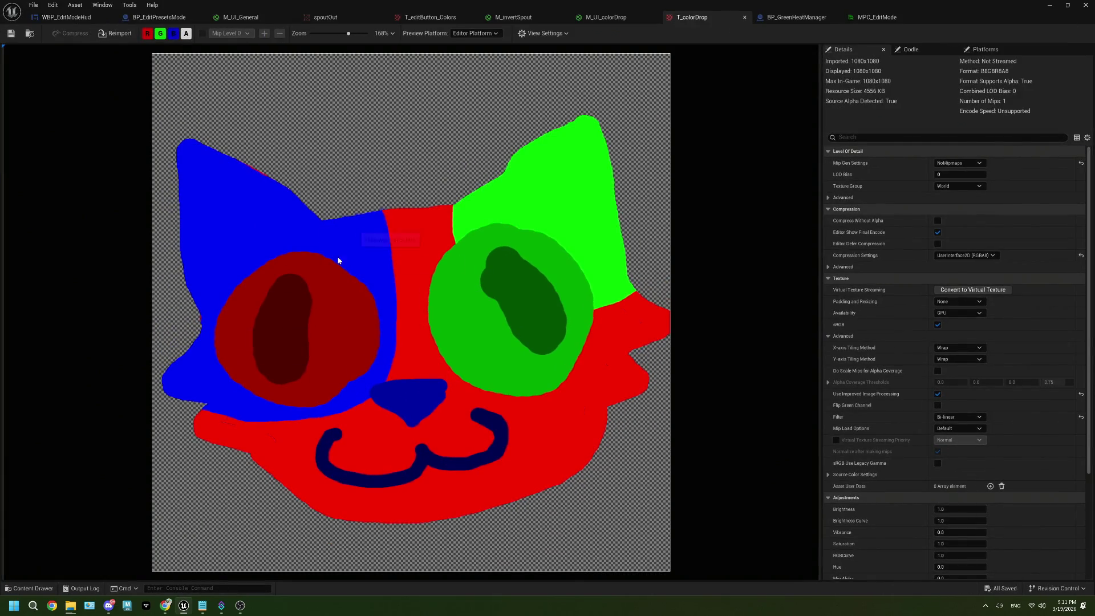
pyautogui.scroll(-2, 524, 266)
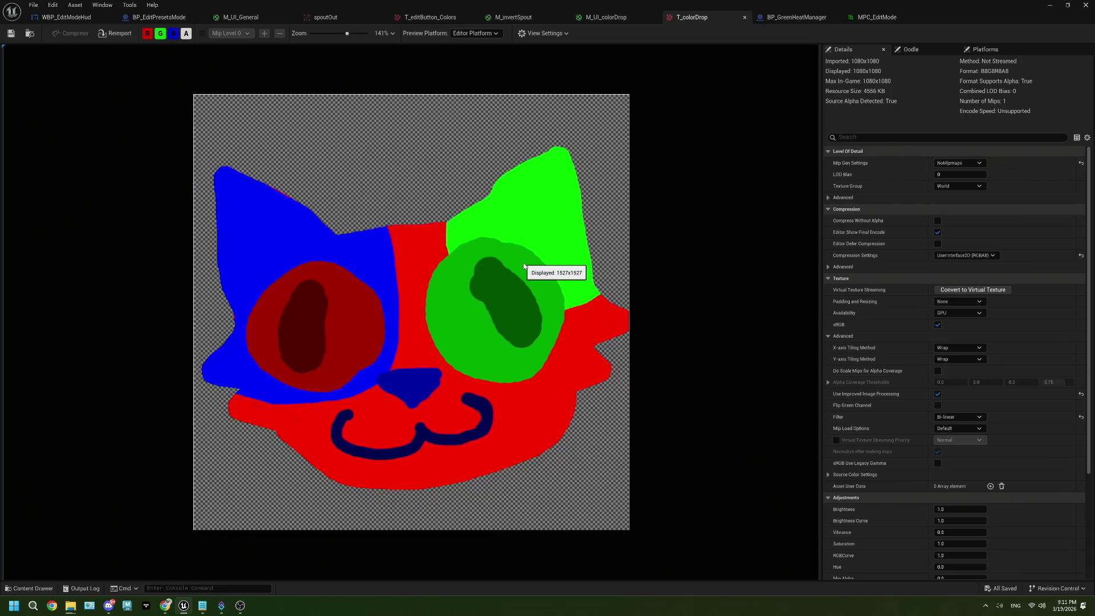
# Step: Change 'black' to 'white' in the plan's last to-do, then return to the texture
pyautogui.click(208, 605)
pyautogui.doubleClick(279, 475)
pyautogui.write('white outline to png')
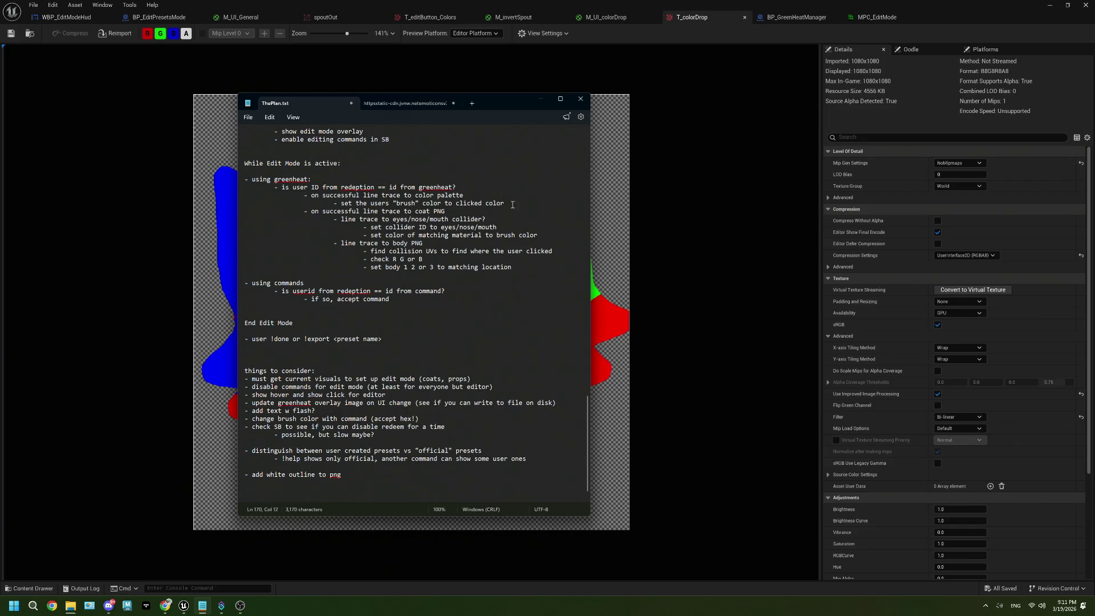
pyautogui.click(765, 257)
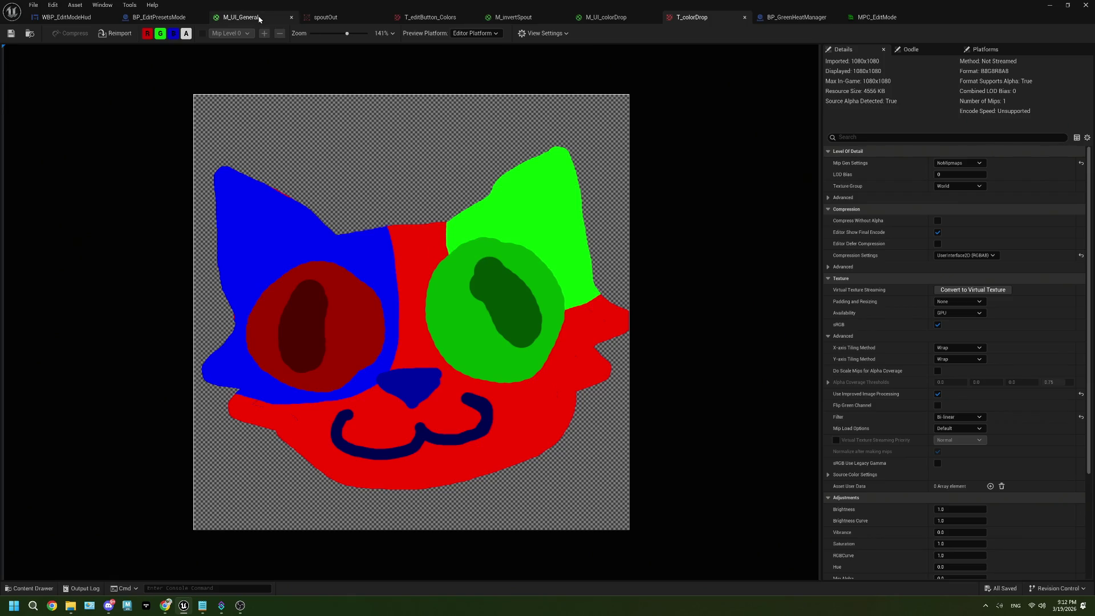
# Step: Select M_UI_colorDrop's Texture Sample, then expand MPC_EditMode's Vector Parameters
pyautogui.click(606, 18)
pyautogui.moveTo(499, 270); pyautogui.dragTo(385, 393)
pyautogui.click(555, 154)
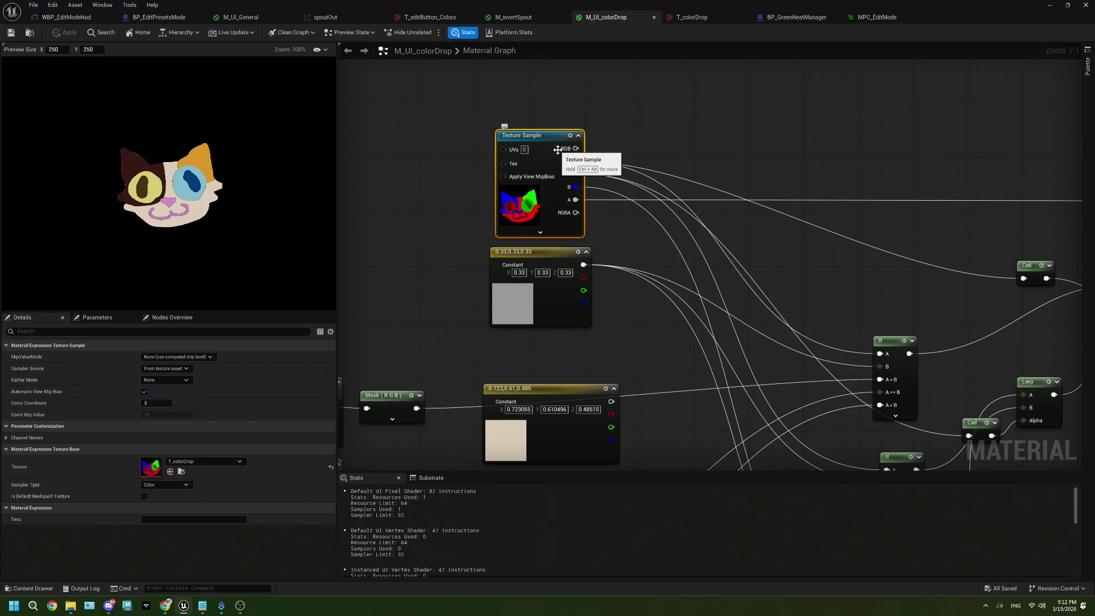
pyautogui.scroll(-3, 558, 150)
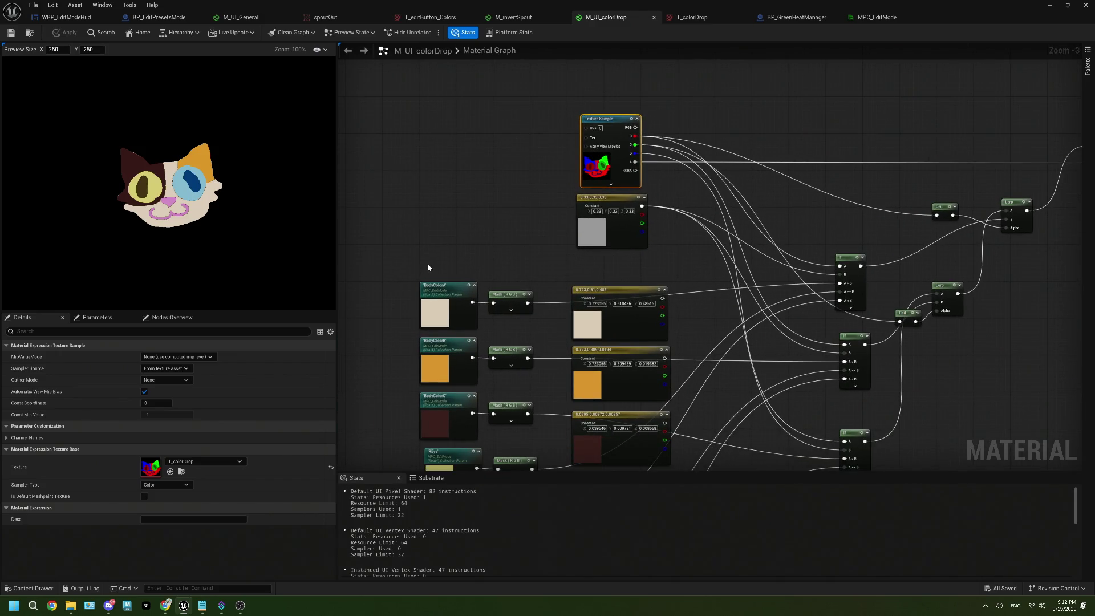
pyautogui.click(876, 17)
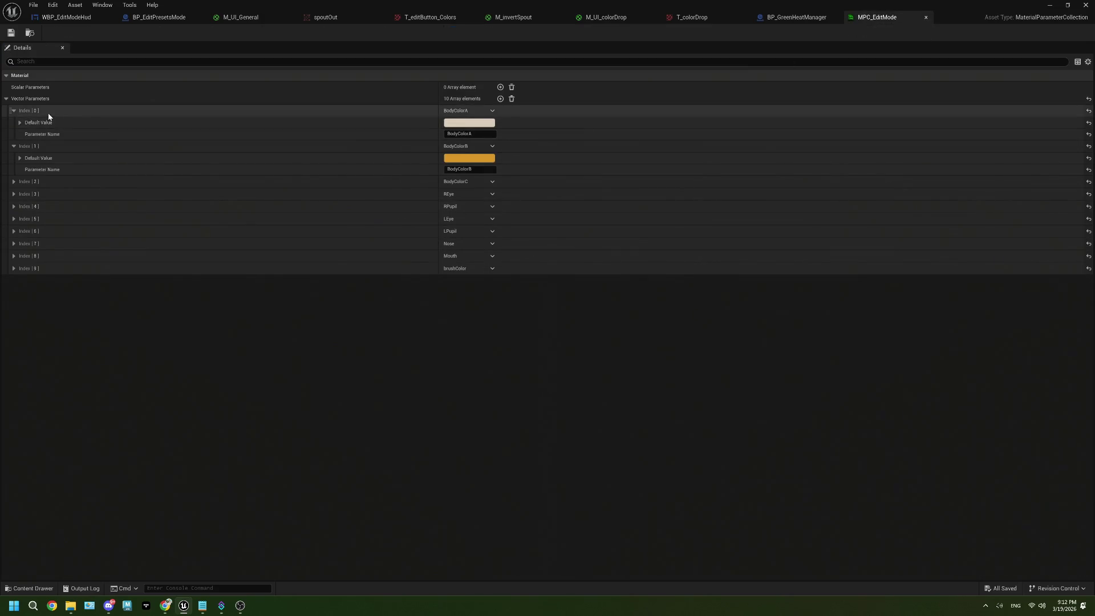
pyautogui.click(5, 99)
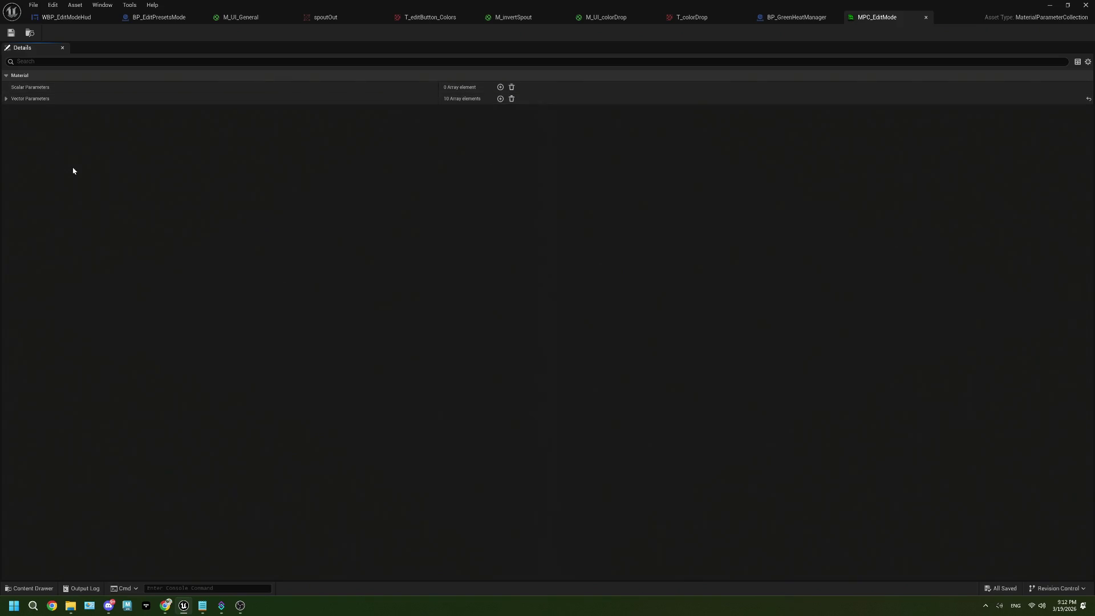
pyautogui.click(7, 102)
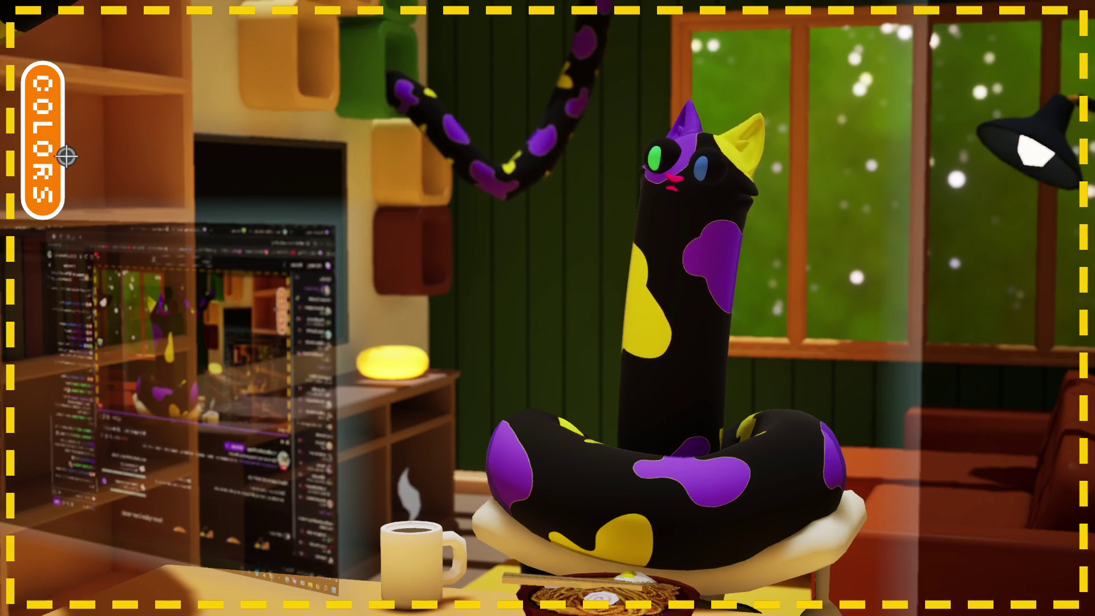
pyautogui.click(65, 155)
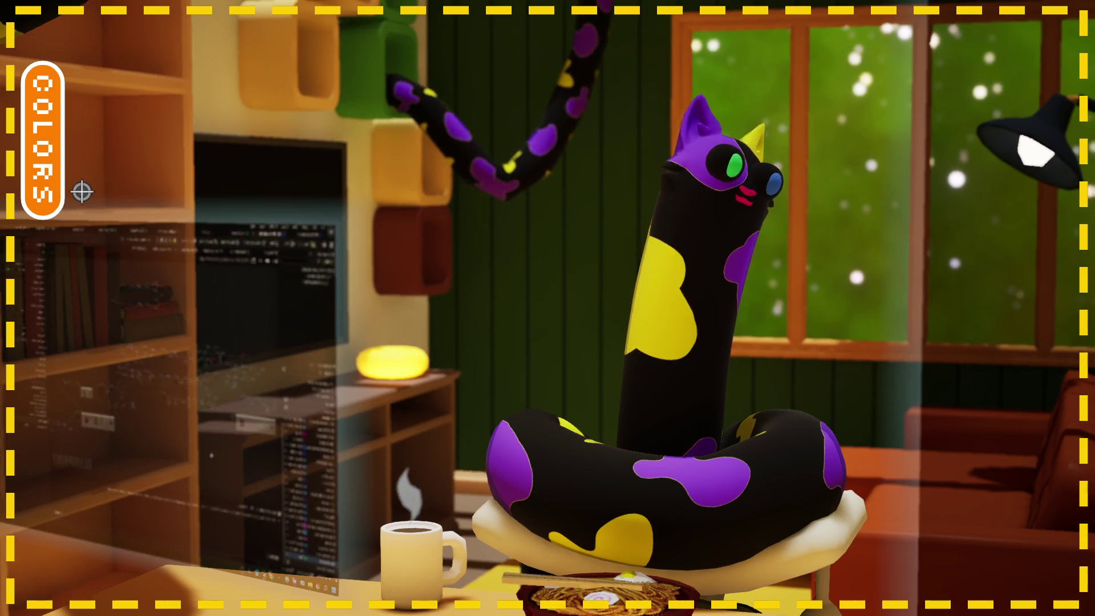
# Step: Expand the COLORS palette beside the noodle cat and pick white as the brush colour
pyautogui.moveTo(80, 188)
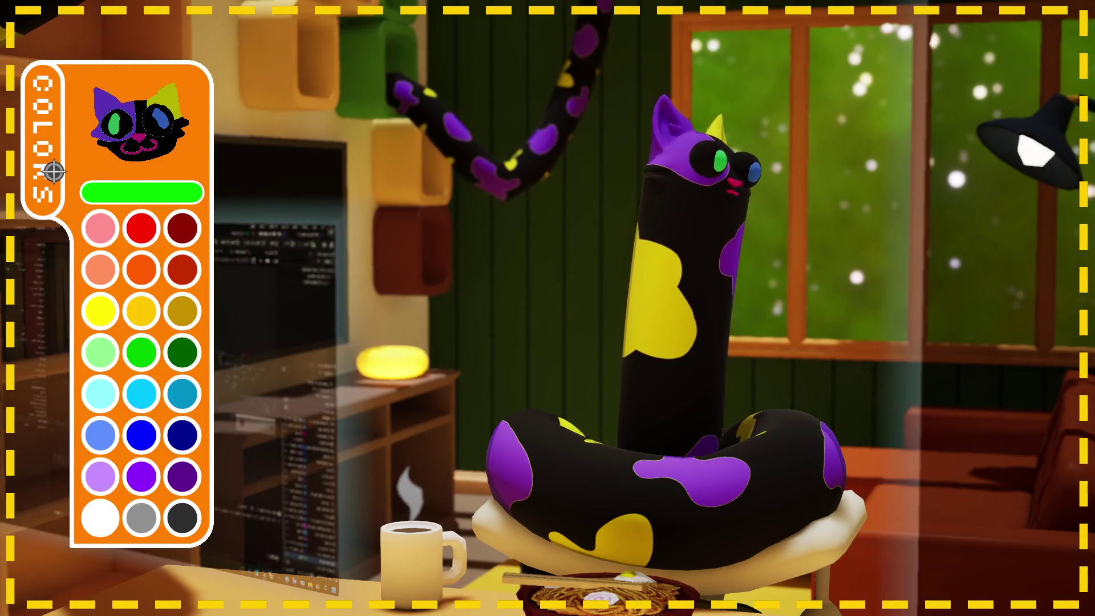
pyautogui.click(53, 171)
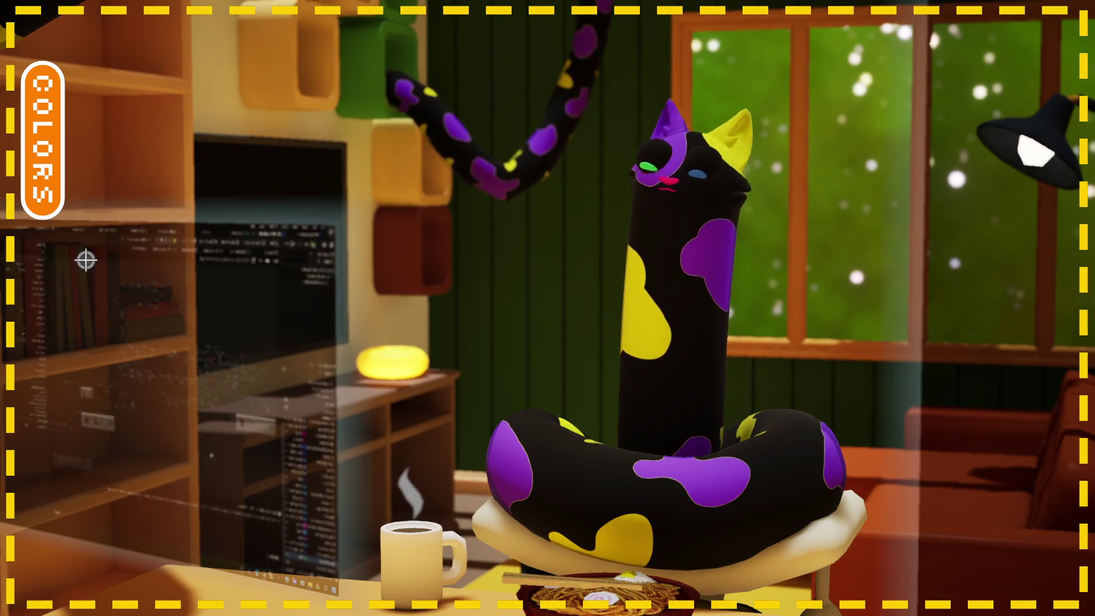
pyautogui.moveTo(84, 257)
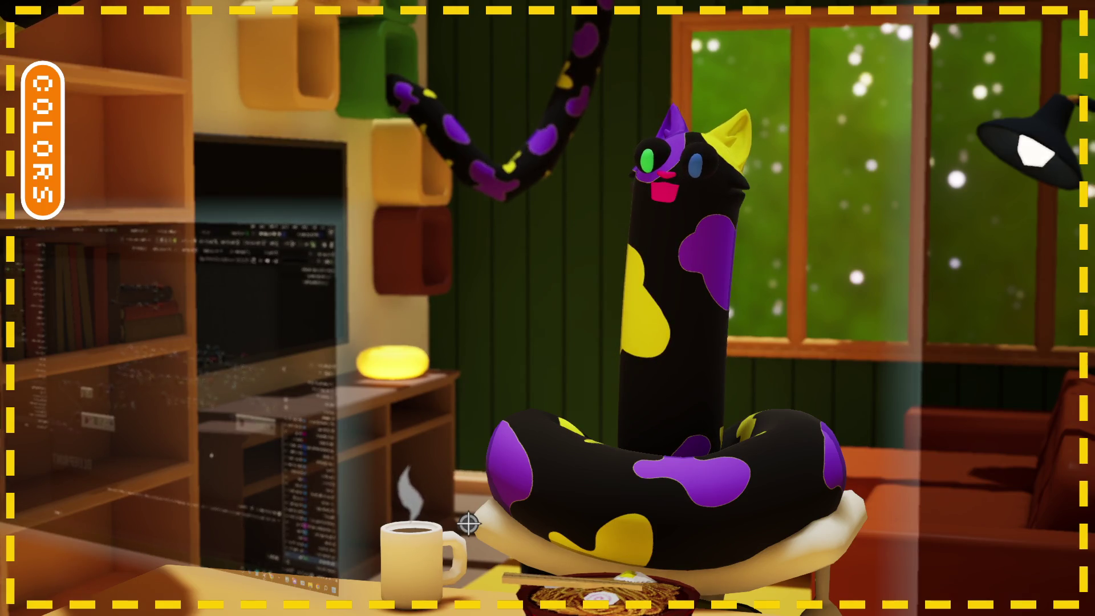
pyautogui.click(99, 202)
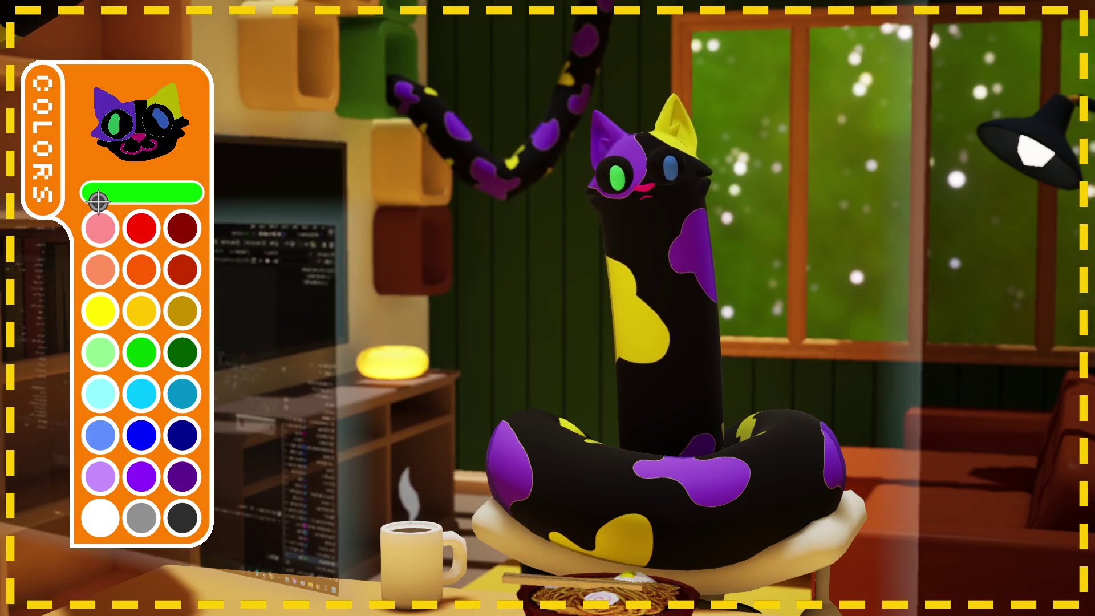
pyautogui.click(134, 544)
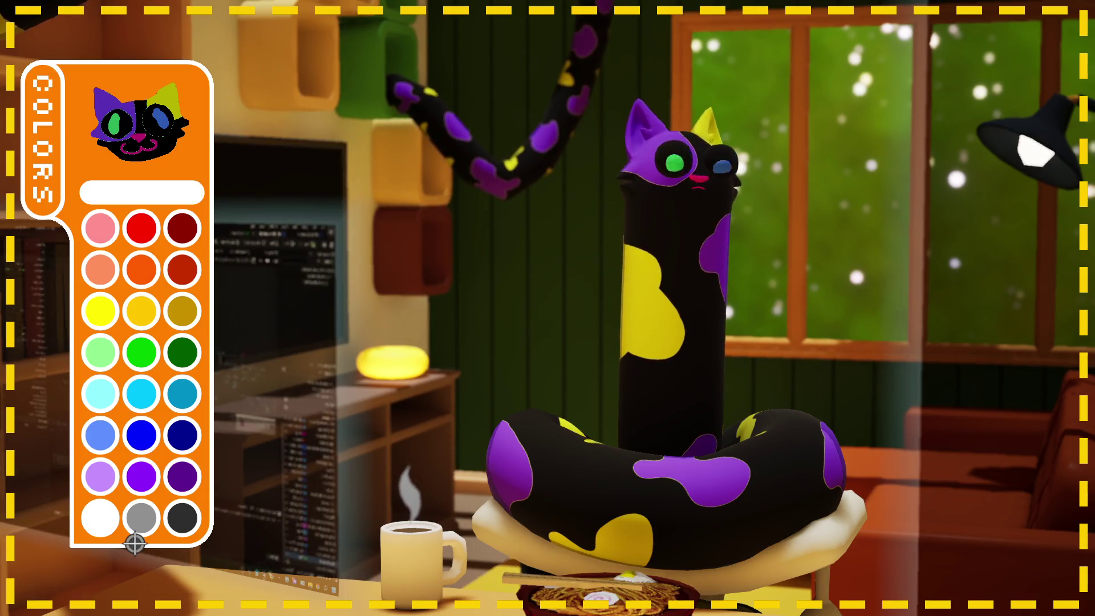
# Step: Paint the cat's yellow patches white and its purple patches light cyan
pyautogui.click(189, 145)
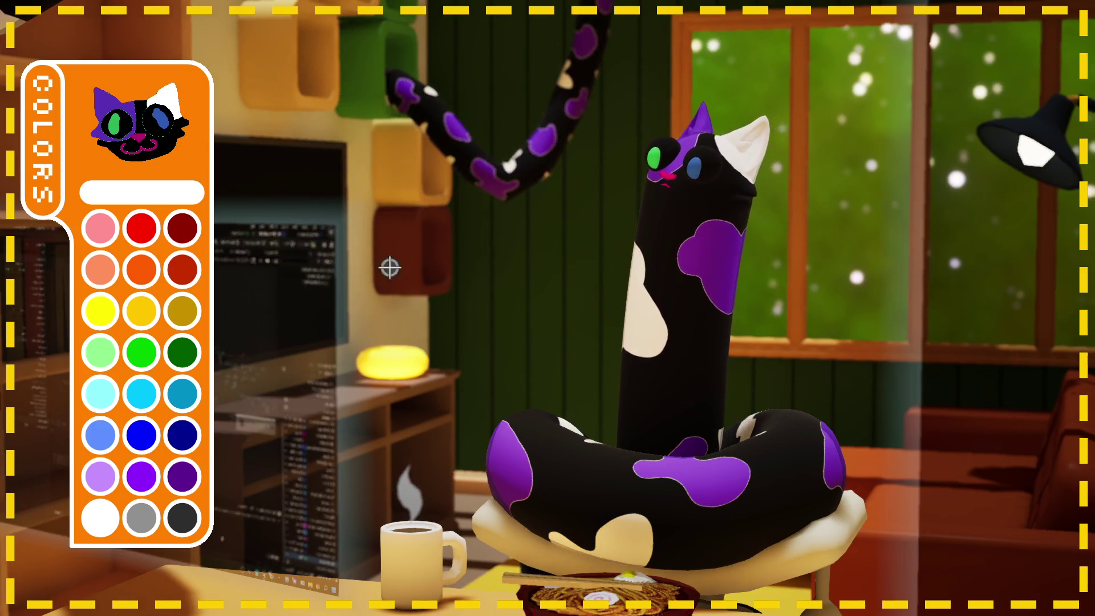
pyautogui.click(138, 423)
pyautogui.click(126, 147)
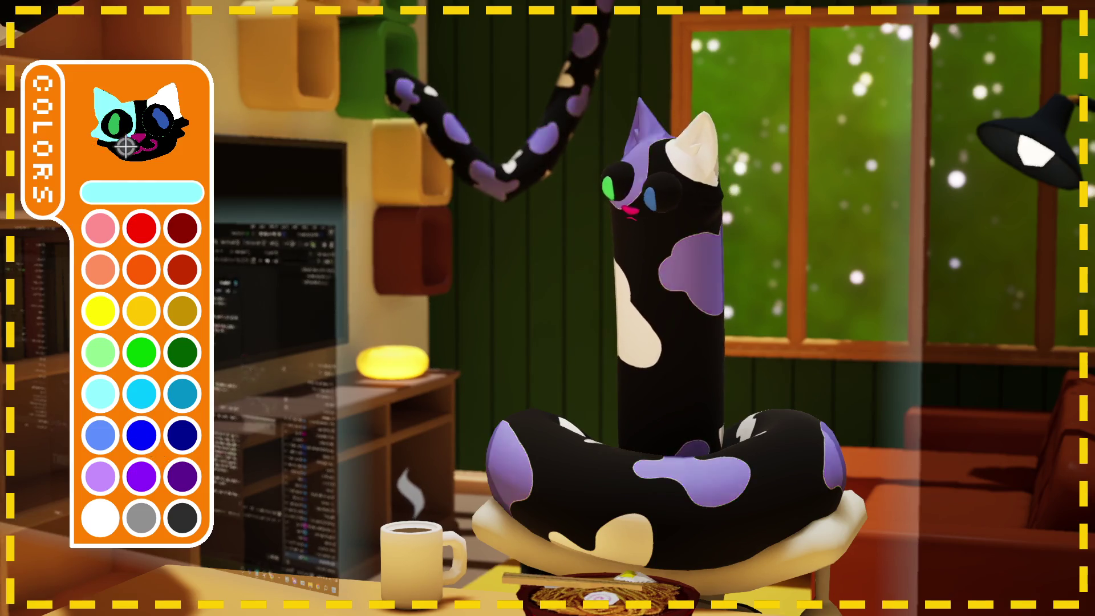
# Step: After trying dark gold, pink and dark grey, paint both eyes bright green with dark grey pupils
pyautogui.click(182, 311)
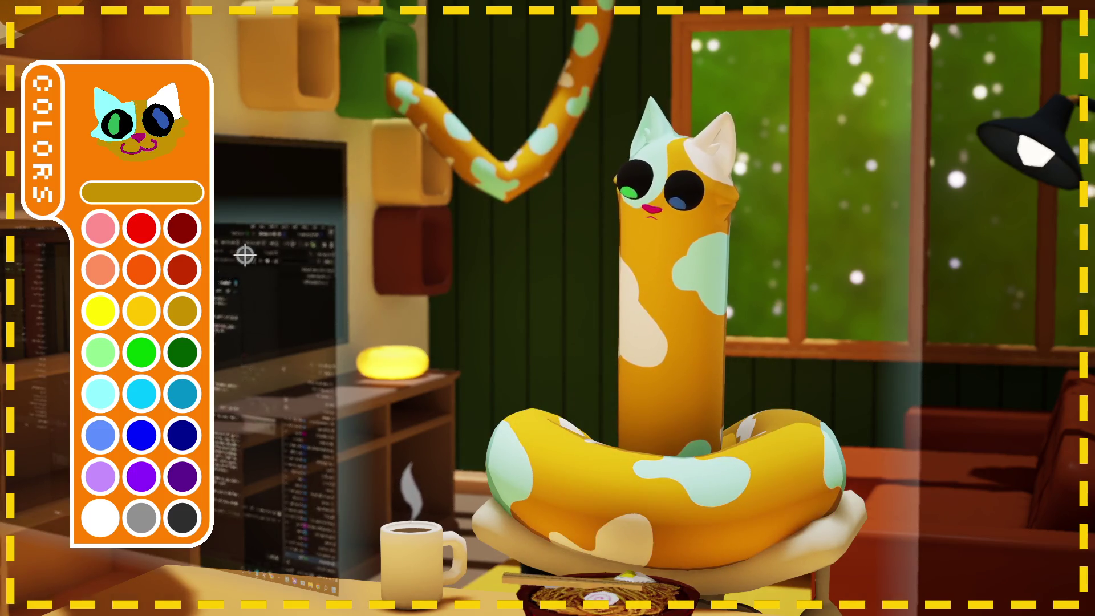
pyautogui.click(154, 236)
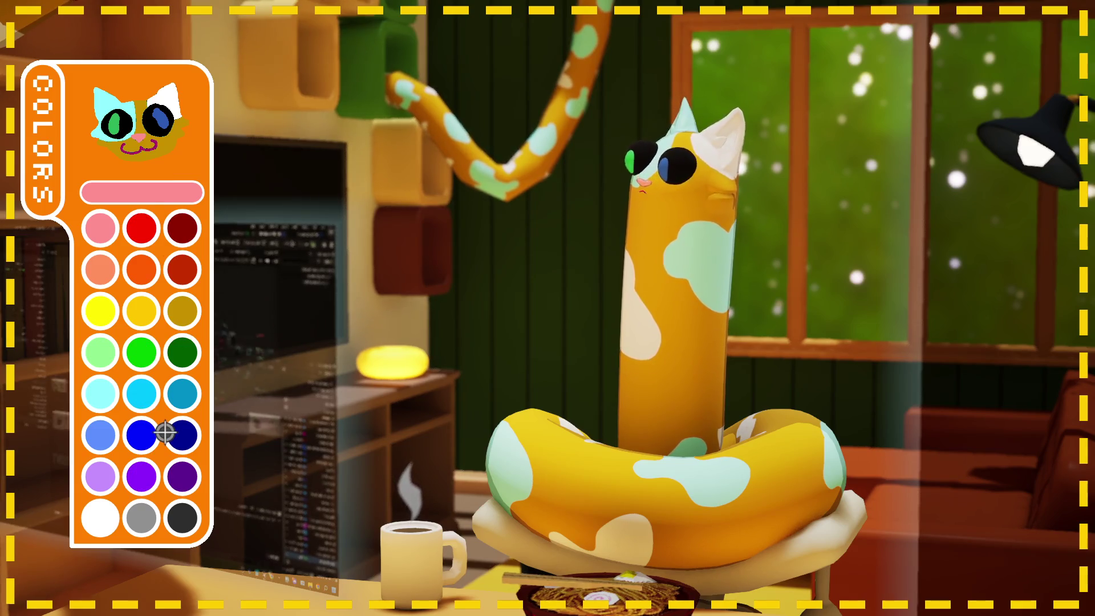
pyautogui.click(191, 516)
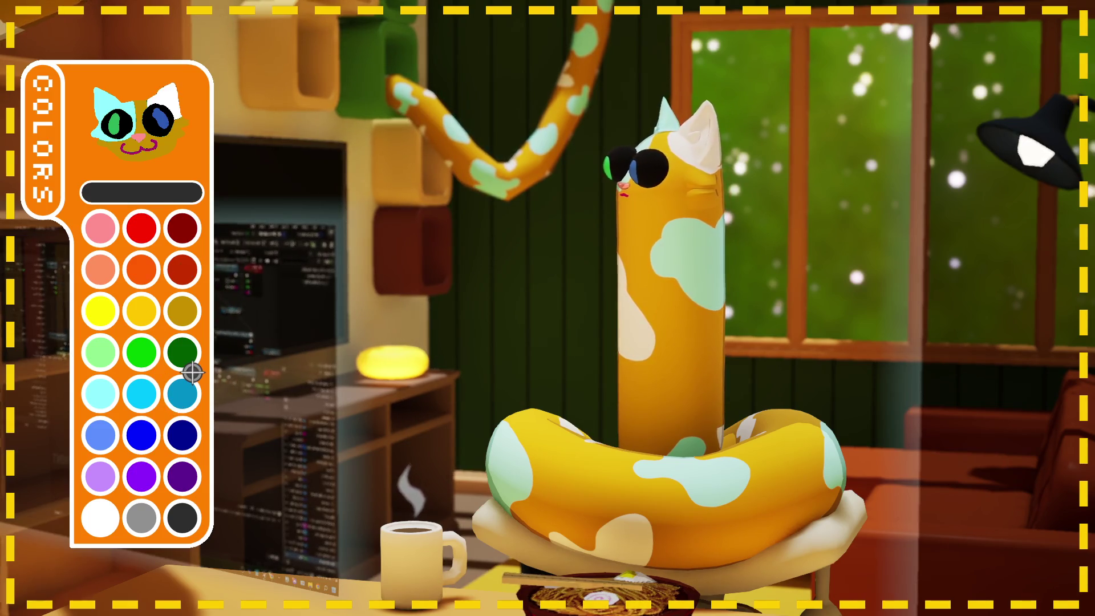
pyautogui.click(141, 352)
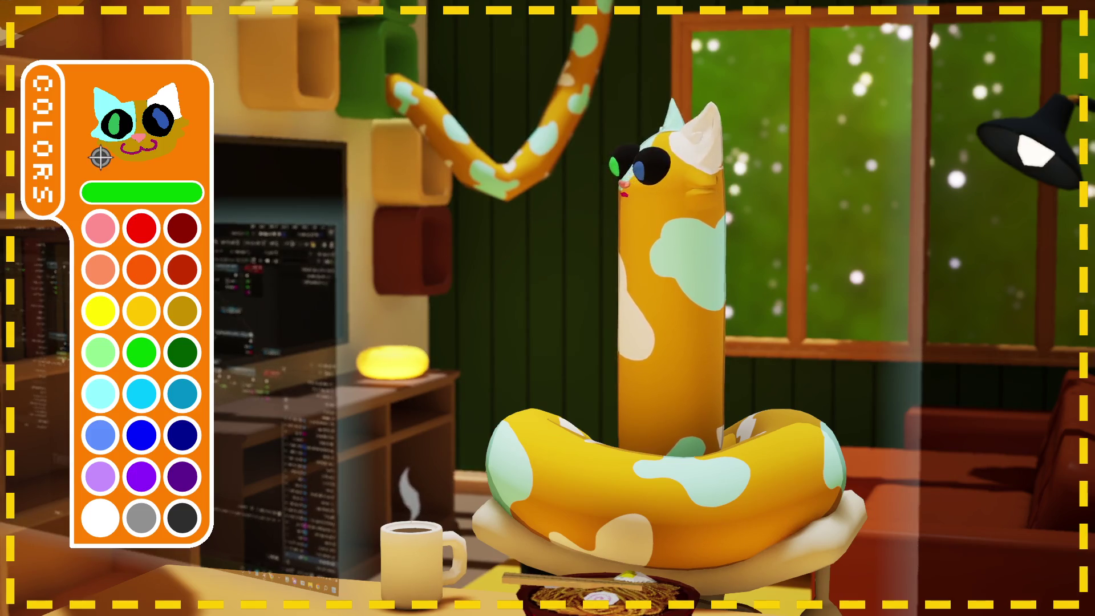
pyautogui.click(117, 121)
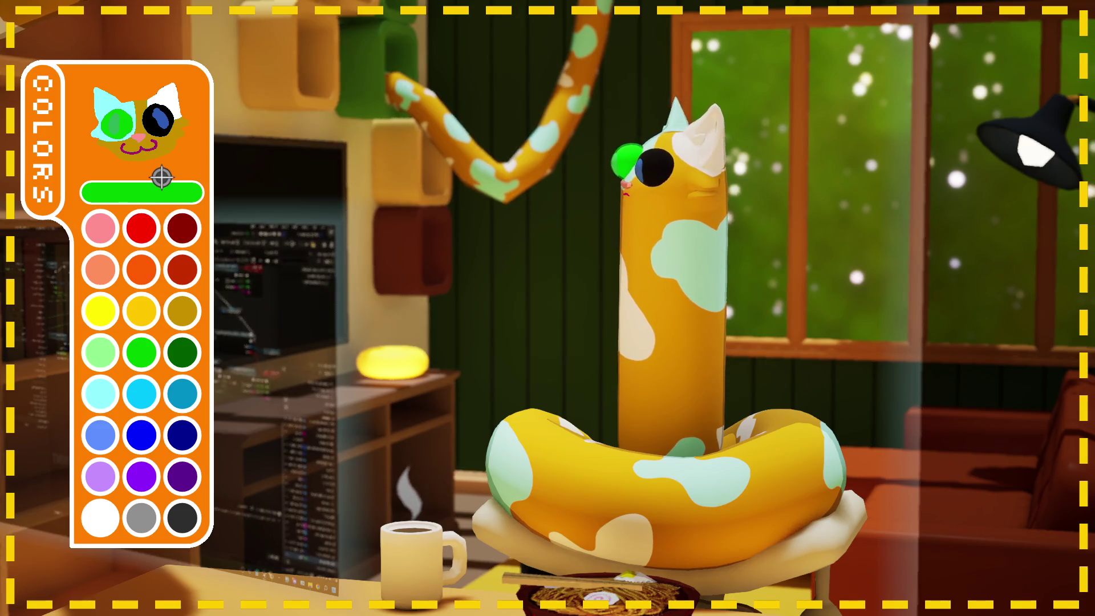
pyautogui.click(159, 119)
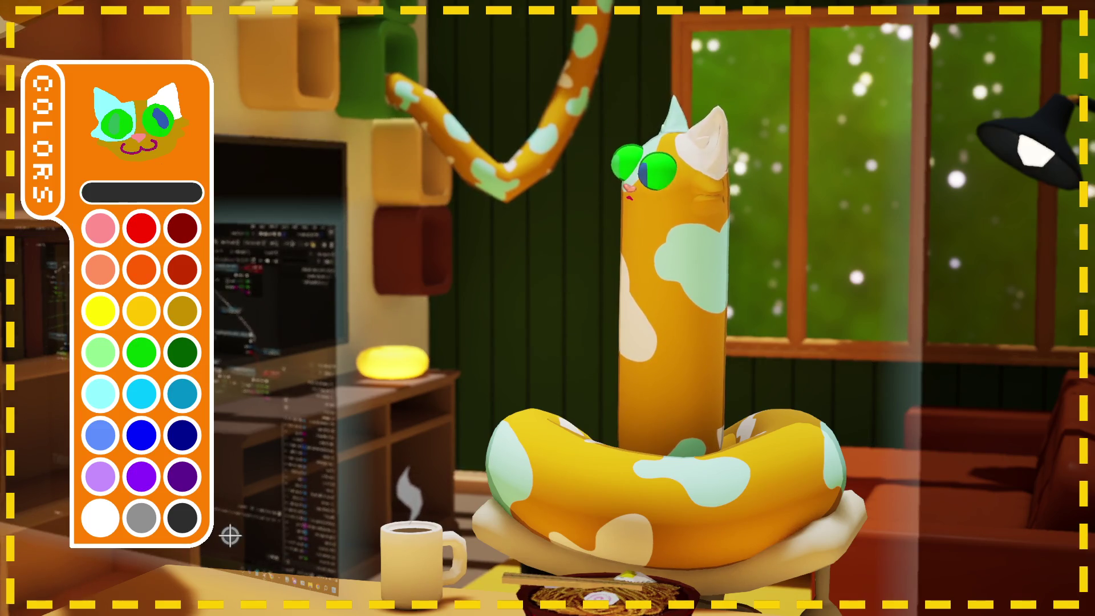
pyautogui.click(128, 125)
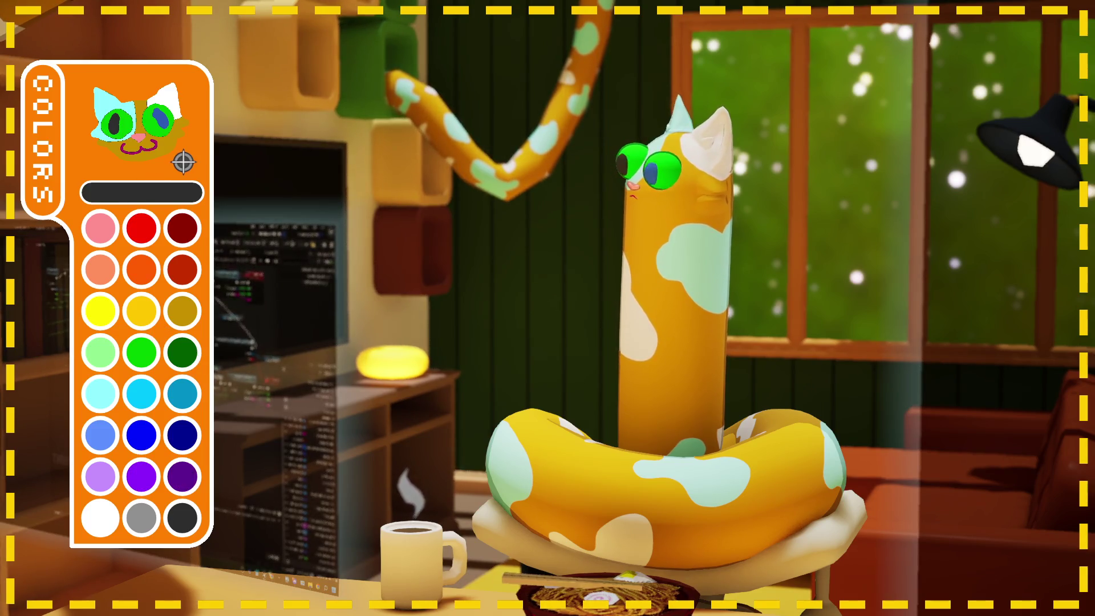
pyautogui.click(161, 118)
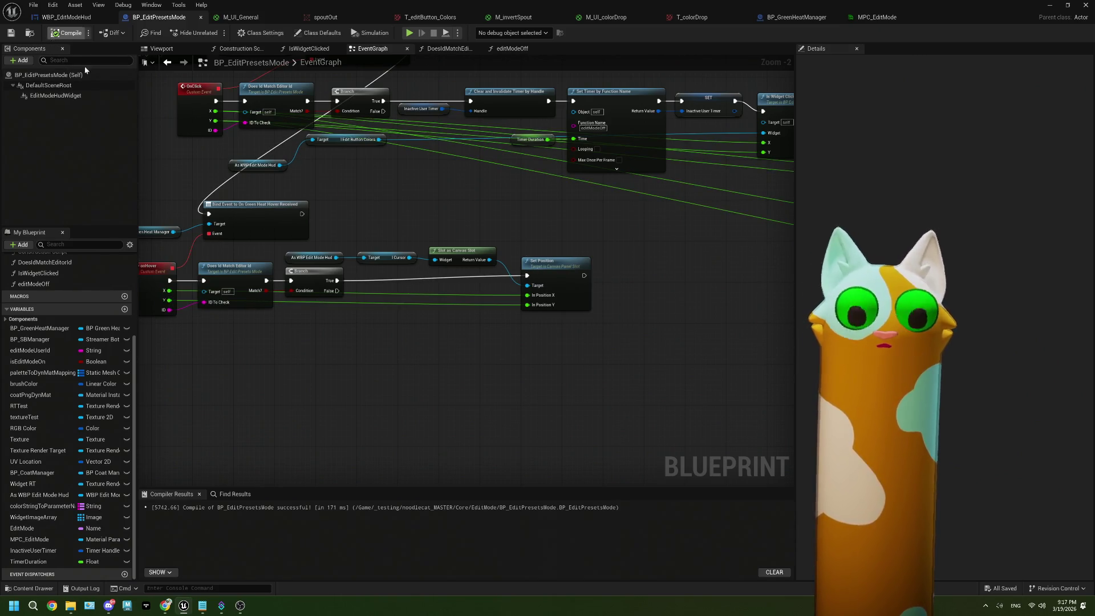
# Step: Paste copies of the 1920 and 1080 multiply nodes beside the onHover event
pyautogui.moveTo(455, 351)
pyautogui.mouseDown()
pyautogui.moveTo(320, 285)
pyautogui.moveTo(520, 375)
pyautogui.moveTo(513, 347)
pyautogui.moveTo(602, 374)
pyautogui.moveTo(579, 374)
pyautogui.moveTo(608, 323)
pyautogui.mouseUp()
pyautogui.moveTo(599, 266)
pyautogui.mouseDown()
pyautogui.moveTo(550, 207)
pyautogui.moveTo(557, 198)
pyautogui.moveTo(442, 293)
pyautogui.moveTo(274, 316)
pyautogui.moveTo(368, 325)
pyautogui.mouseUp()
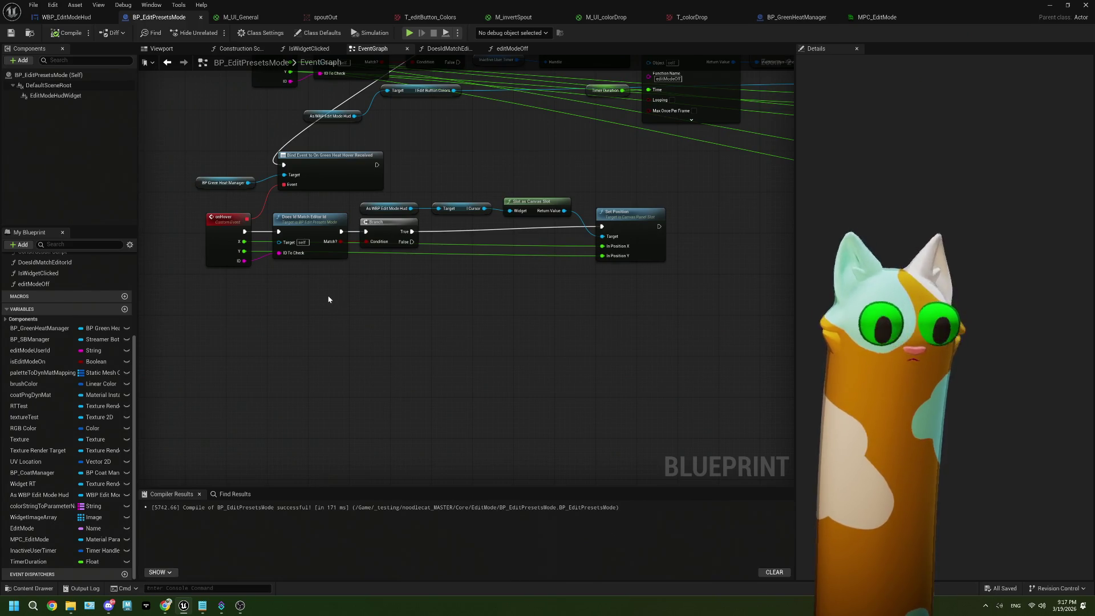
pyautogui.hotkey('ctrl', 'v')
pyautogui.scroll(2, 438, 277)
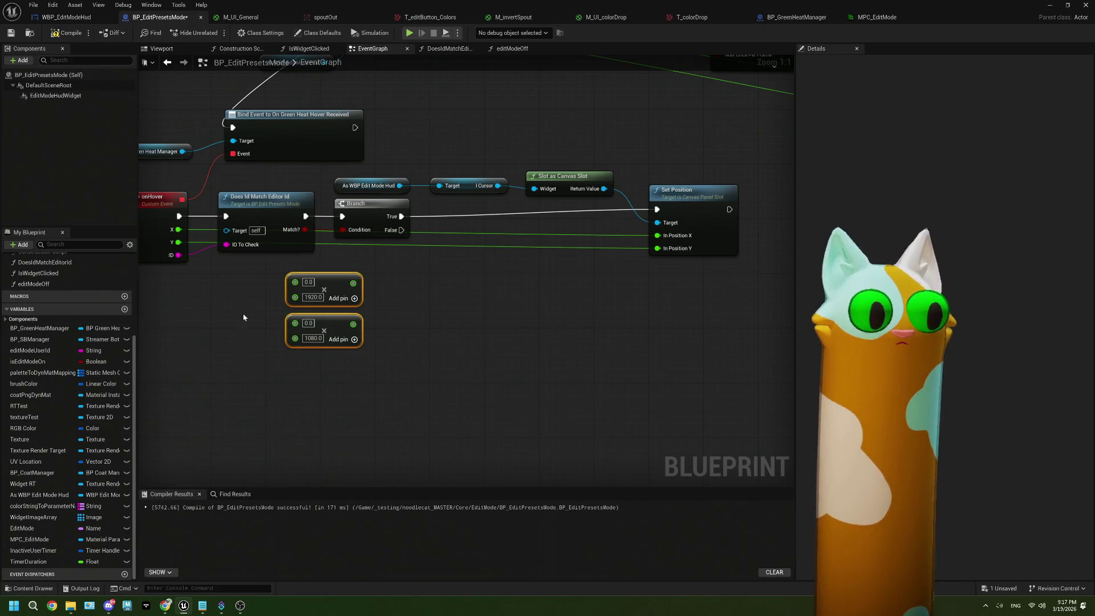
pyautogui.moveTo(186, 236); pyautogui.dragTo(232, 246)
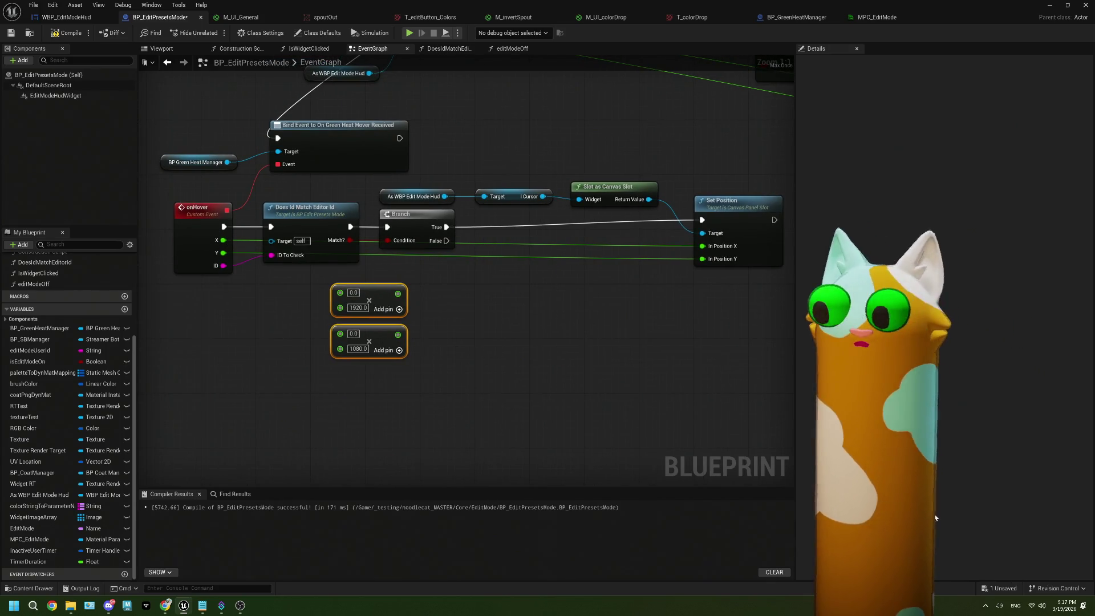
# Step: Deselect the nodes and bring the ThePlan.txt notes to the front
pyautogui.click(984, 608)
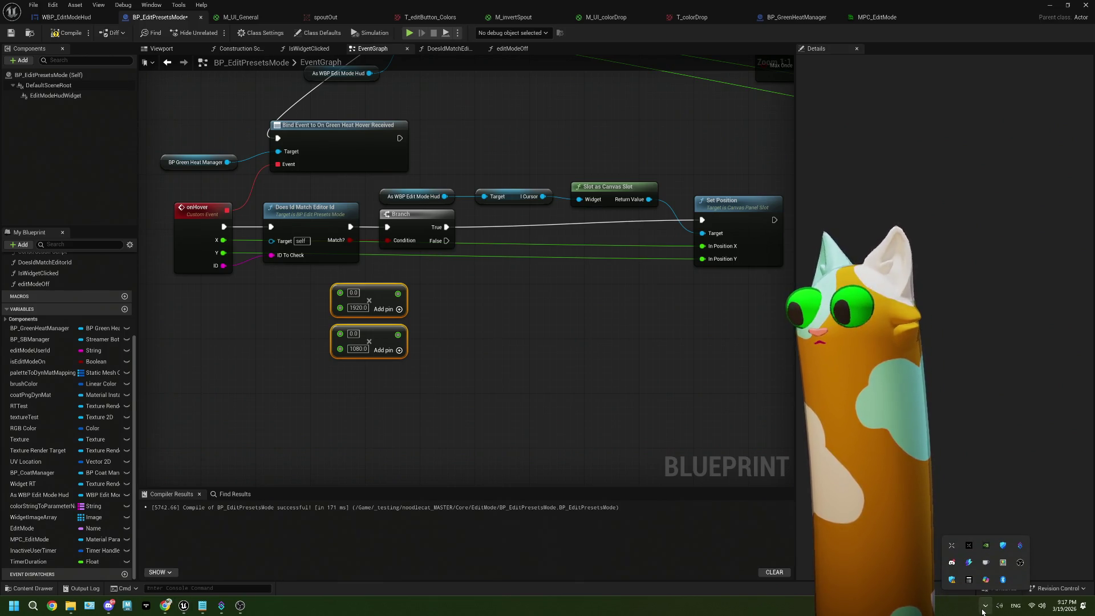
pyautogui.click(508, 328)
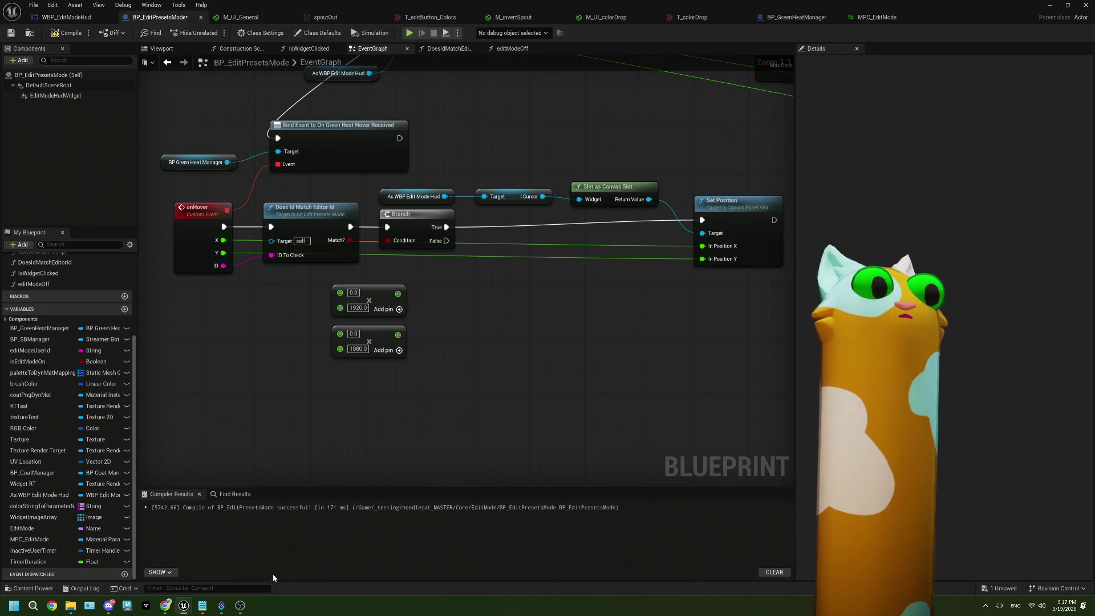
pyautogui.click(202, 605)
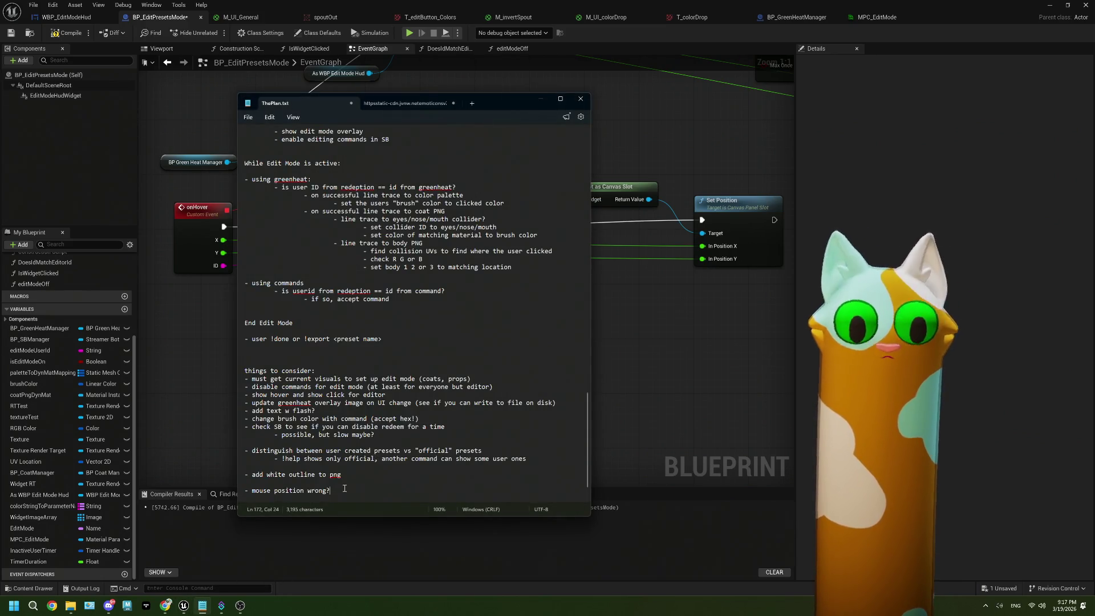
# Step: Replace the 'mouse position wrong?' to-do with 'done button', then go back to Unreal's graph
pyautogui.press('BackSpace')
pyautogui.press('BackSpace')
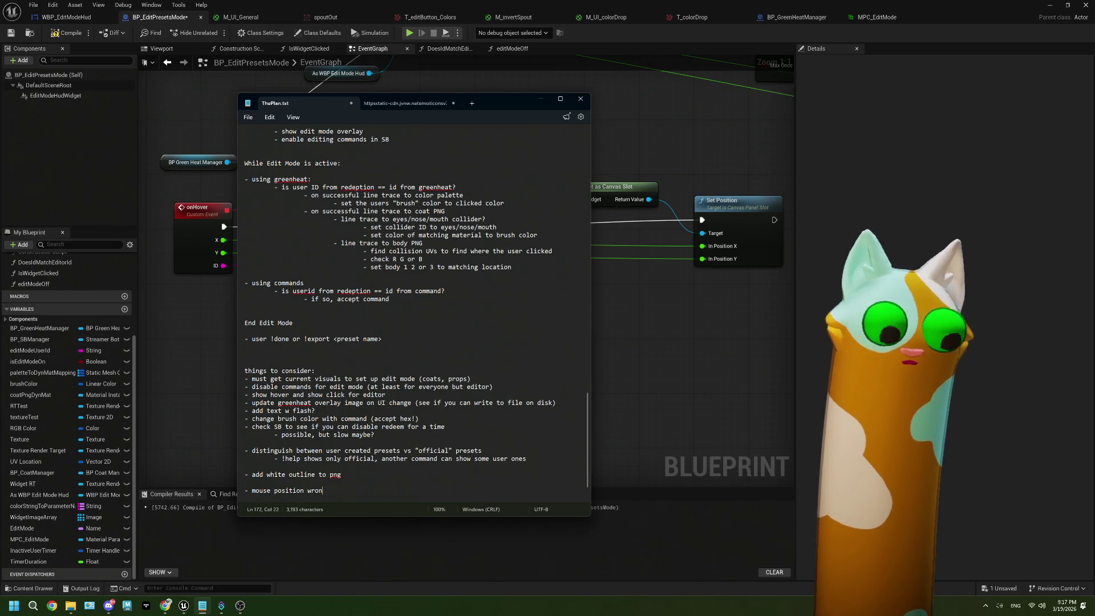
pyautogui.press('BackSpace')
pyautogui.press('BackSpace')
pyautogui.press('BackSpace')
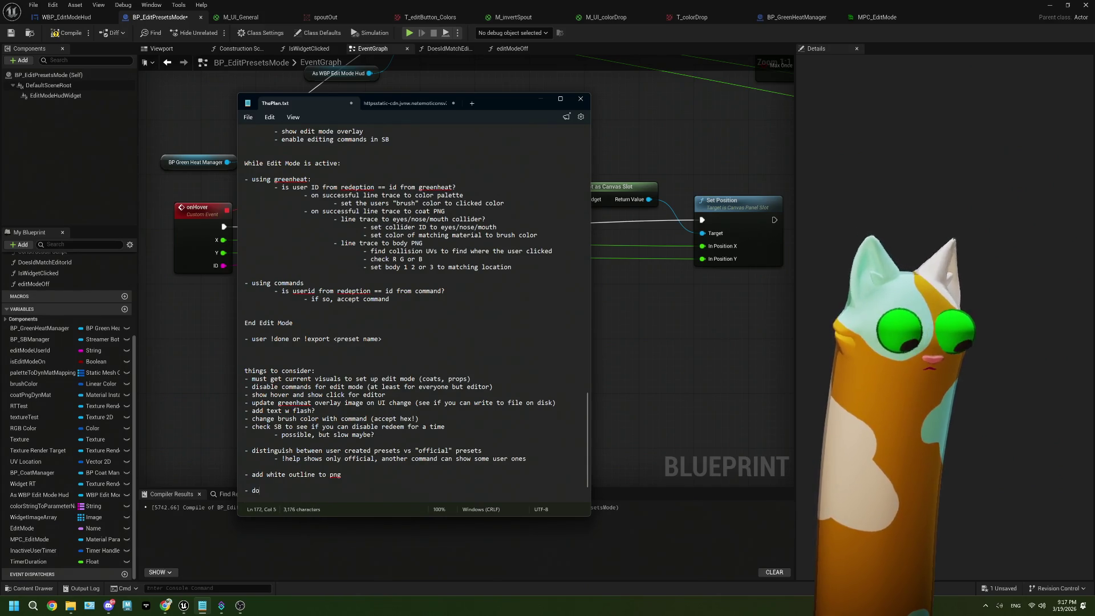
pyautogui.write('ne b')
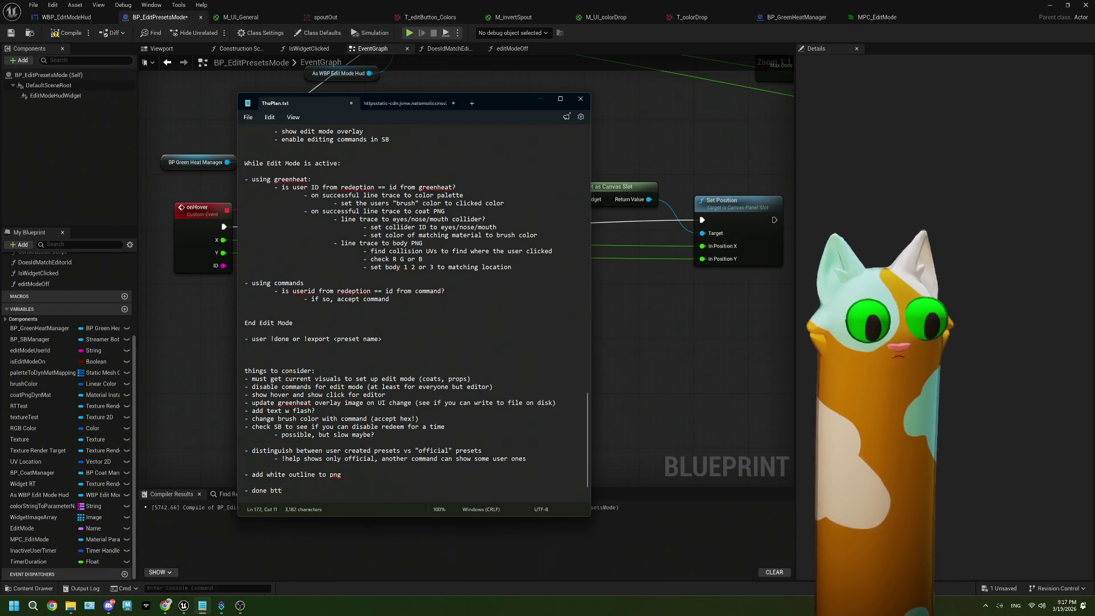
pyautogui.write('utton')
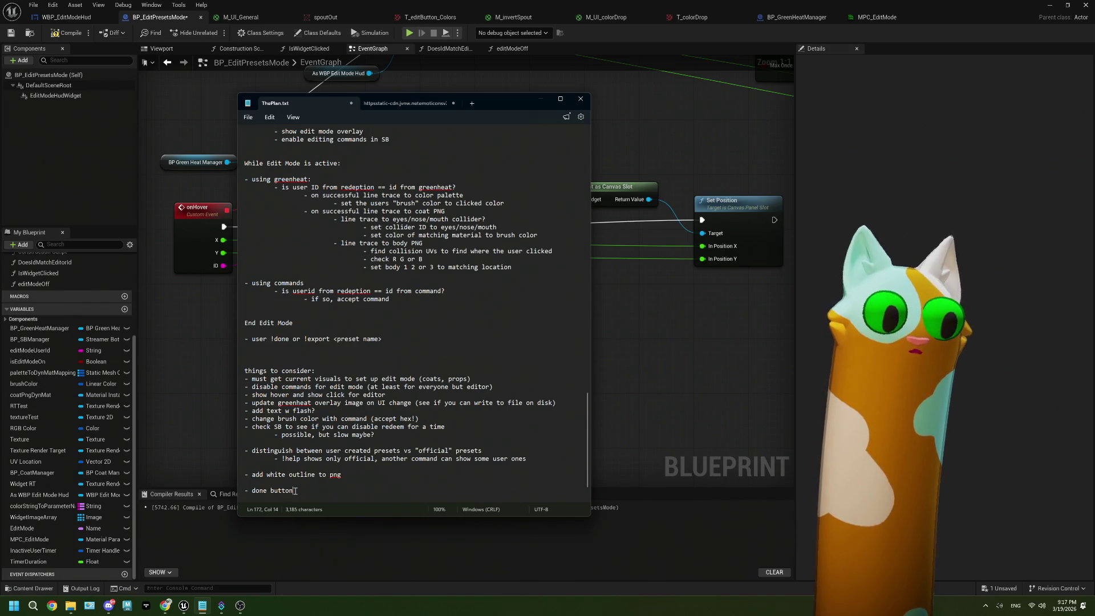
pyautogui.click(681, 376)
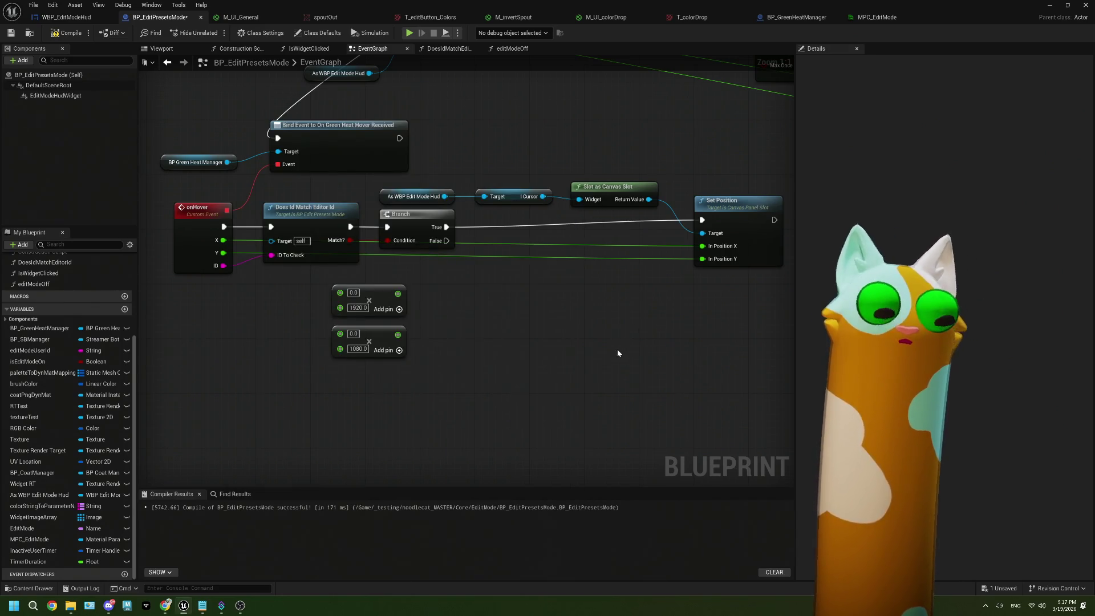
# Step: Wire onHover X and Y through the 1920 and 1080 multiply nodes into Set Position, then compile and save
pyautogui.moveTo(224, 240); pyautogui.dragTo(340, 293)
pyautogui.moveTo(224, 252); pyautogui.dragTo(340, 333)
pyautogui.moveTo(398, 292); pyautogui.dragTo(711, 246)
pyautogui.moveTo(398, 334); pyautogui.dragTo(704, 259)
pyautogui.press('F7')
pyautogui.hotkey('ctrl', 's')
pyautogui.scroll(-7, 453, 309)
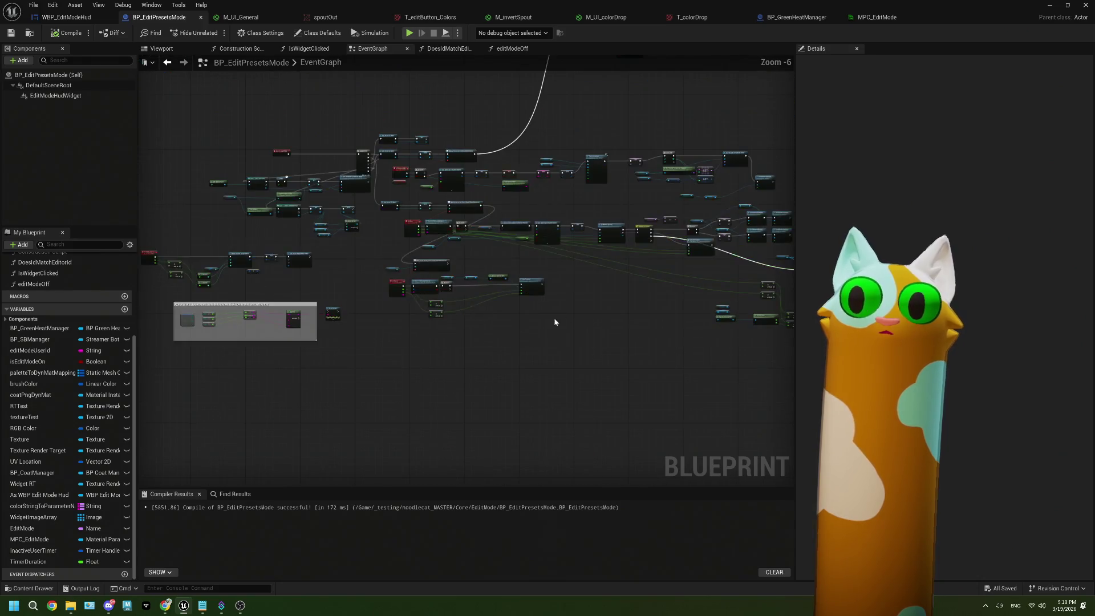
pyautogui.scroll(4, 412, 341)
pyautogui.scroll(-4, 428, 343)
pyautogui.scroll(3, 446, 341)
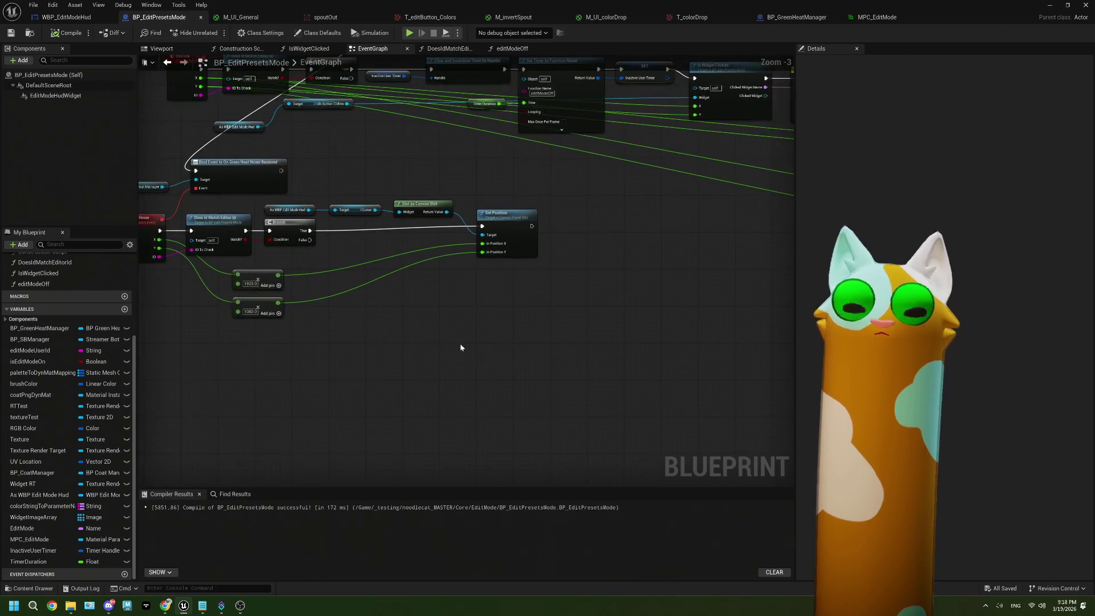
# Step: Recompile BP_EditPresetsMode from the toolbar and bring ThePlan.txt back in front
pyautogui.moveTo(371, 317); pyautogui.dragTo(431, 331)
pyautogui.click(67, 33)
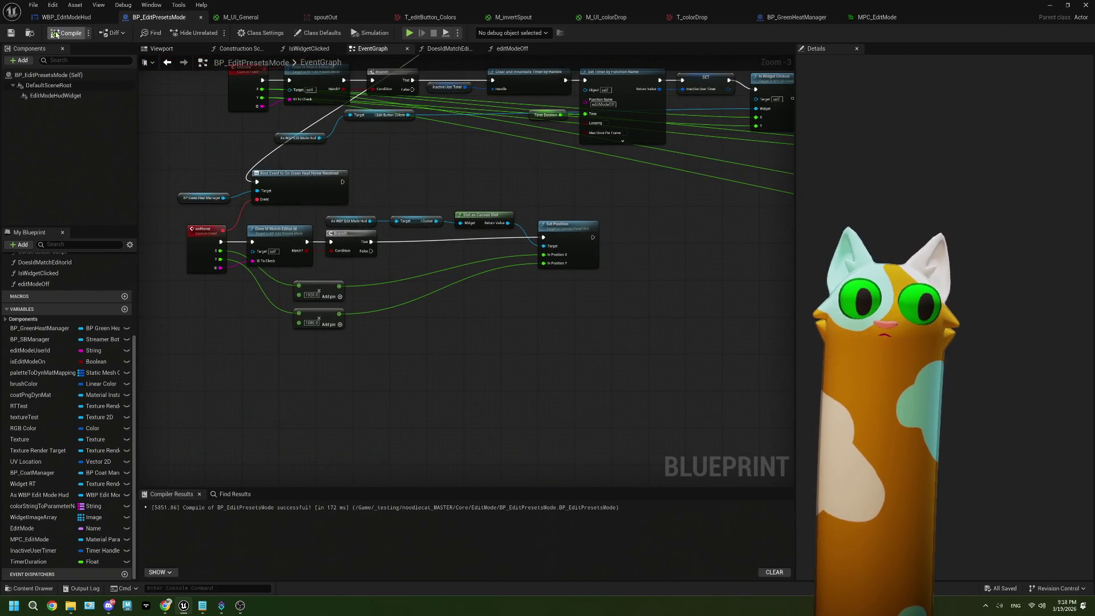
pyautogui.click(11, 33)
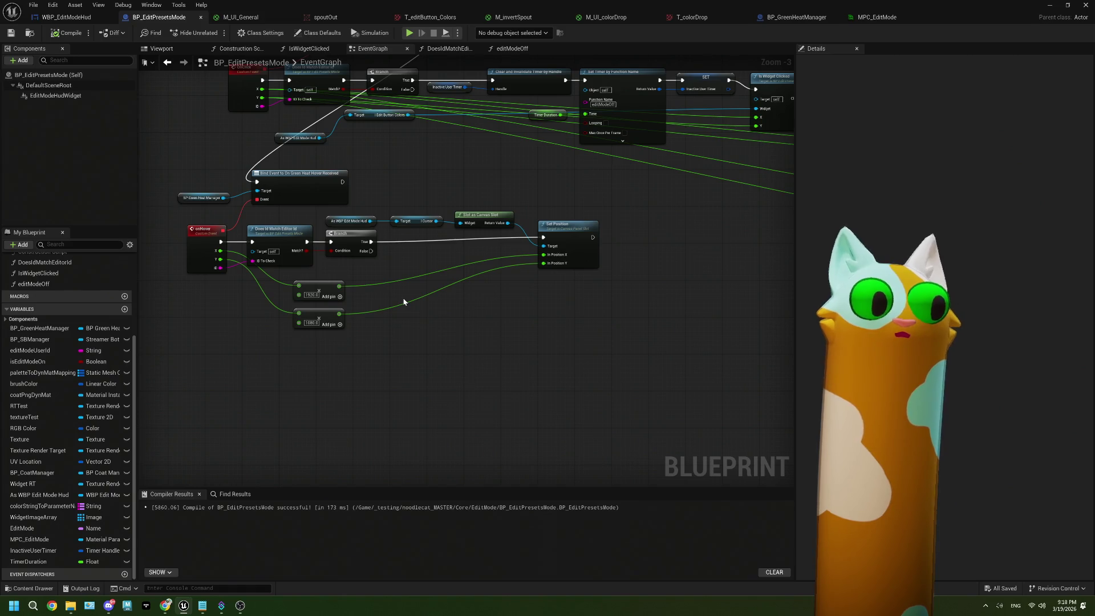
pyautogui.scroll(-1, 403, 302)
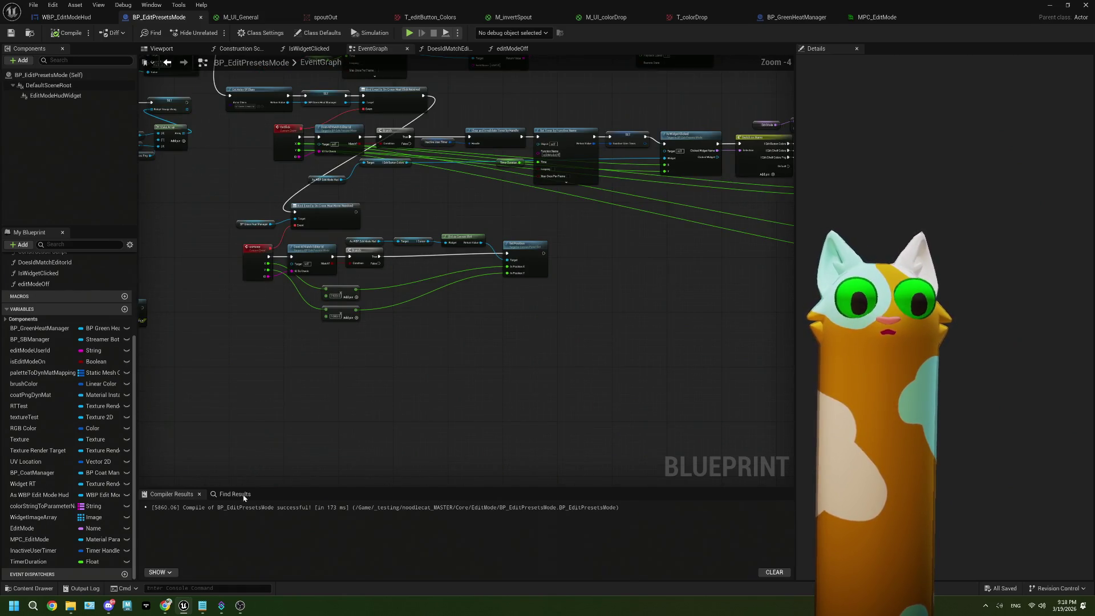
pyautogui.click(203, 605)
pyautogui.scroll(-1, 415, 478)
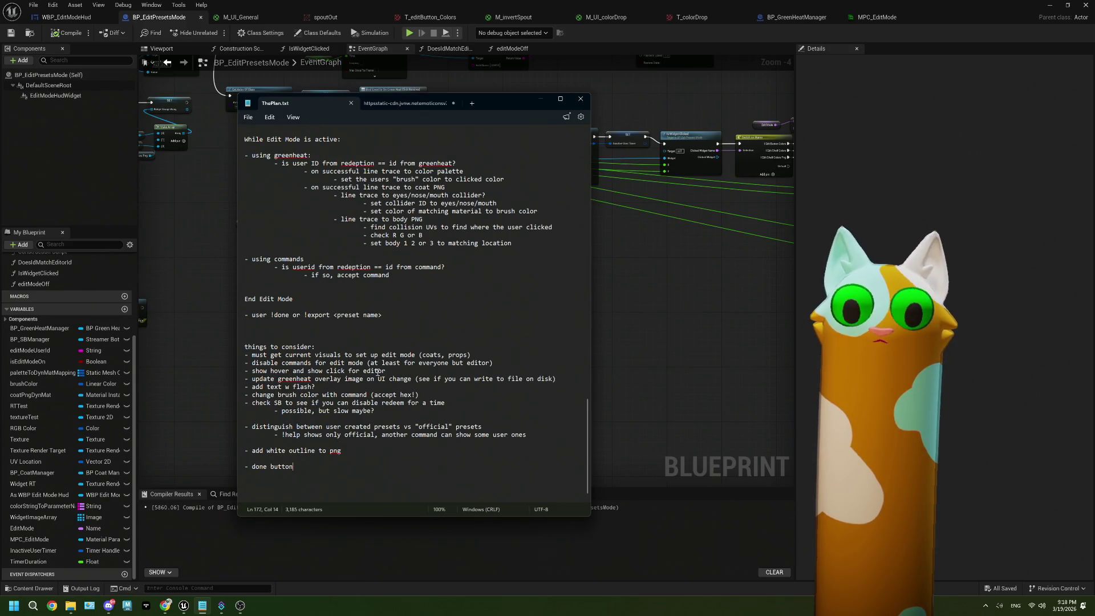
# Step: Delete the 'show hover and show click for editor' to-do line from the plan
pyautogui.moveTo(386, 371); pyautogui.dragTo(240, 375)
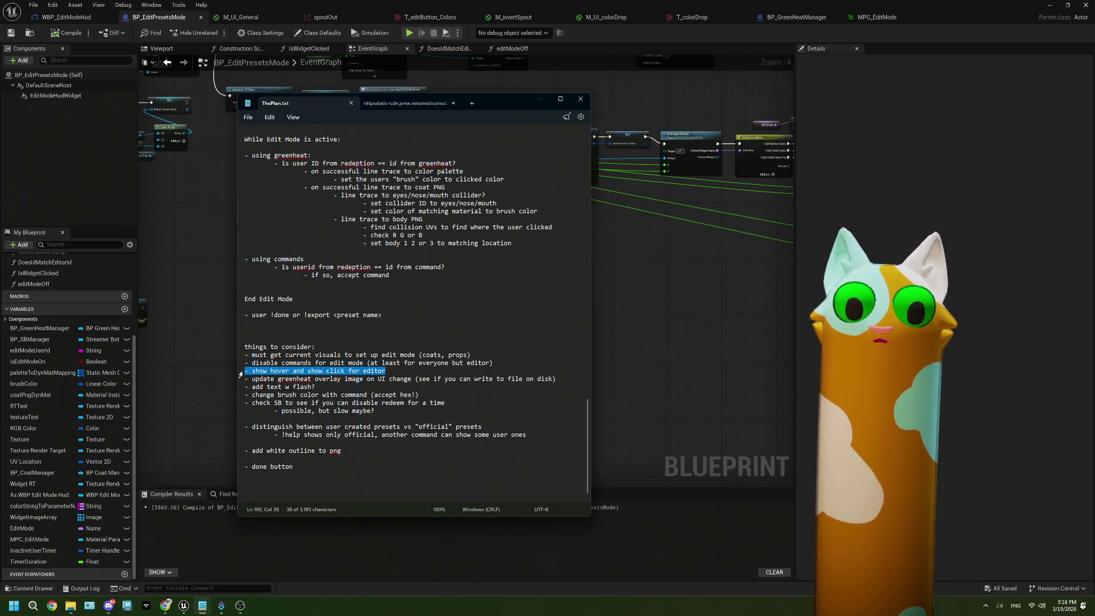
pyautogui.press('BackSpace')
pyautogui.press('BackSpace')
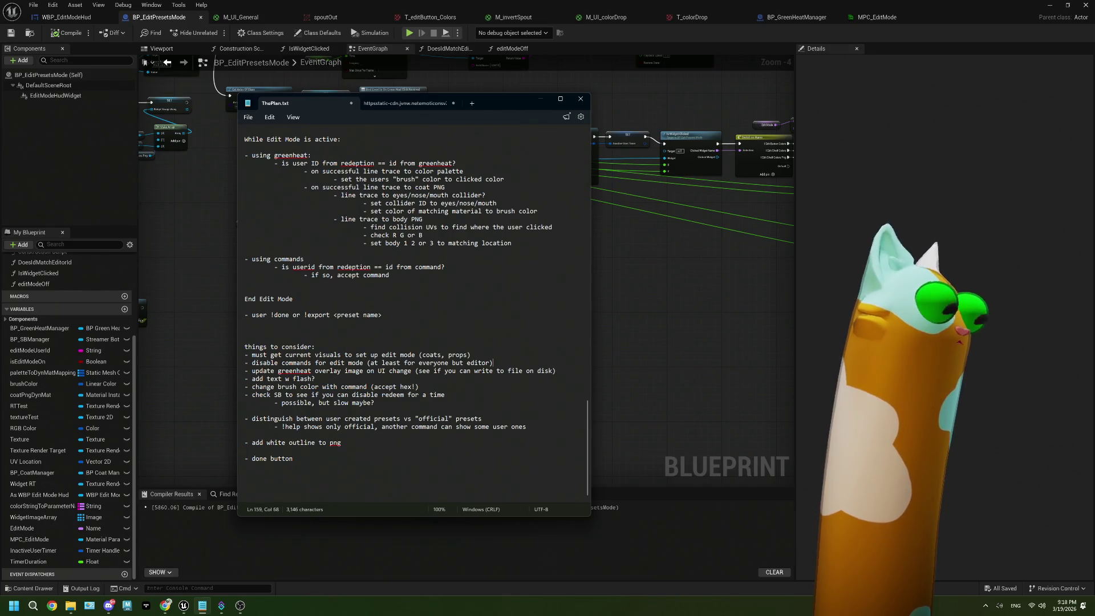
pyautogui.click(248, 117)
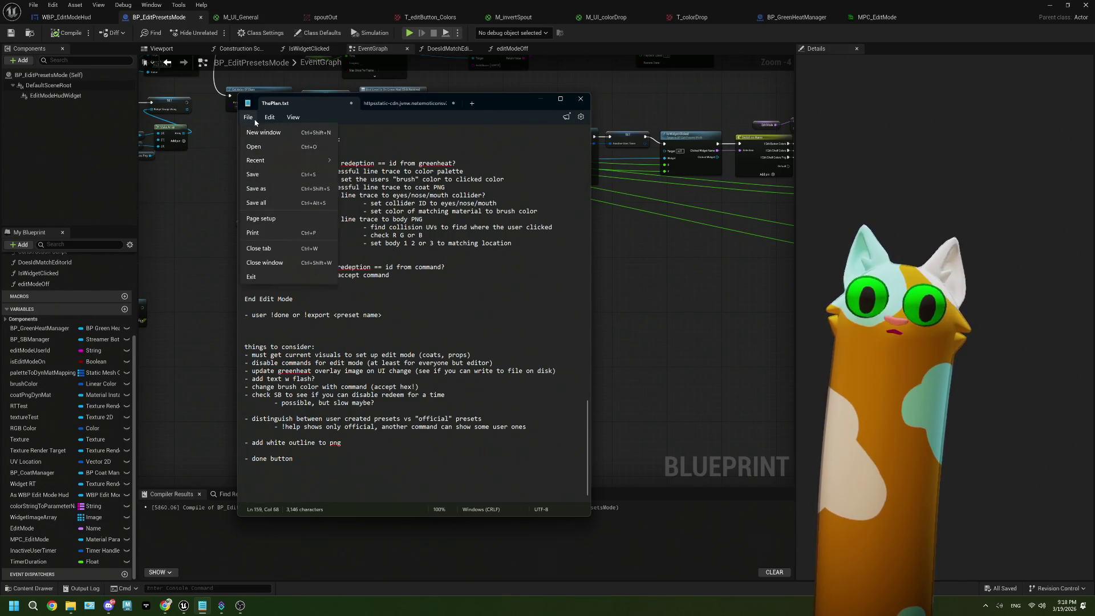
pyautogui.press('Escape')
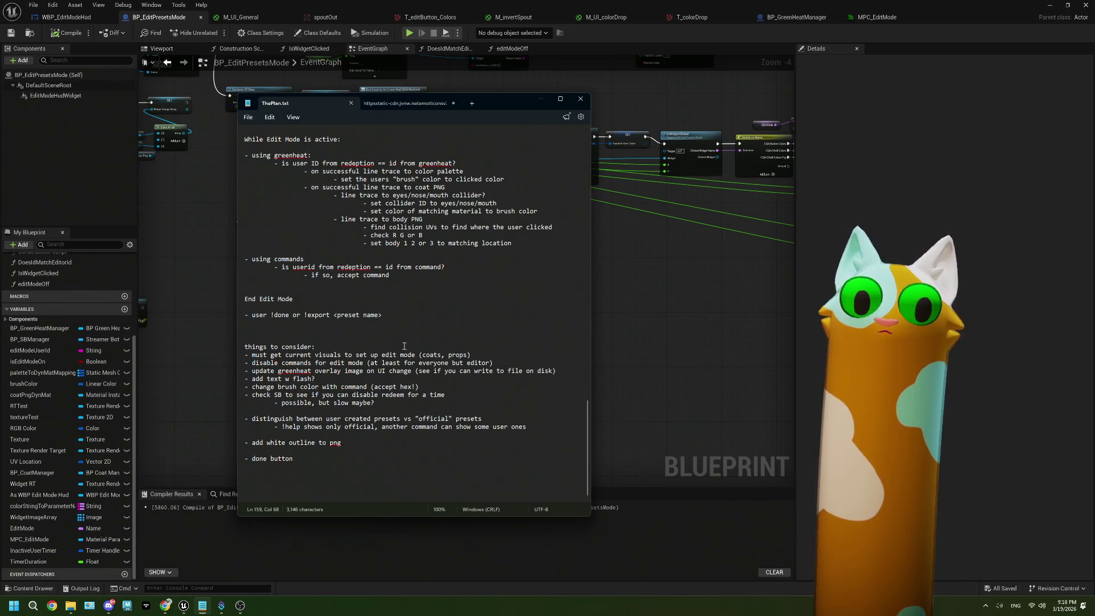
# Step: Change the last note to 'done button? dont need commands', save ThePlan.txt, and return to Unreal
pyautogui.click(297, 460)
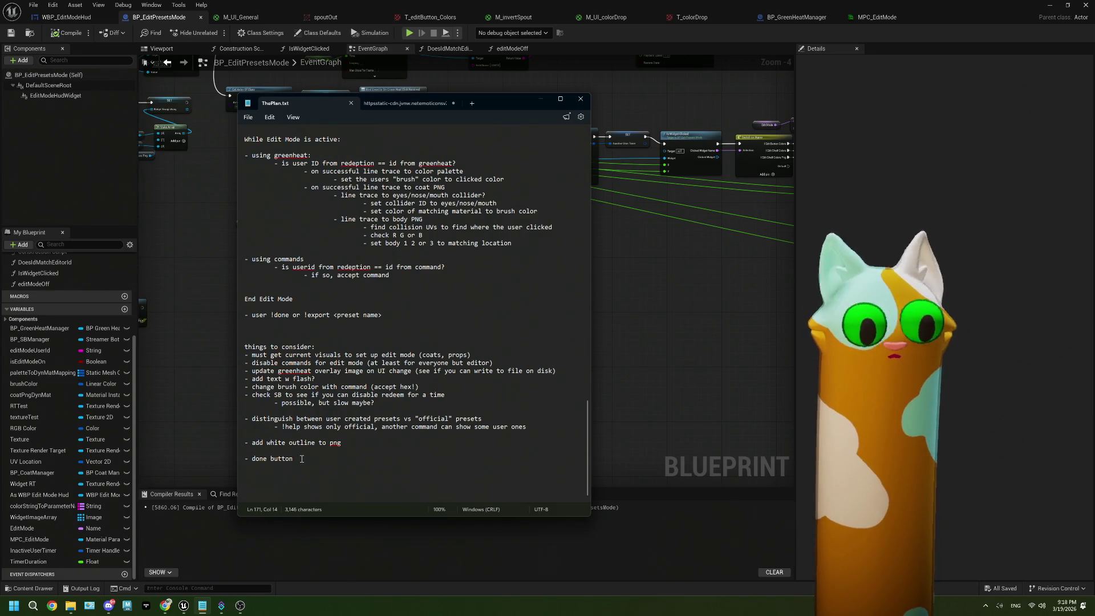
pyautogui.write('/export')
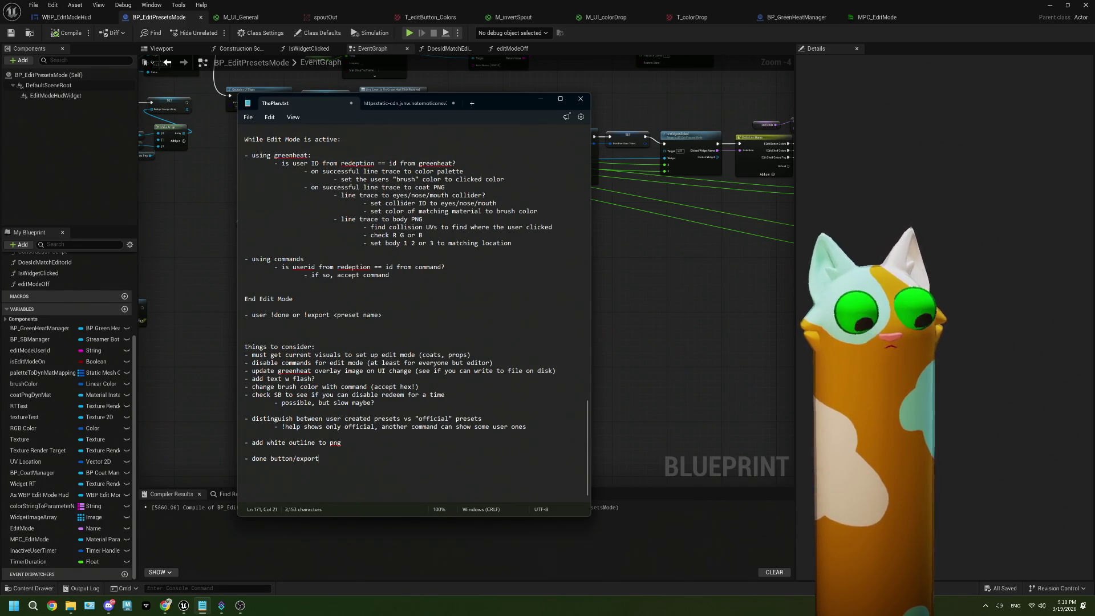
pyautogui.write('?')
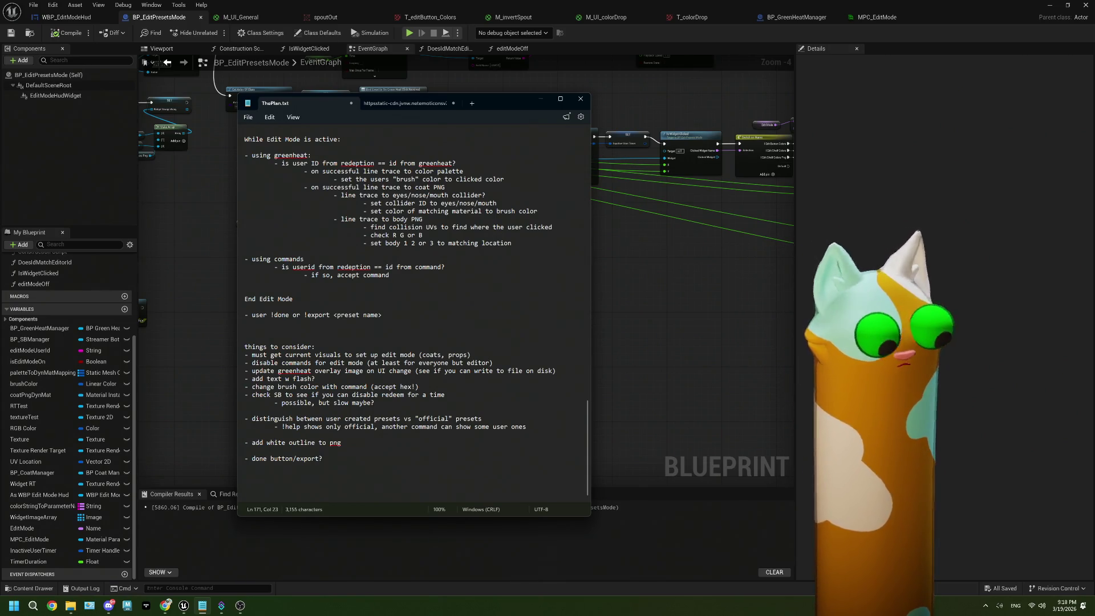
pyautogui.write(' dont nee')
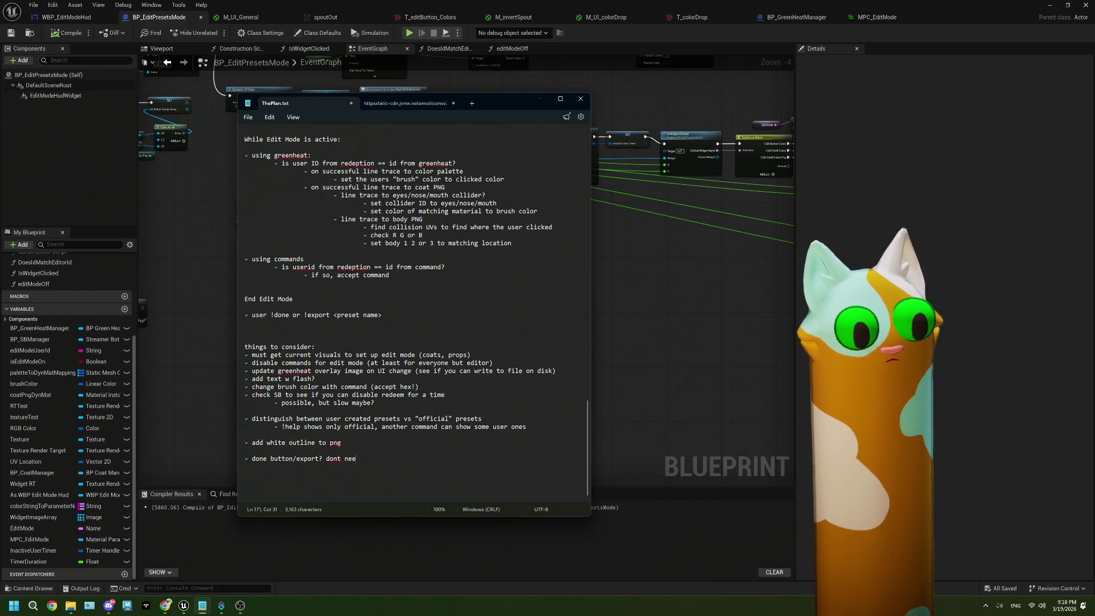
pyautogui.write('d commands')
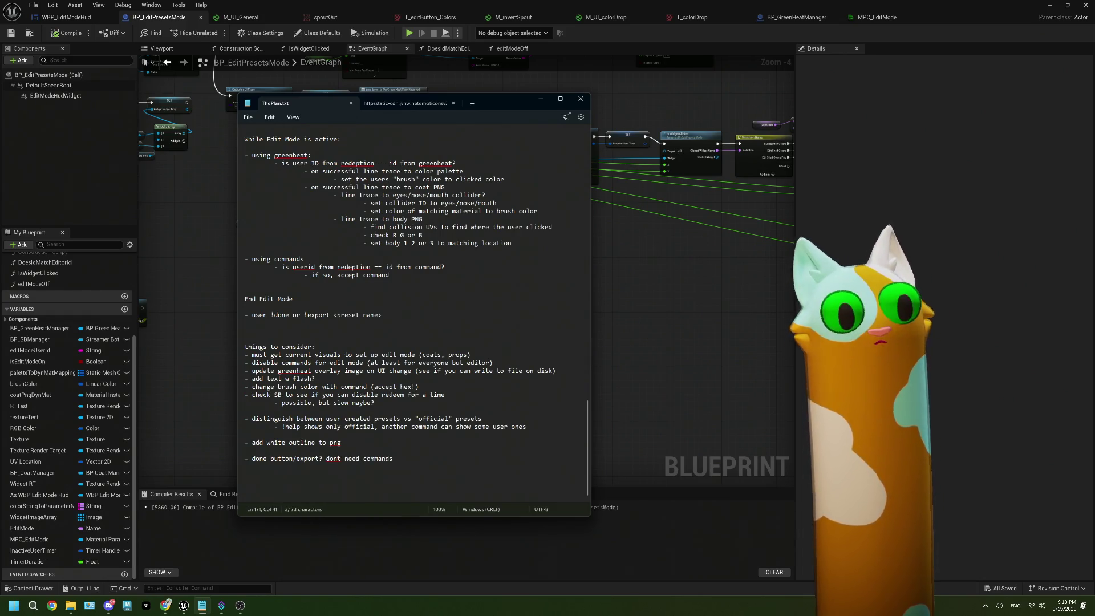
pyautogui.doubleClick(311, 462)
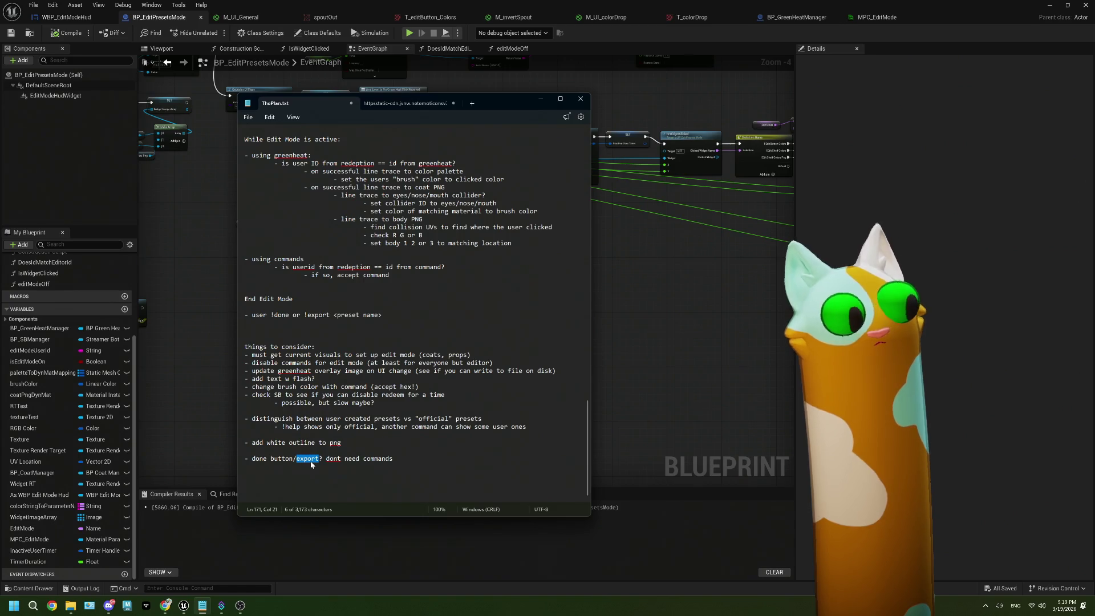
pyautogui.press('BackSpace')
pyautogui.press('BackSpace')
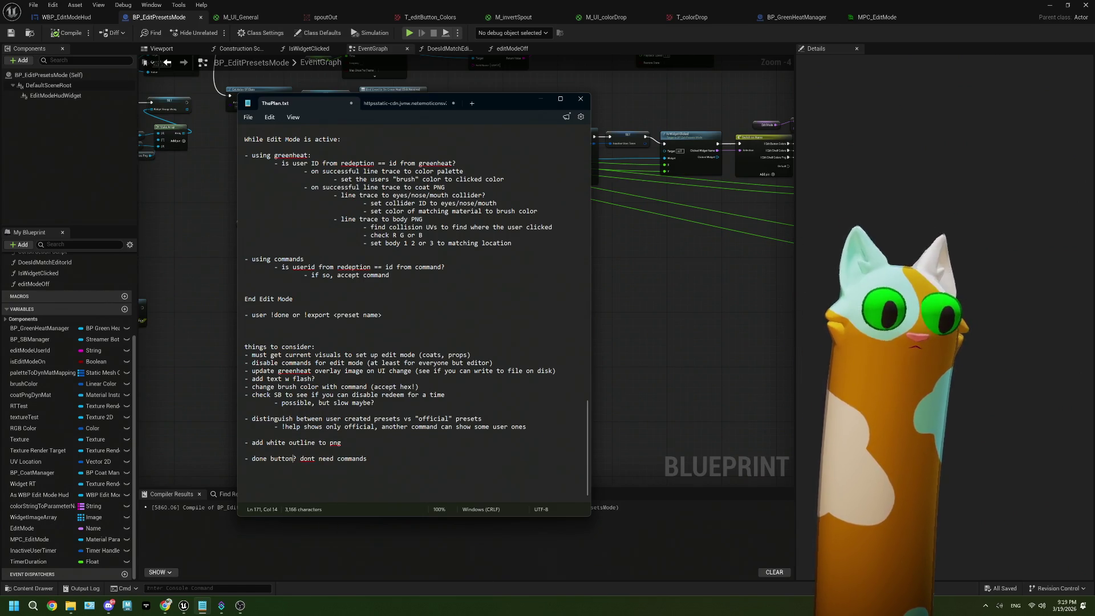
pyautogui.click(370, 462)
pyautogui.hotkey('ctrl', 's')
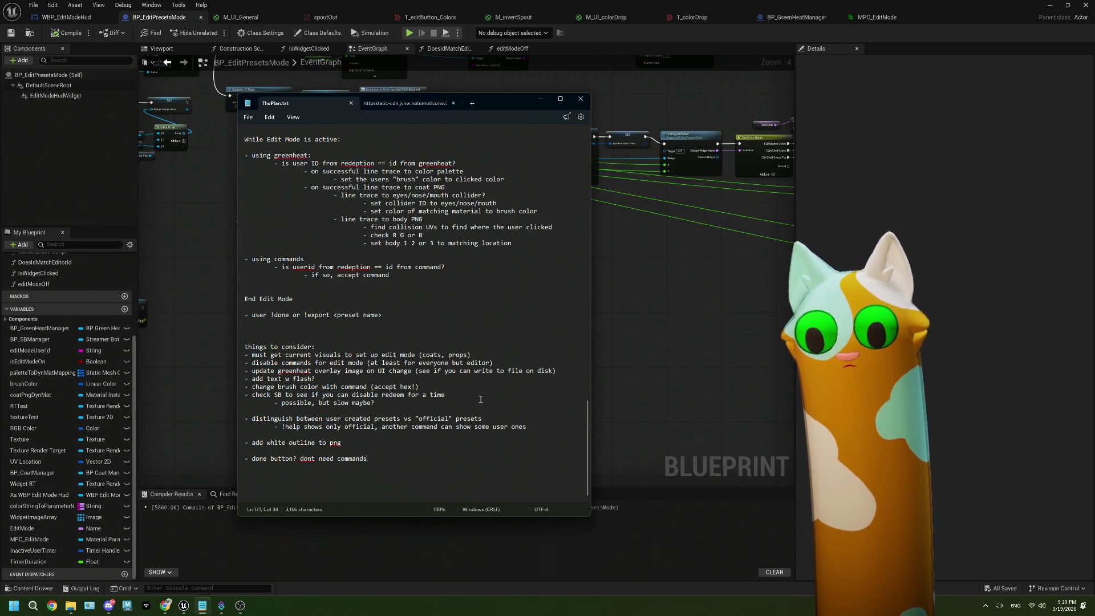
pyautogui.click(655, 344)
pyautogui.scroll(-1, 655, 344)
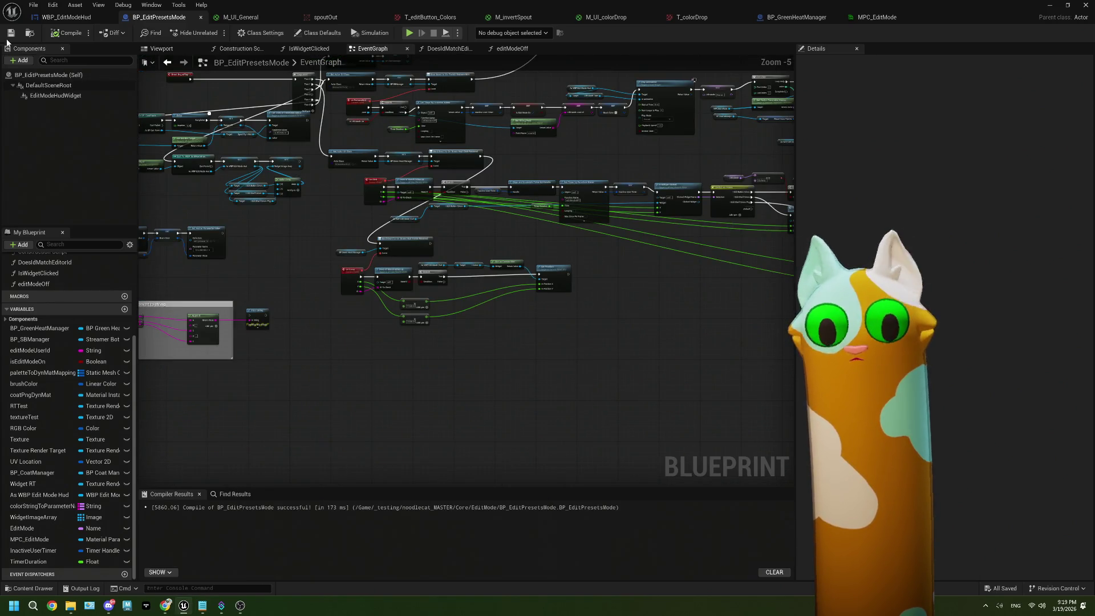
# Step: Pan and zoom around the EventGraph to review its comment-box node groups
pyautogui.scroll(-2, 473, 318)
pyautogui.moveTo(473, 318); pyautogui.dragTo(594, 330)
pyautogui.scroll(2, 594, 335)
pyautogui.moveTo(428, 365); pyautogui.dragTo(678, 335)
pyautogui.moveTo(365, 349); pyautogui.dragTo(501, 348)
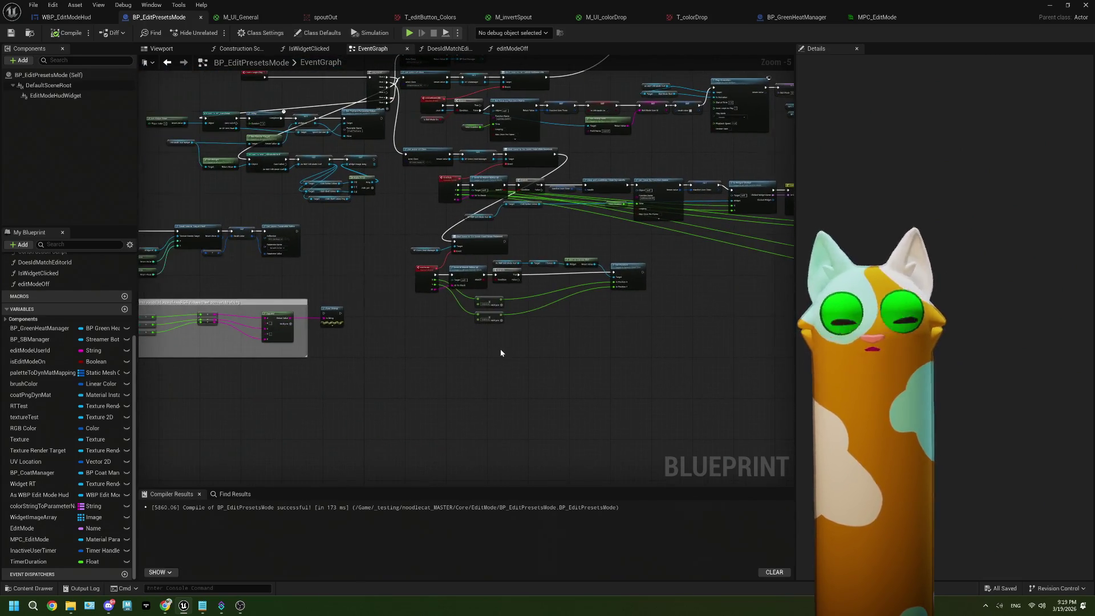
pyautogui.moveTo(405, 355); pyautogui.dragTo(543, 342)
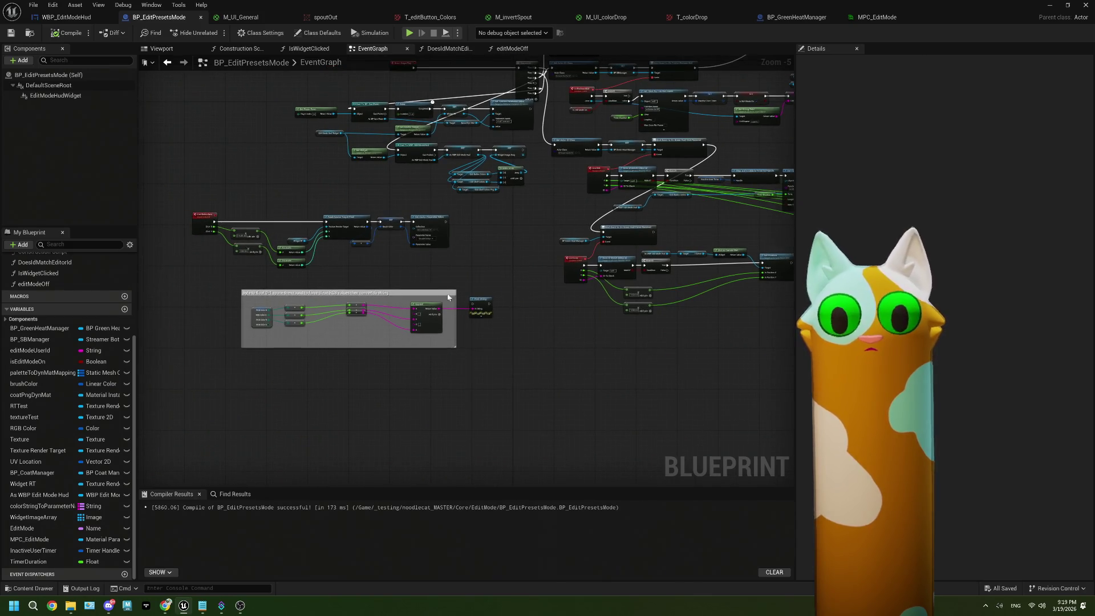
pyautogui.scroll(3, 451, 284)
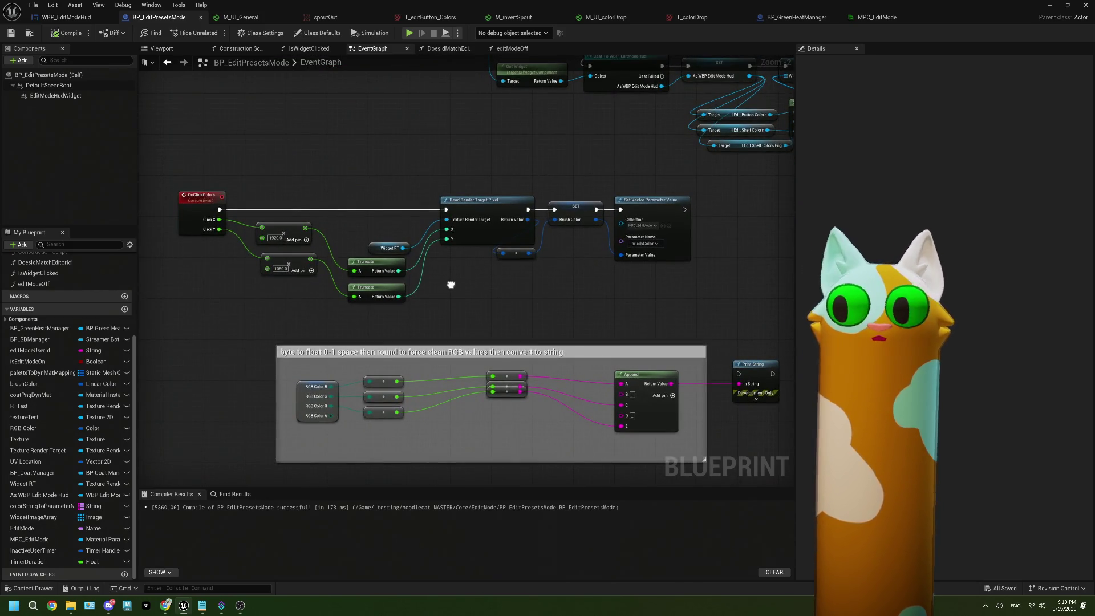
pyautogui.scroll(-4, 451, 285)
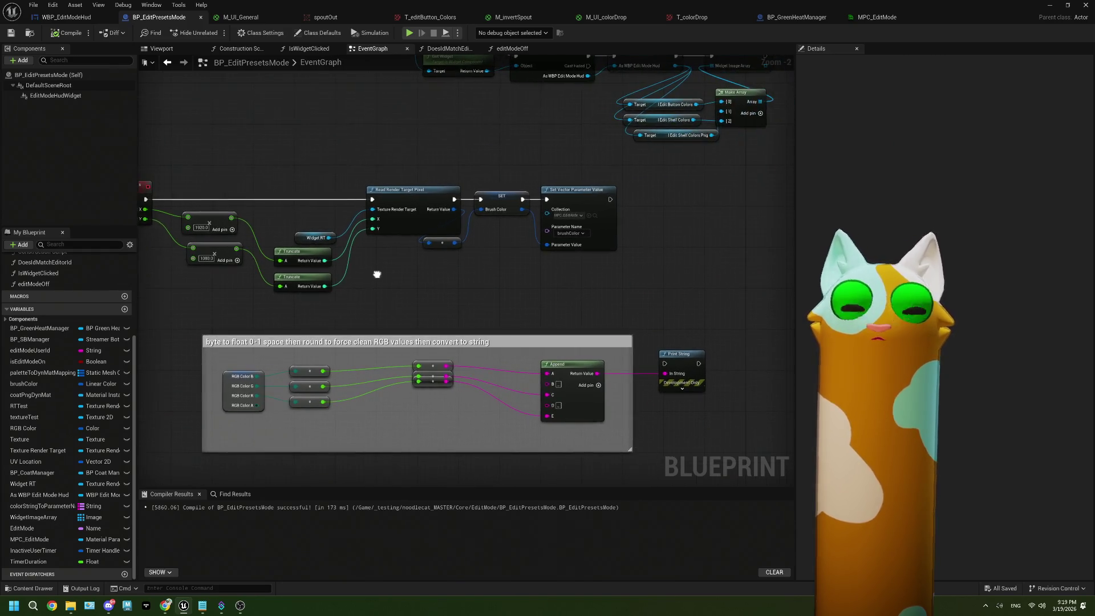
pyautogui.moveTo(478, 291); pyautogui.dragTo(431, 300)
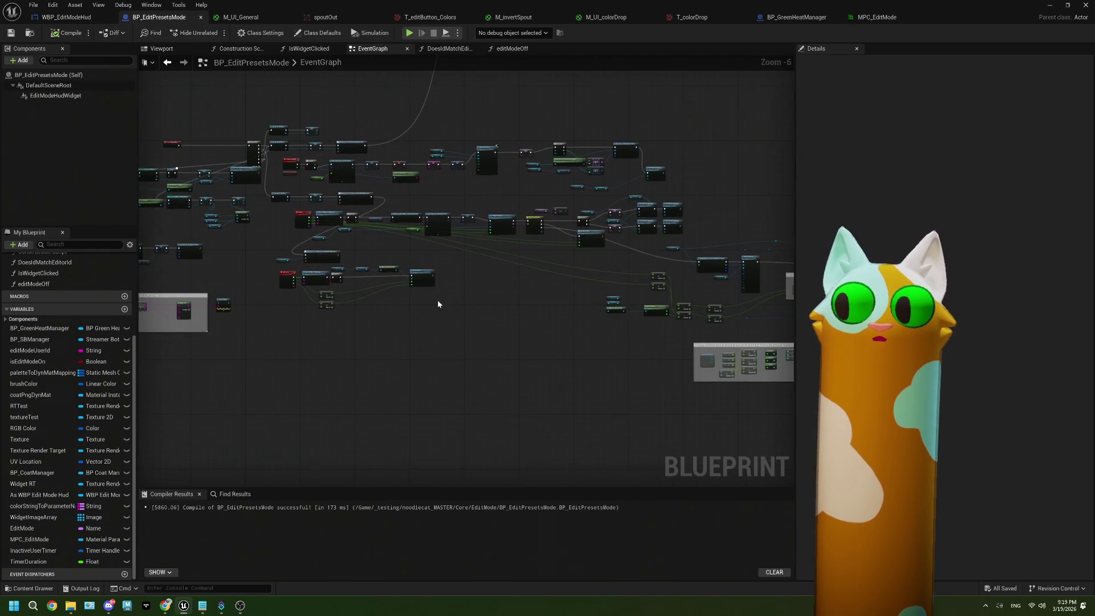
pyautogui.moveTo(567, 337)
pyautogui.mouseDown()
pyautogui.moveTo(496, 328)
pyautogui.moveTo(535, 344)
pyautogui.mouseUp()
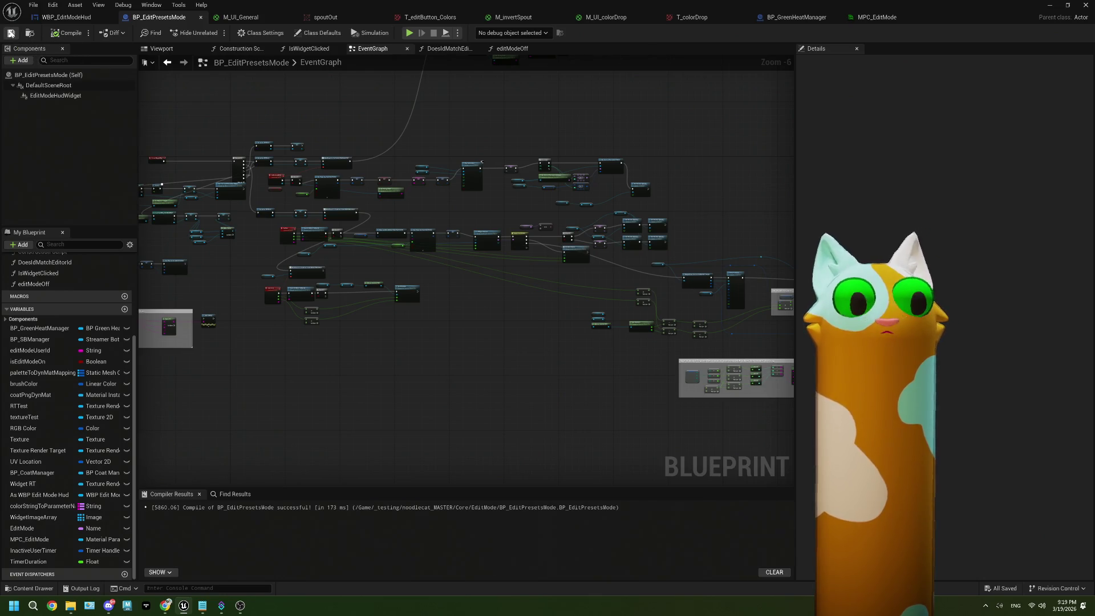
# Step: Switch to Chrome's Photopea tab showing editModeTesting.psd
pyautogui.moveTo(162, 609)
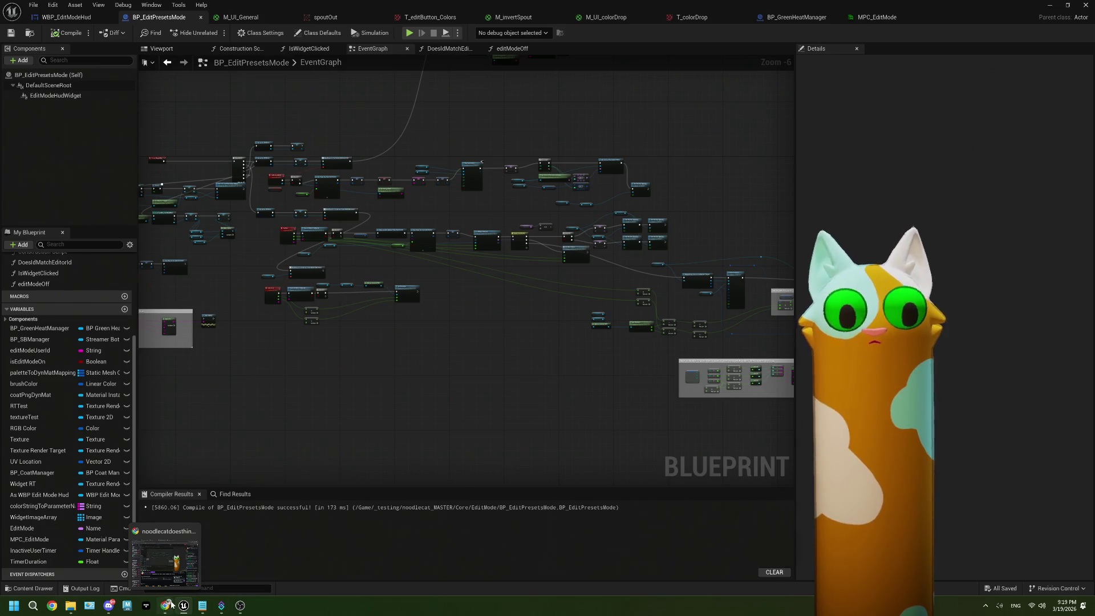
pyautogui.click(162, 608)
pyautogui.click(161, 17)
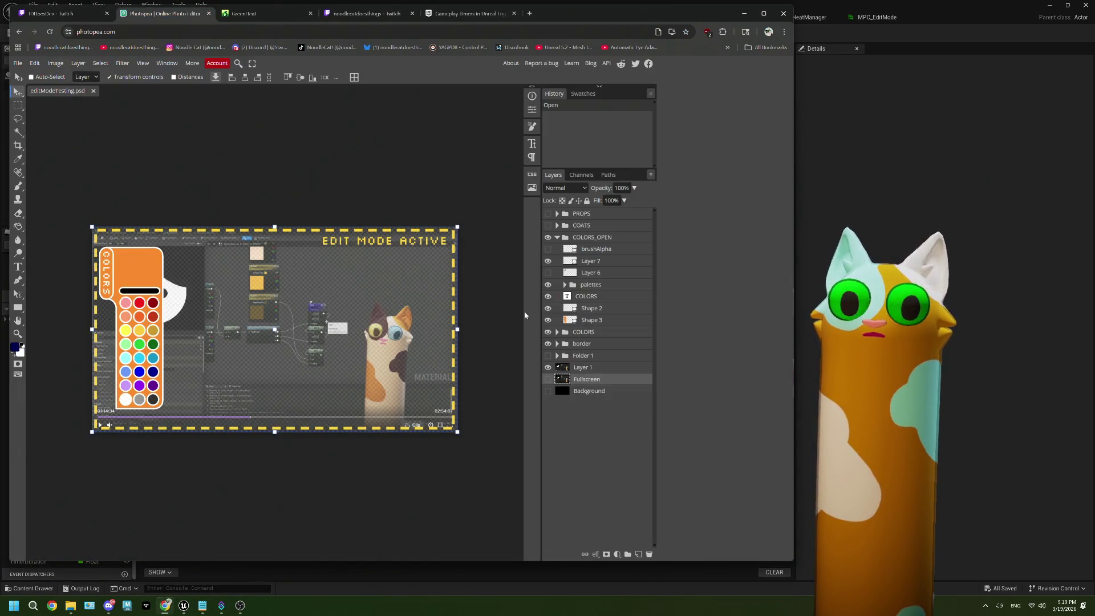
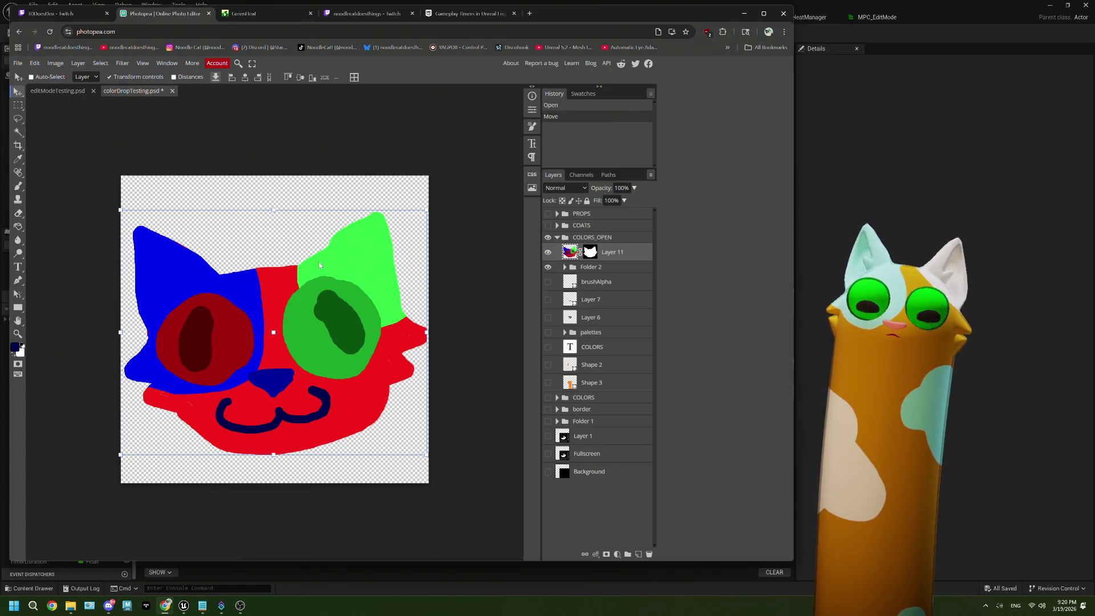
# Step: Magic Wand the transparent area around the cat, then deselect and reselect it
pyautogui.press('w')
pyautogui.click(272, 249)
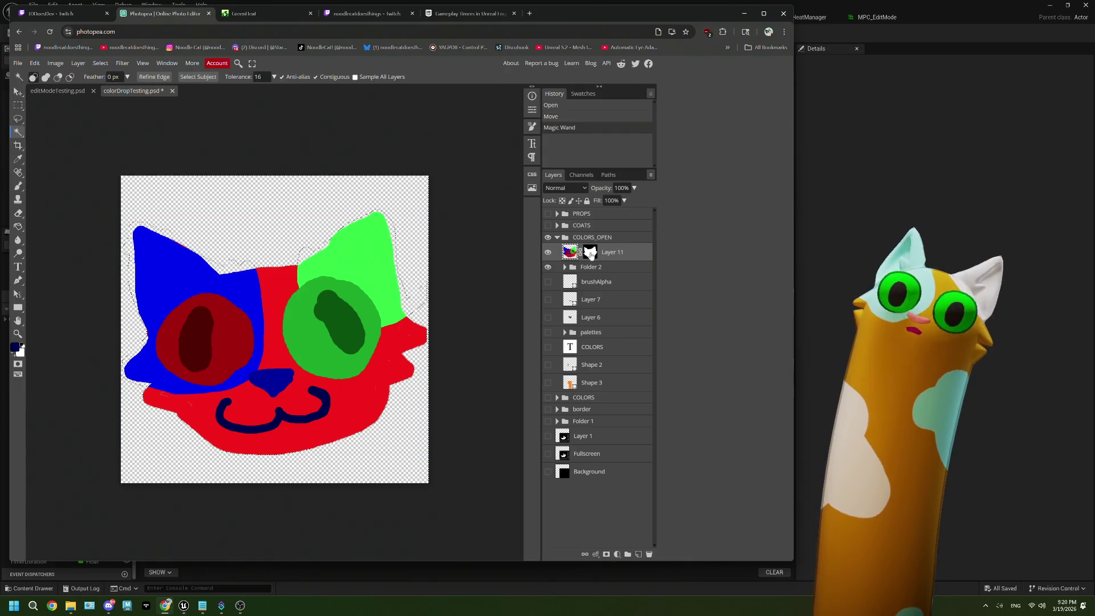
pyautogui.hotkey('ctrl', 'd')
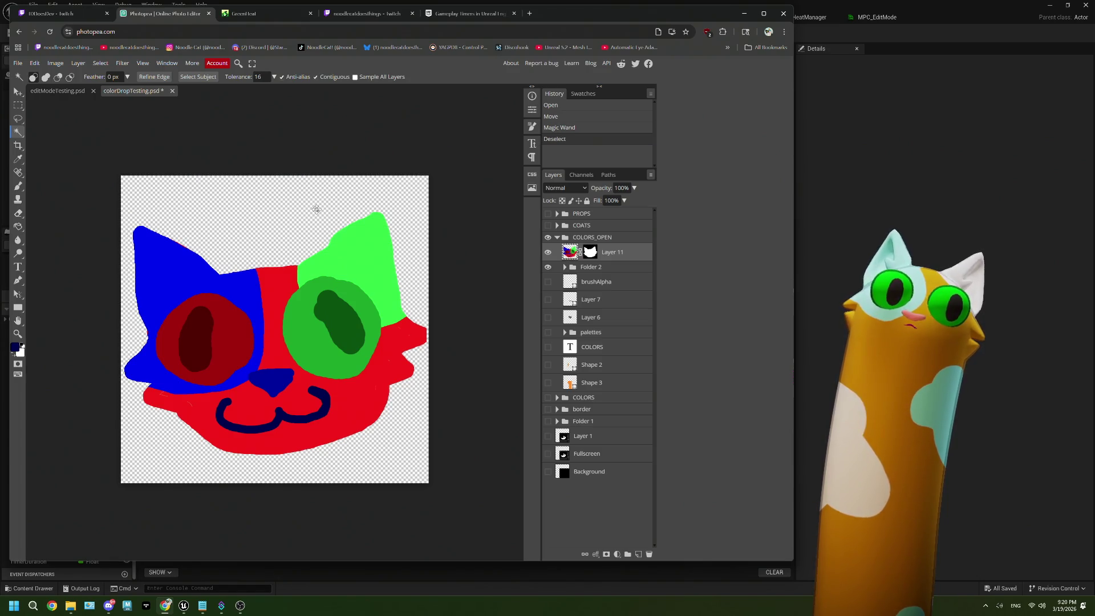
pyautogui.click(324, 249)
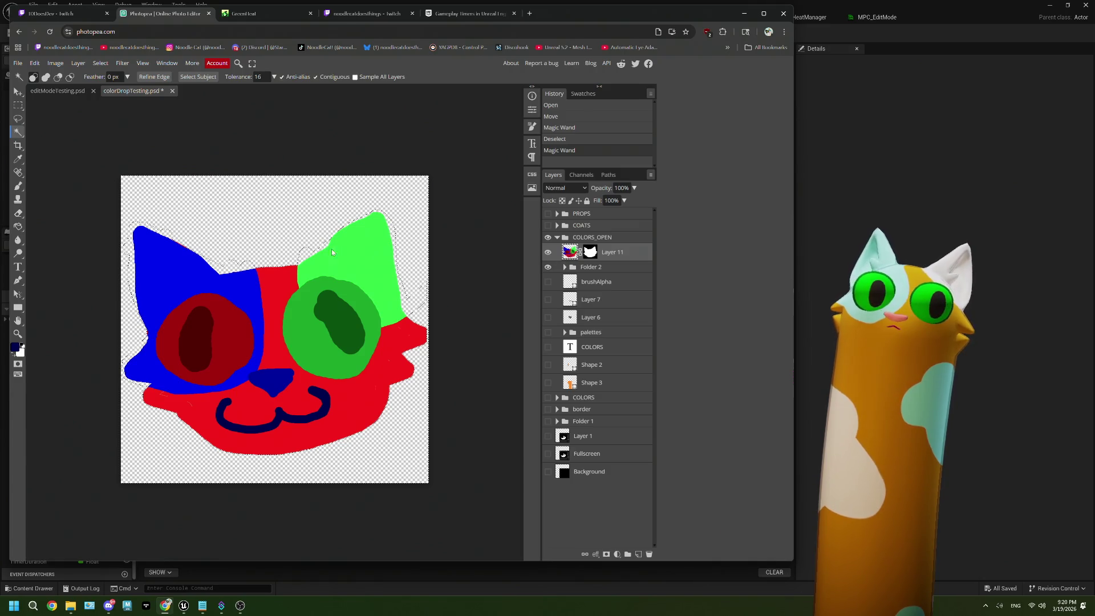
pyautogui.scroll(5, 311, 254)
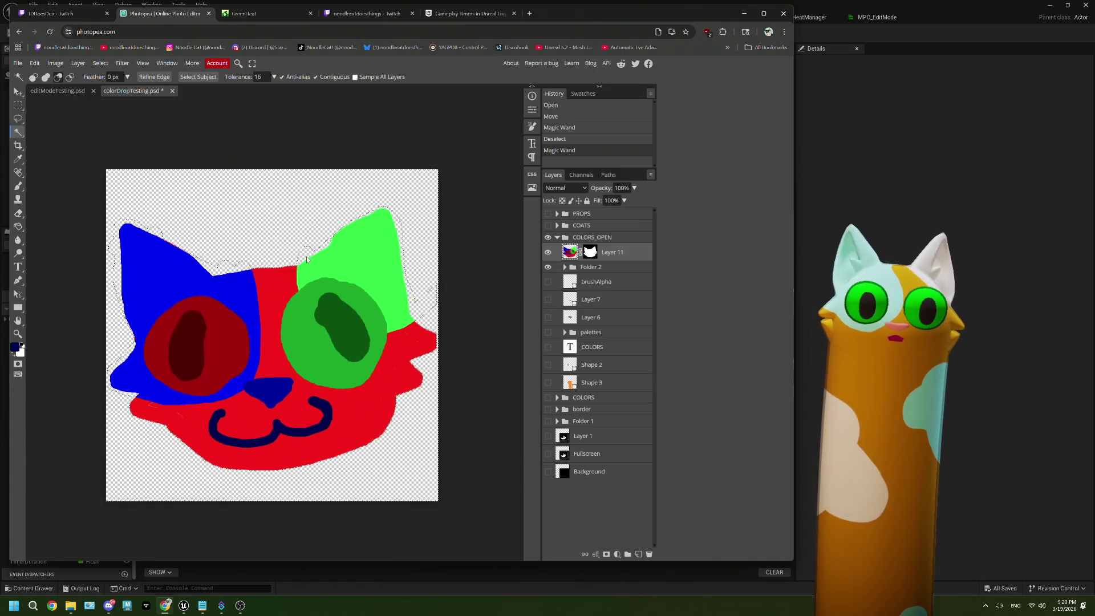
pyautogui.scroll(-5, 305, 256)
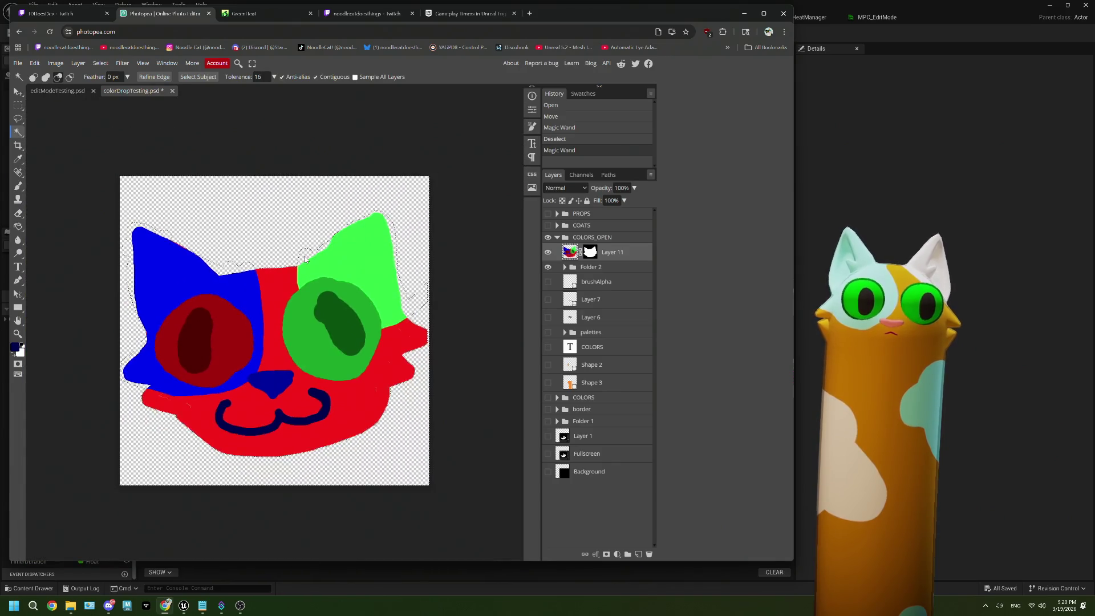
pyautogui.scroll(5, 306, 259)
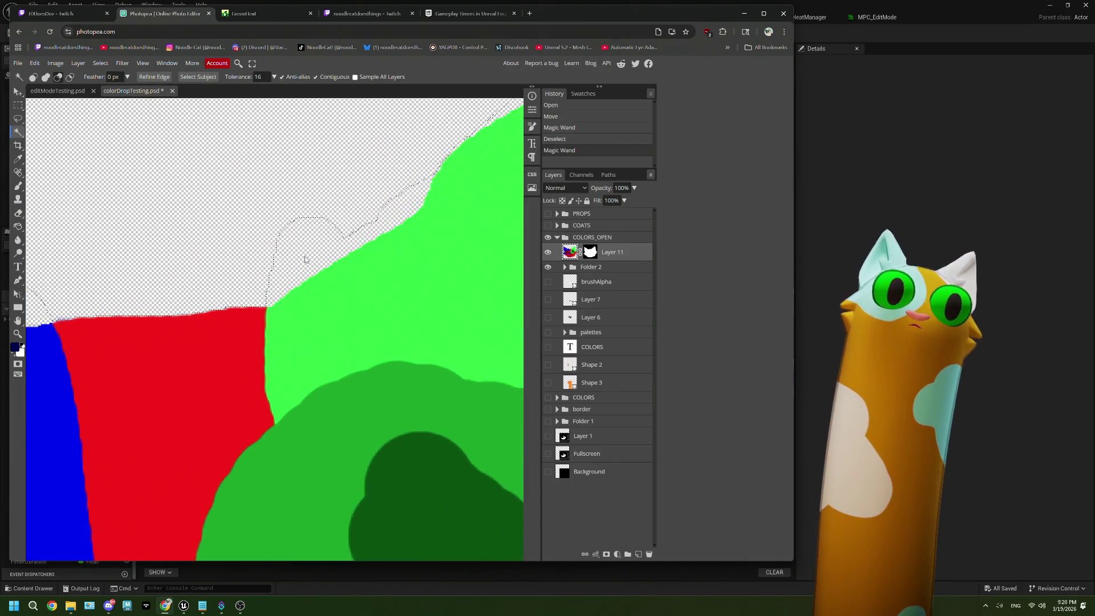
pyautogui.scroll(-2, 305, 260)
pyautogui.scroll(-1, 305, 260)
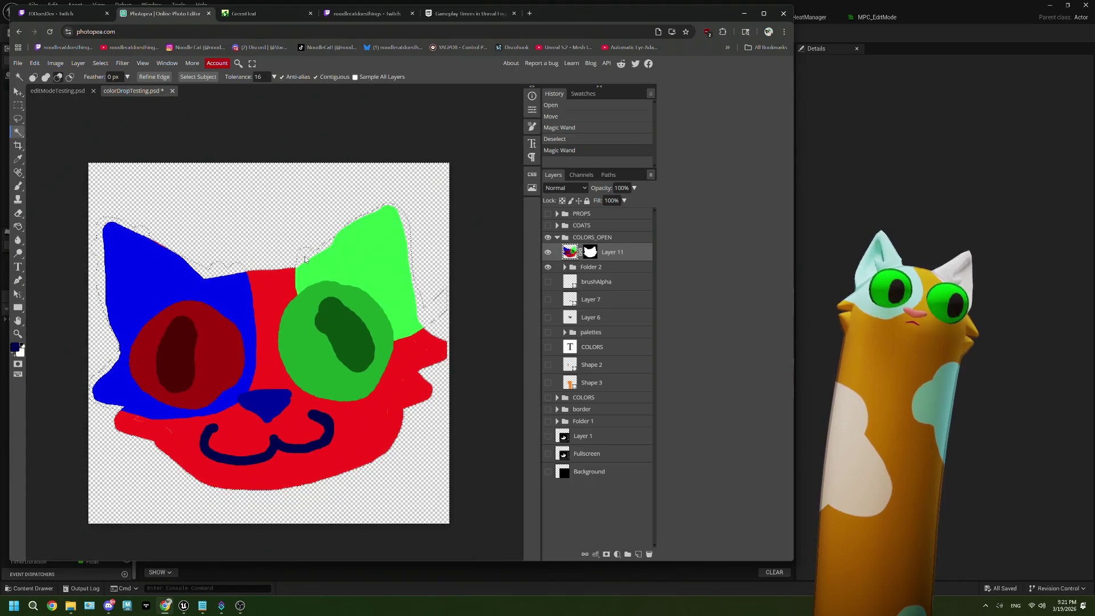
# Step: Retry the outer-area and blue-region selections, ending with the empty surround selected on Layer 11's mask
pyautogui.press('alt')
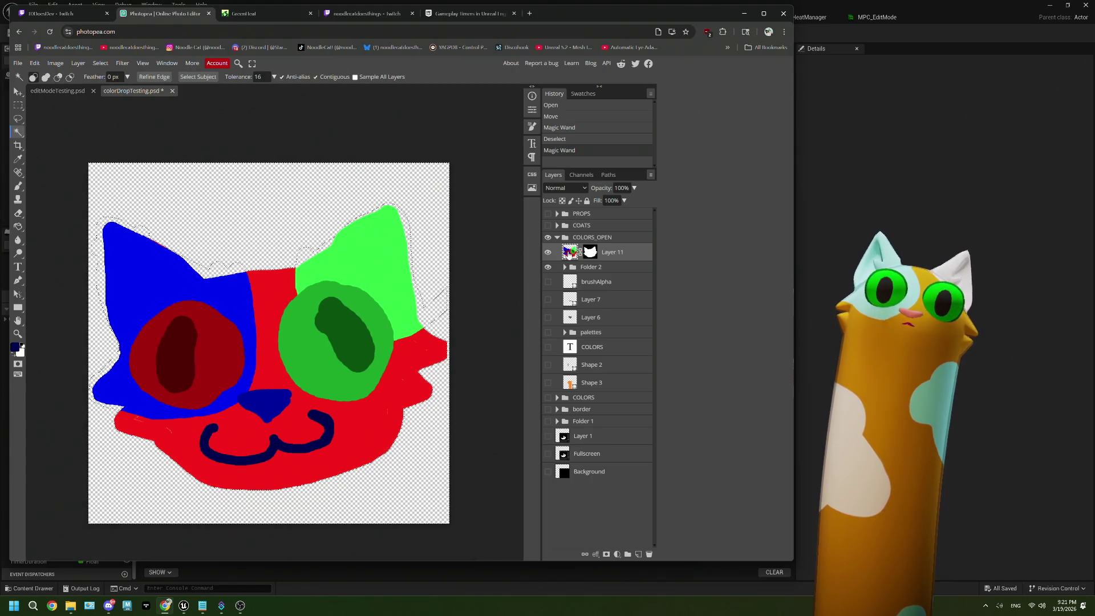
pyautogui.hotkey('ctrl', 'd')
pyautogui.click(420, 277)
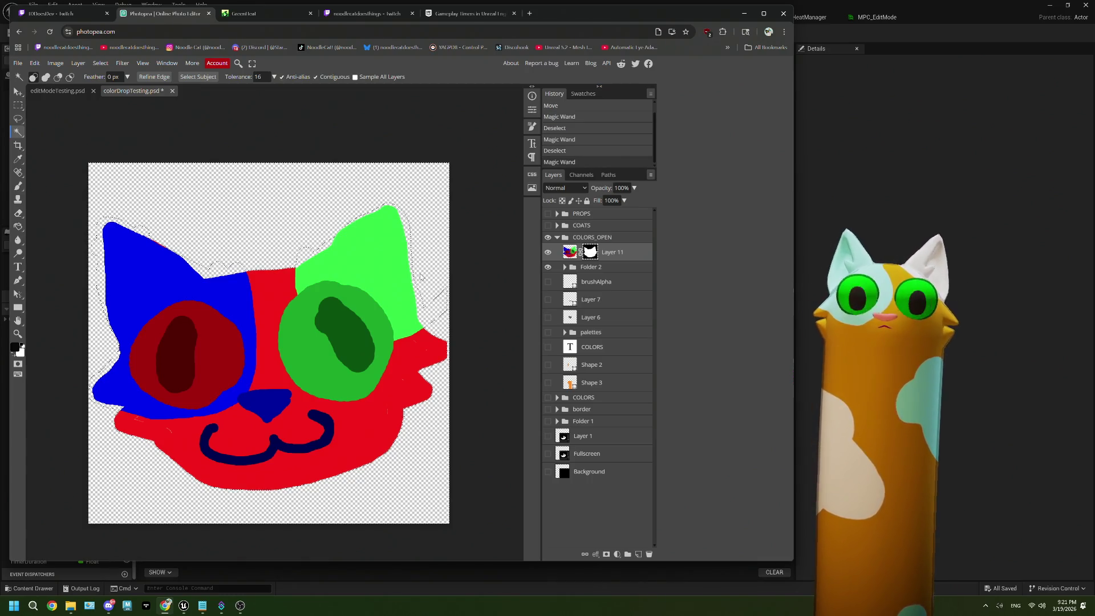
pyautogui.hotkey('ctrl', 'd')
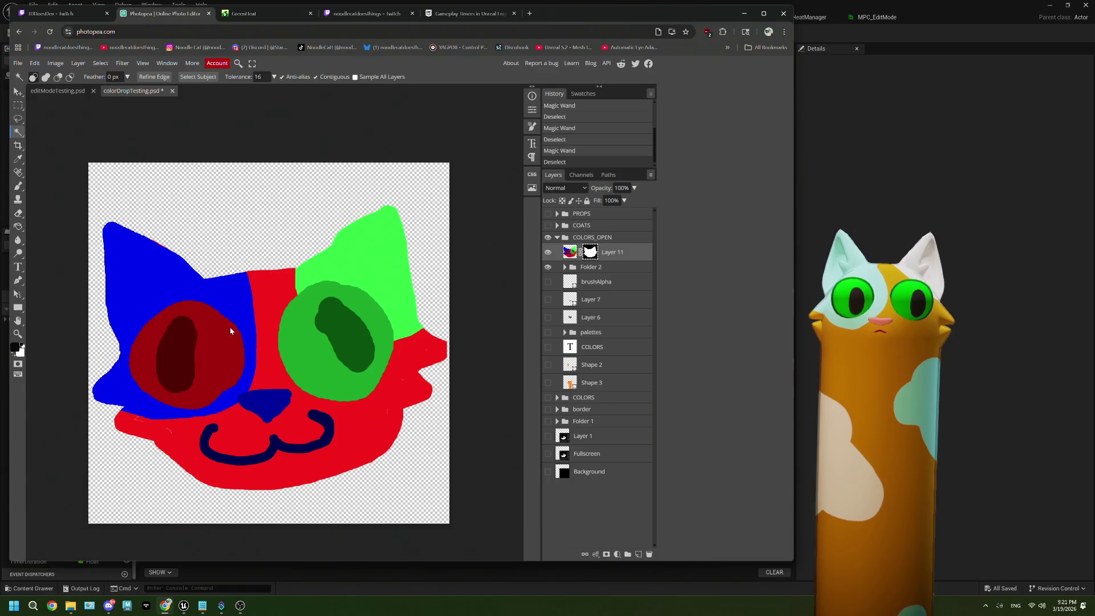
pyautogui.click(226, 287)
pyautogui.hotkey('ctrl', 'd')
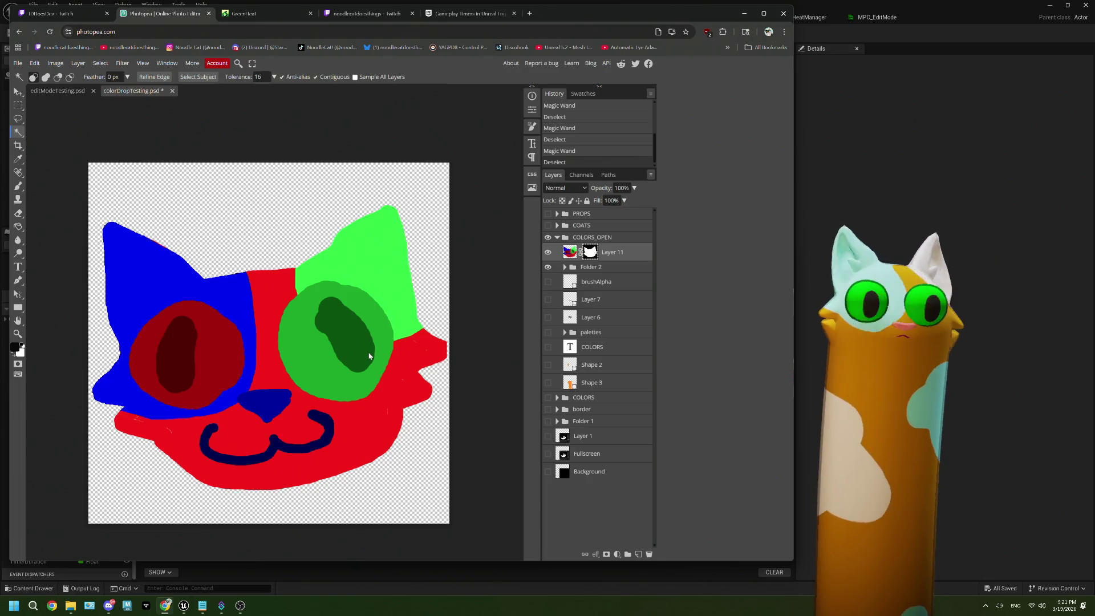
pyautogui.click(284, 193)
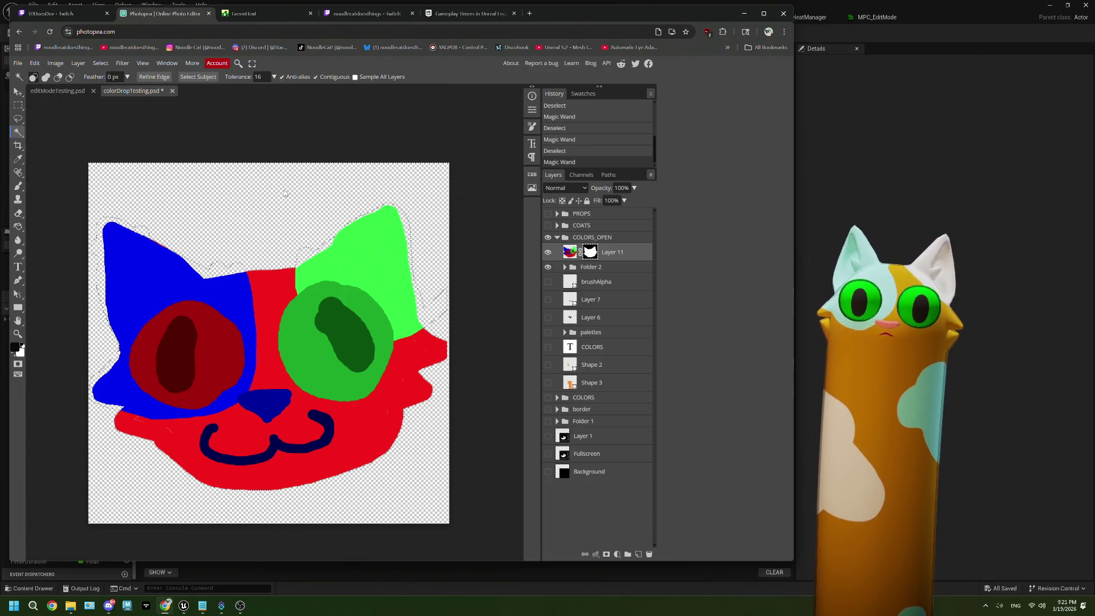
pyautogui.scroll(2, 329, 267)
pyautogui.scroll(-2, 312, 259)
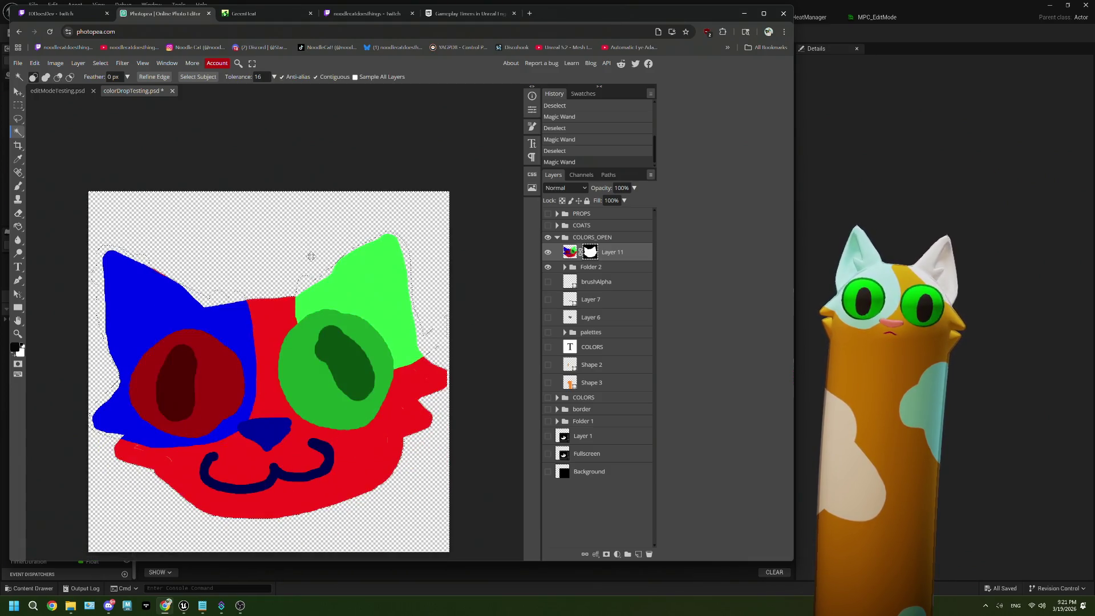
pyautogui.scroll(-1, 311, 256)
pyautogui.click(569, 253)
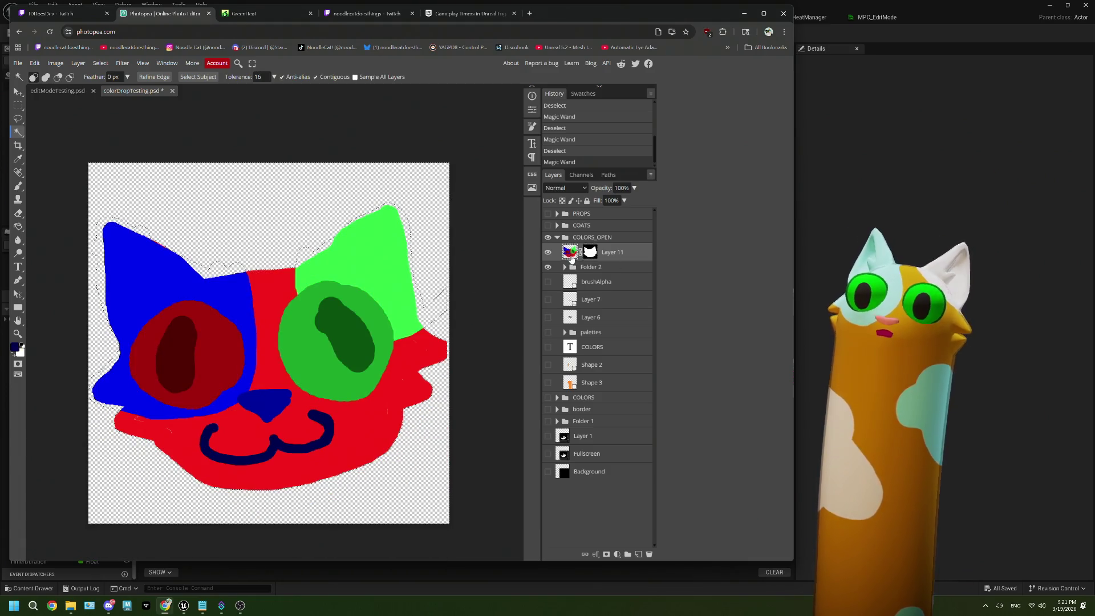
pyautogui.click(589, 254)
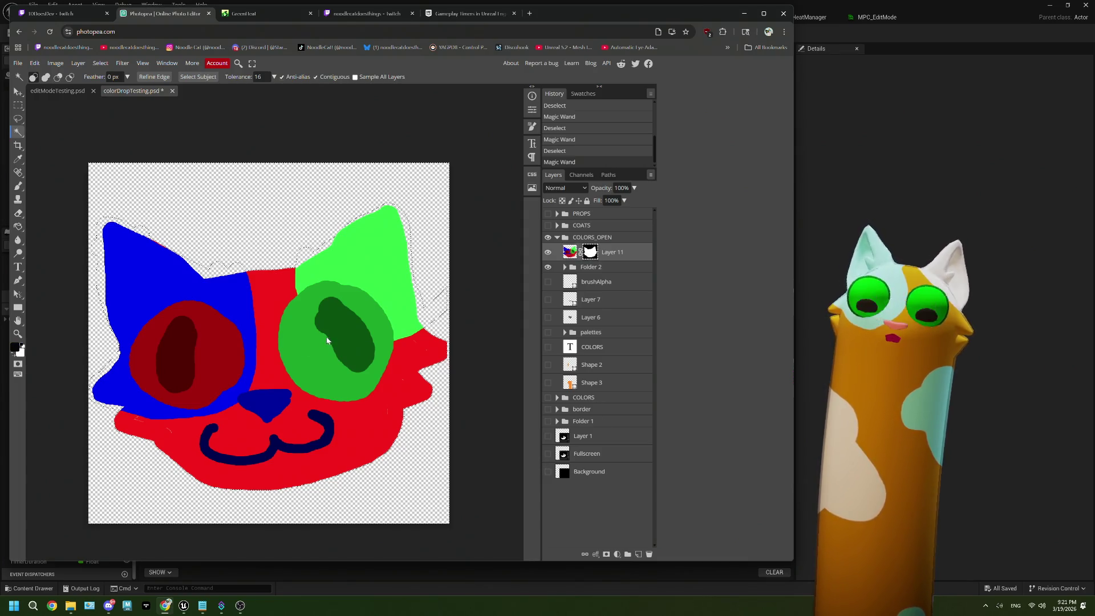
# Step: Apply Layer 11's mask, wand-select the transparent surround, and invert it to cover the cat face
pyautogui.rightClick(590, 259)
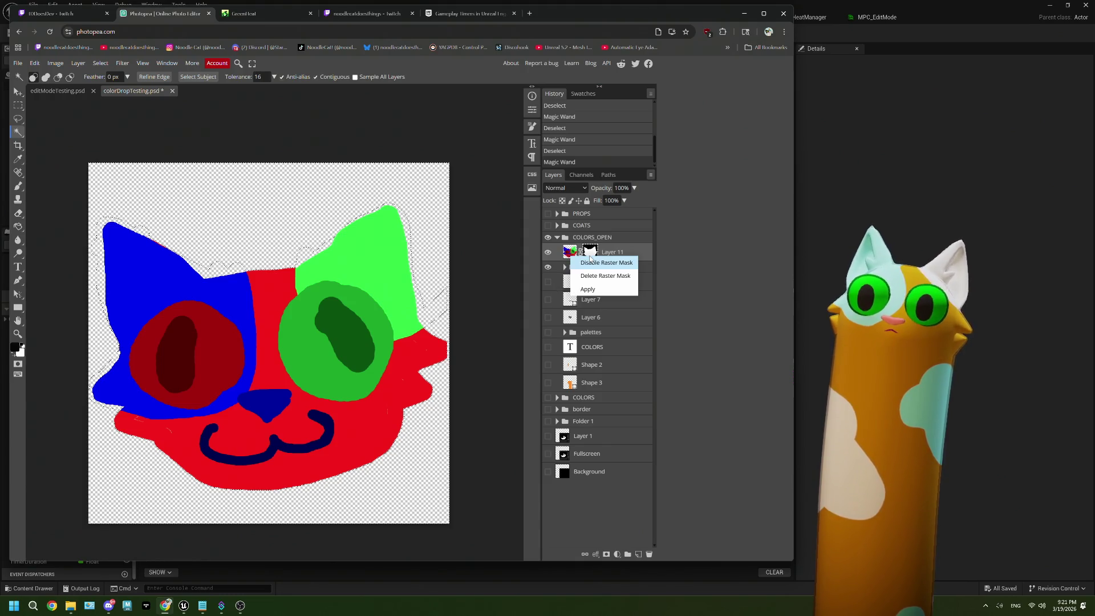
pyautogui.click(589, 289)
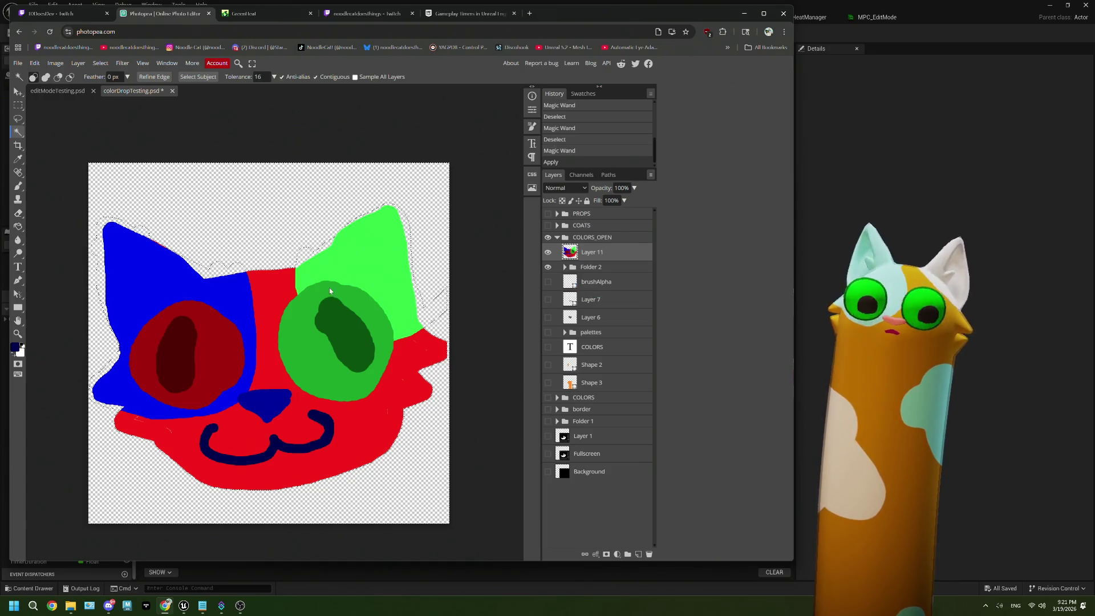
pyautogui.click(242, 249)
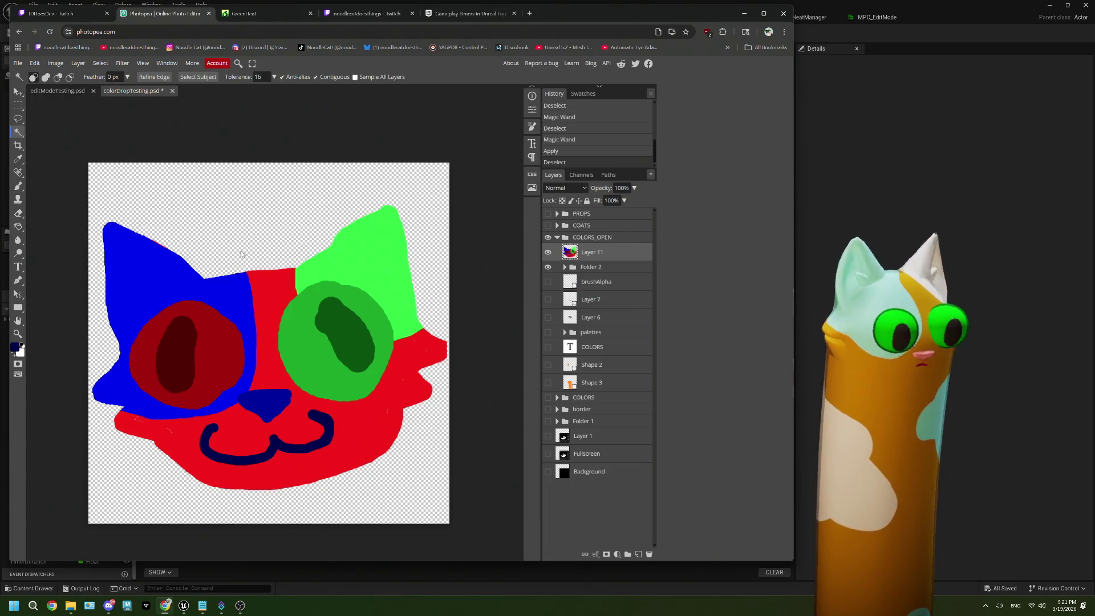
pyautogui.hotkey('ctrl', 'shift', 'i')
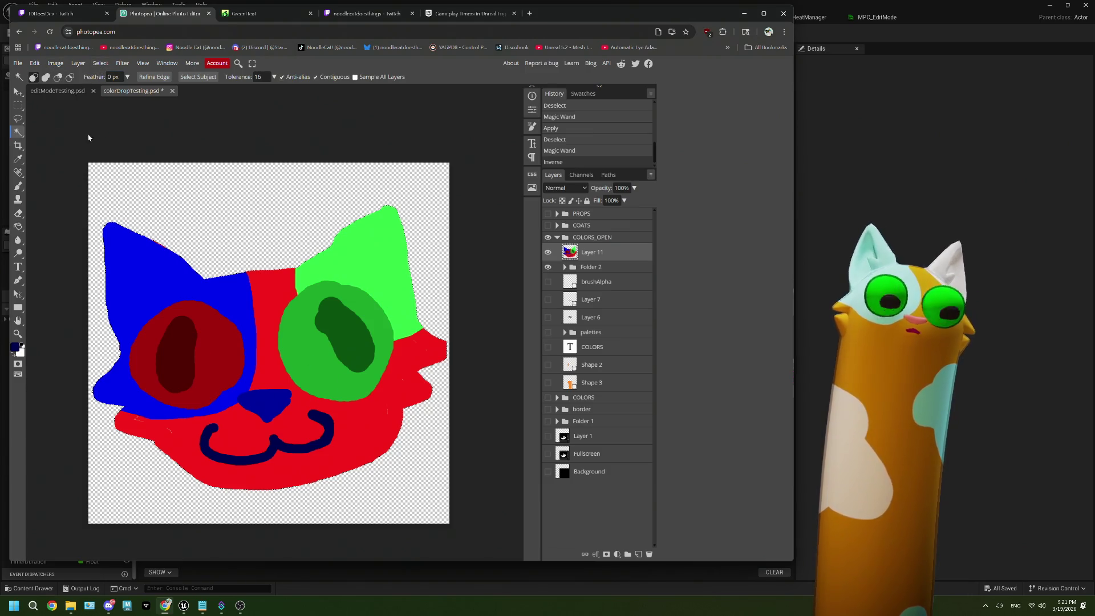
# Step: Expand the cat-face selection outward by 15 px with Select > Modify > Expand
pyautogui.click(101, 64)
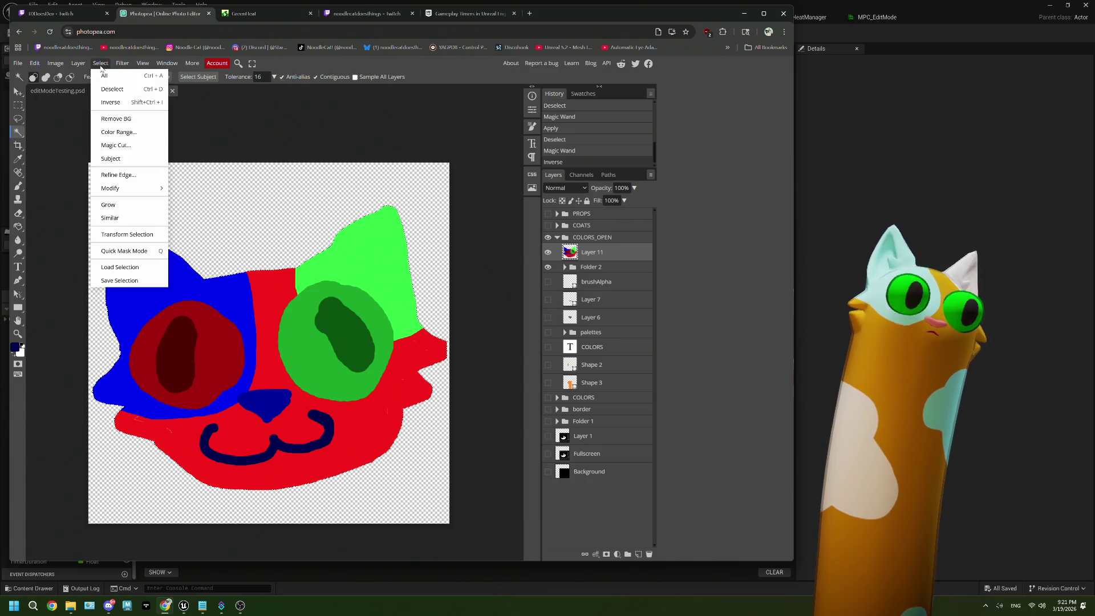
pyautogui.moveTo(114, 188)
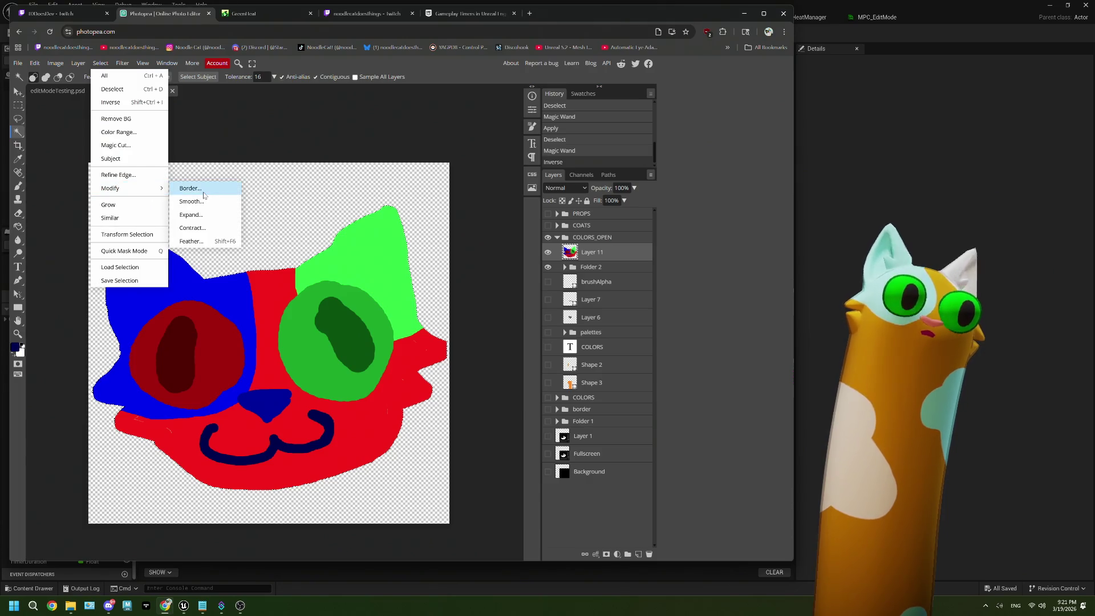
pyautogui.click(206, 218)
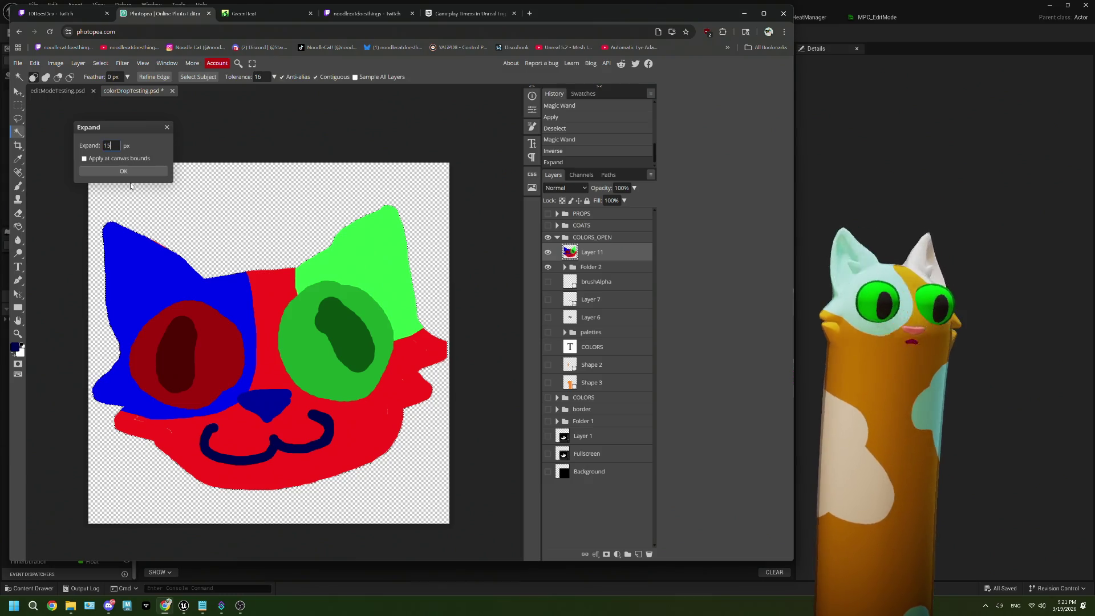
pyautogui.click(137, 172)
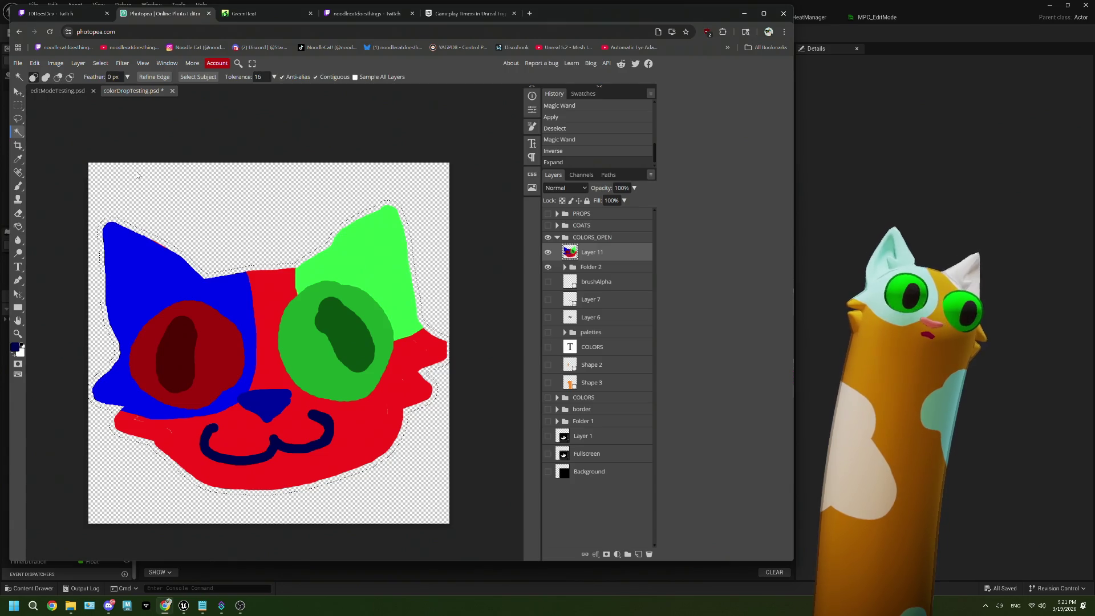
# Step: Keep white as the background colour and add a new Layer 12 beneath Layer 11
pyautogui.click(22, 353)
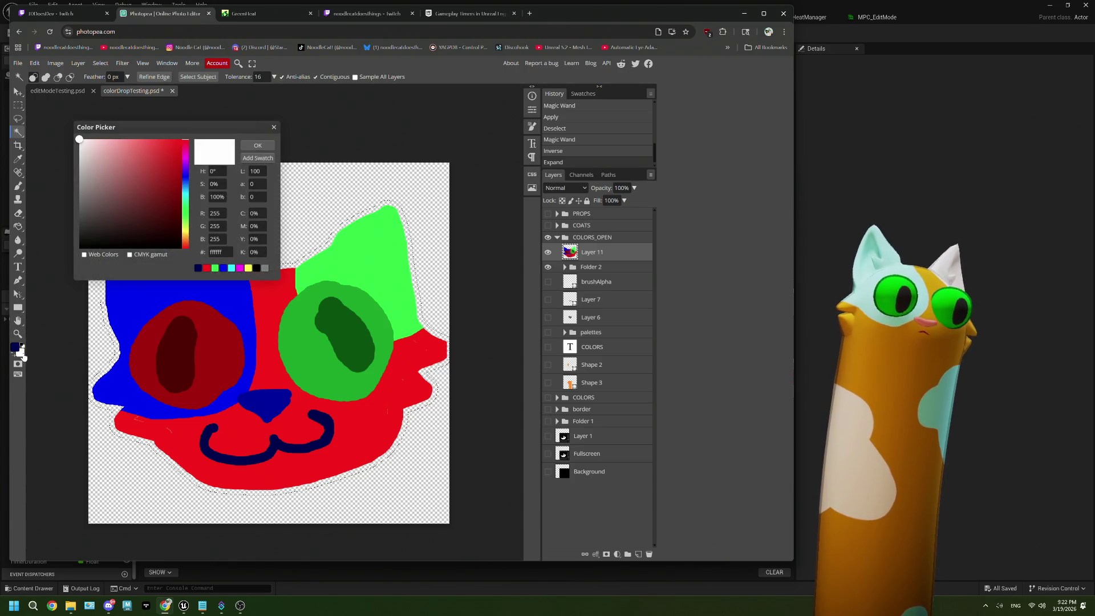
pyautogui.click(261, 145)
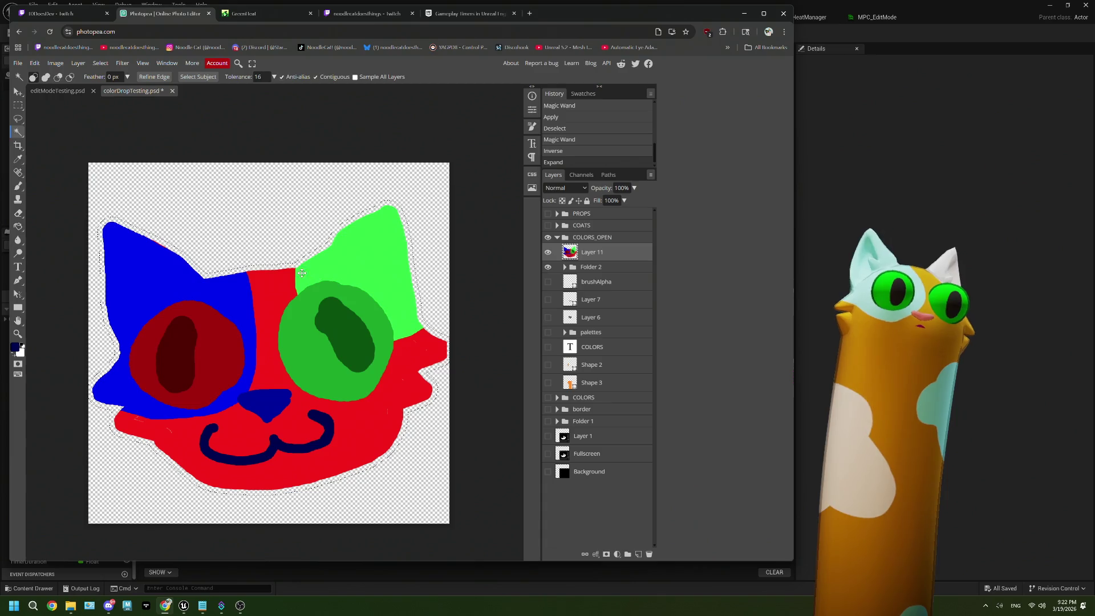
pyautogui.click(638, 554)
pyautogui.moveTo(590, 246); pyautogui.dragTo(573, 279)
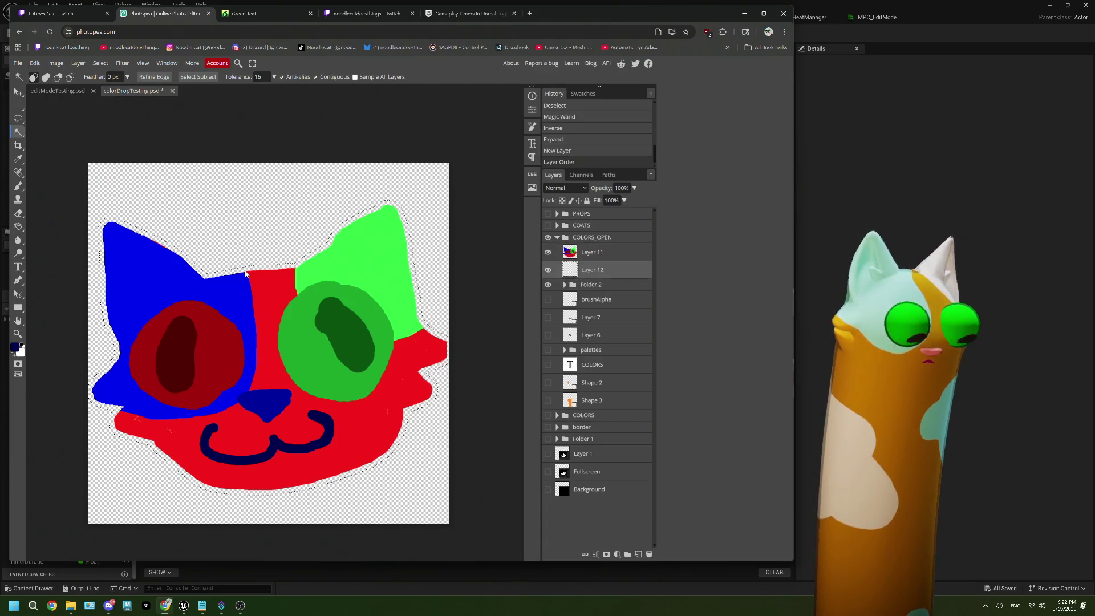
# Step: Bucket-fill the expanded selection on Layer 12 with white instead of dark blue, then deselect
pyautogui.press('g')
pyautogui.click(263, 270)
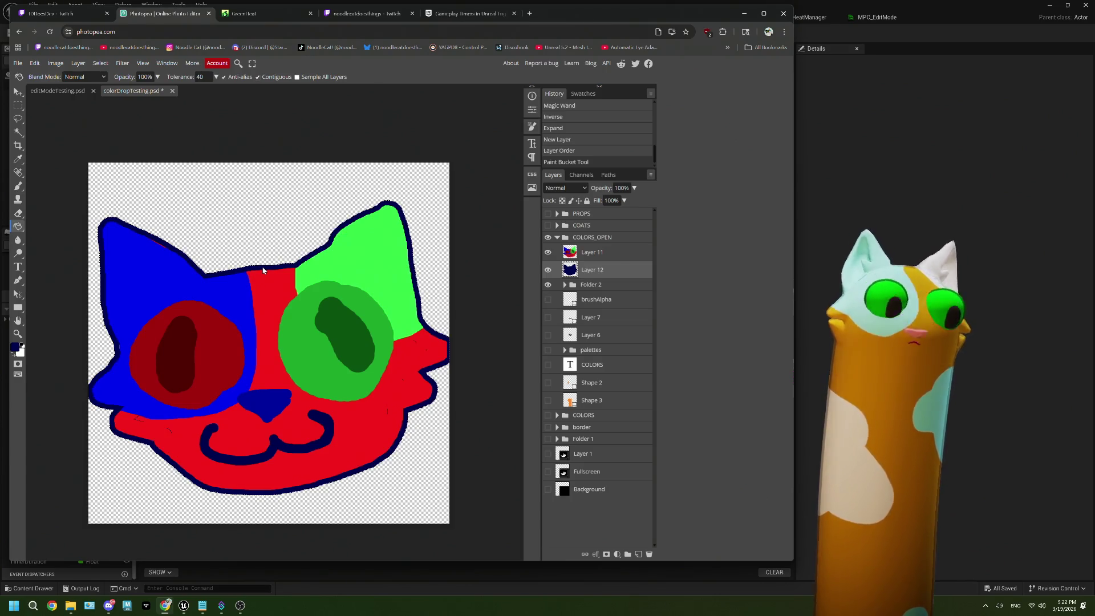
pyautogui.hotkey('ctrl', 'z')
pyautogui.press('x')
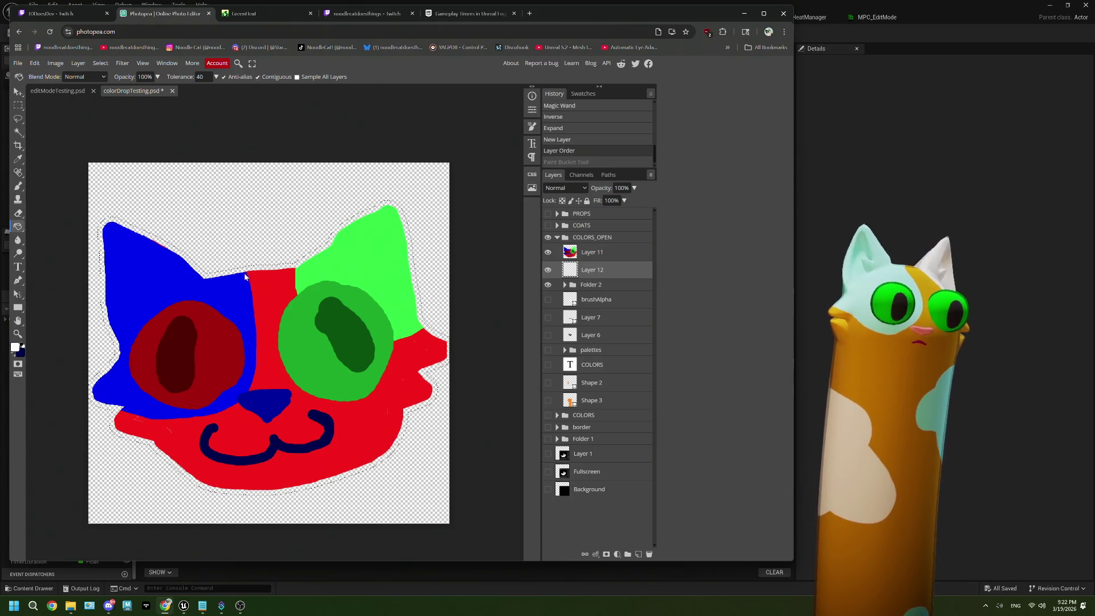
pyautogui.click(251, 272)
pyautogui.hotkey('ctrl', 'd')
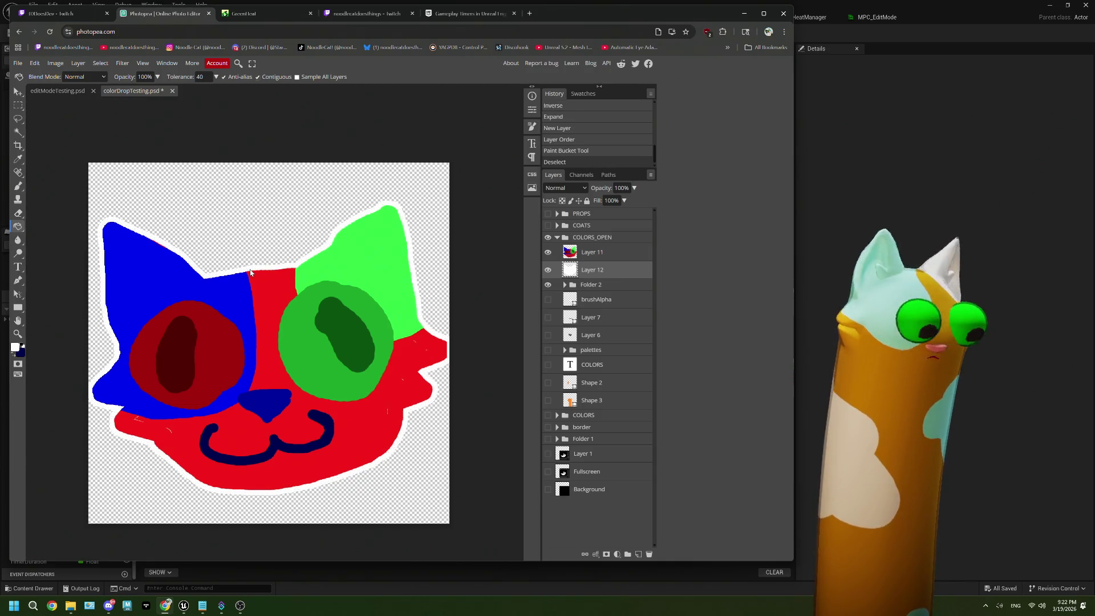
# Step: Show the black Background layer and make Layer 11 the active layer
pyautogui.click(548, 489)
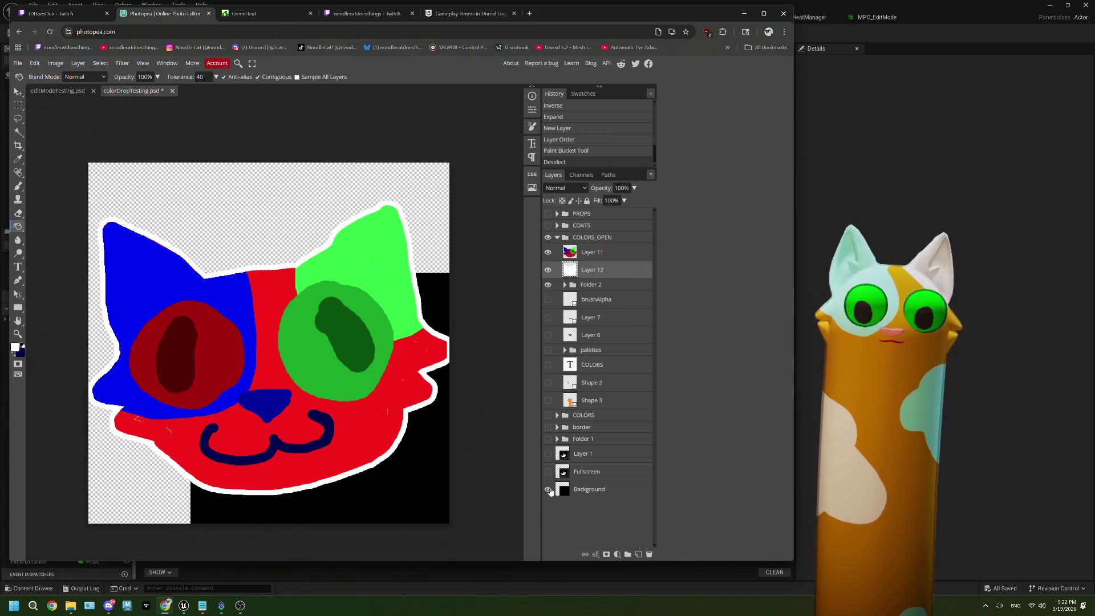
pyautogui.click(593, 256)
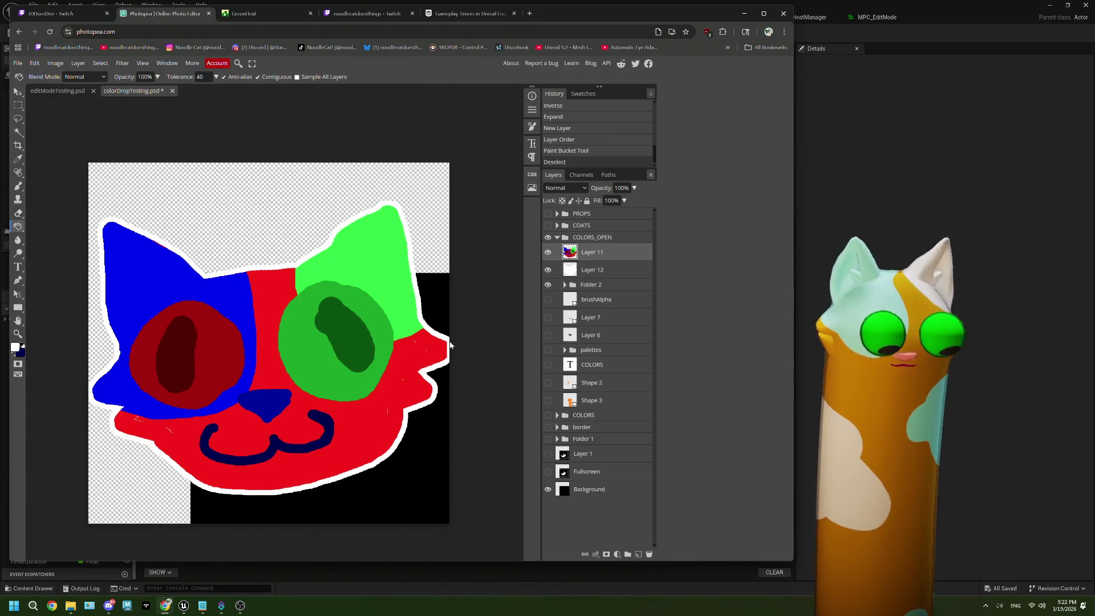
pyautogui.click(18, 160)
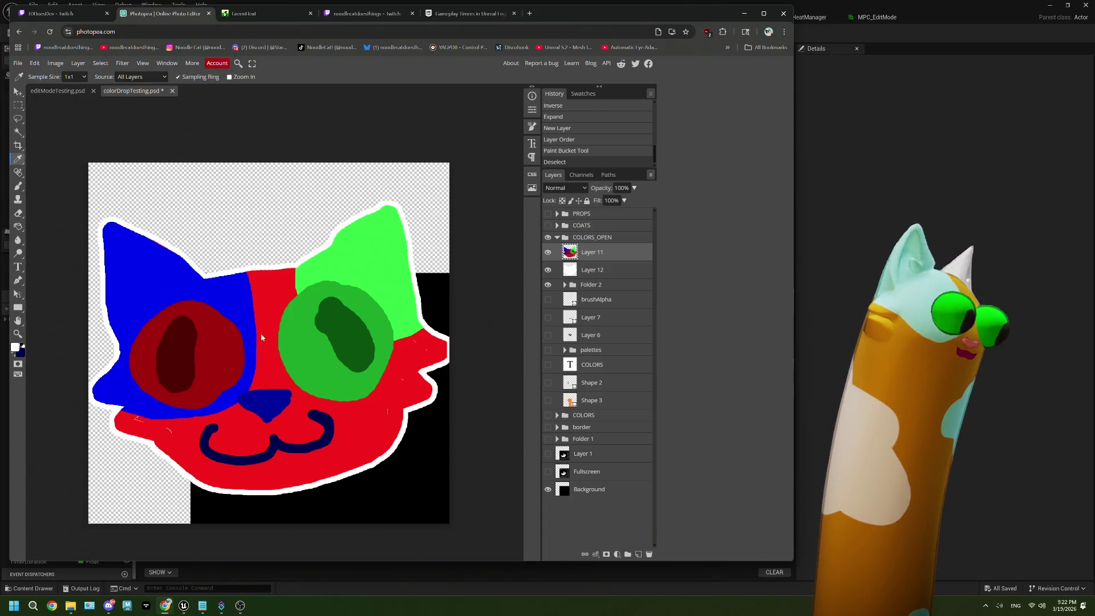
# Step: Sample the face red, brush it over Layer 11's face edges, and hide the Background layer
pyautogui.click(364, 406)
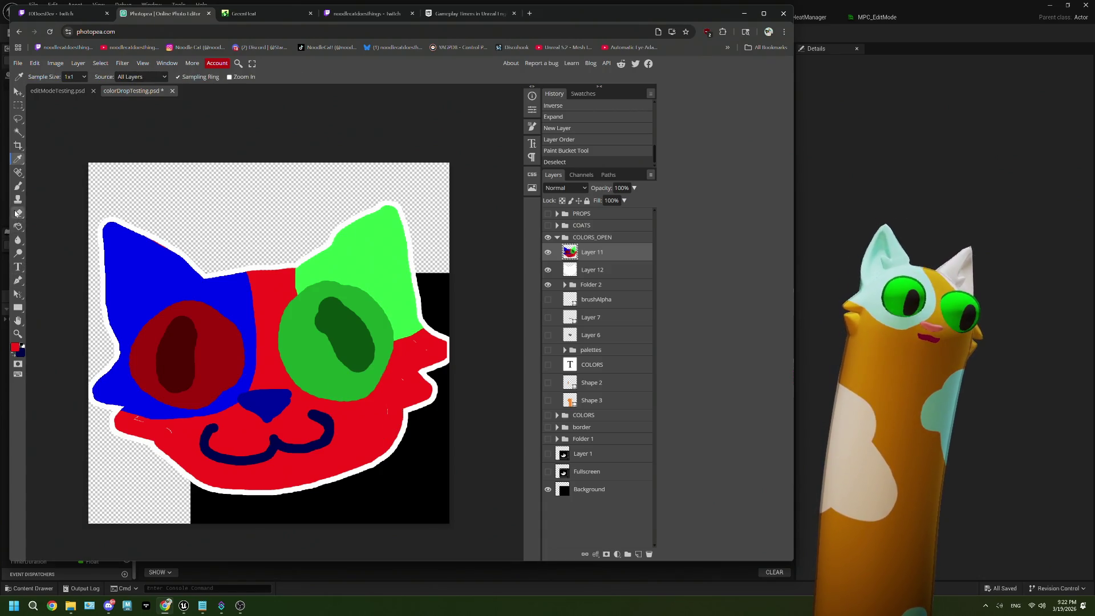
pyautogui.click(20, 188)
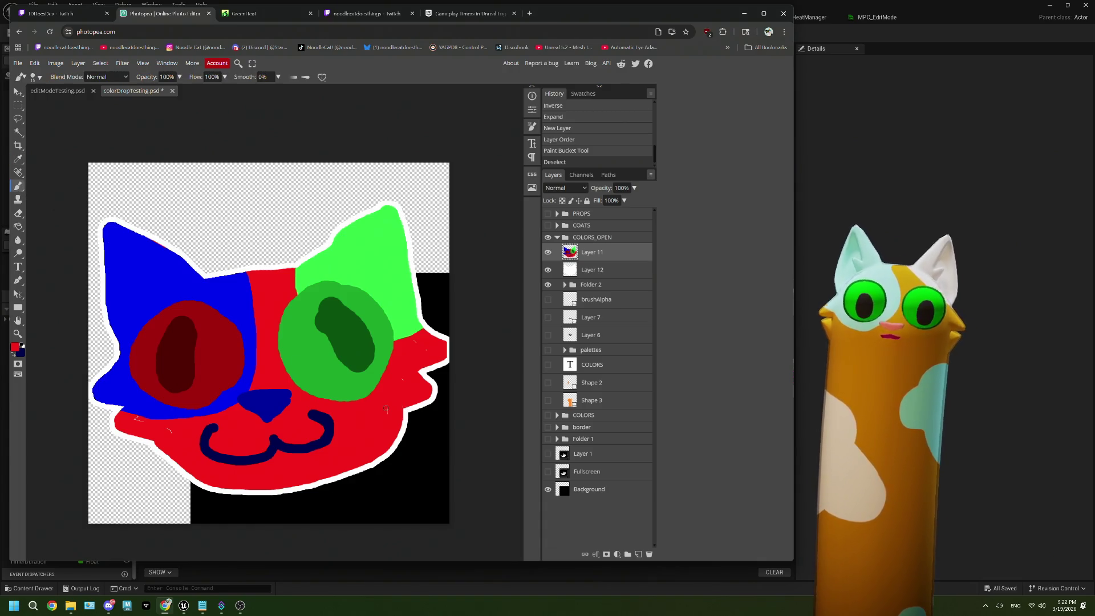
pyautogui.moveTo(385, 407)
pyautogui.mouseDown()
pyautogui.moveTo(421, 349)
pyautogui.moveTo(399, 399)
pyautogui.mouseUp()
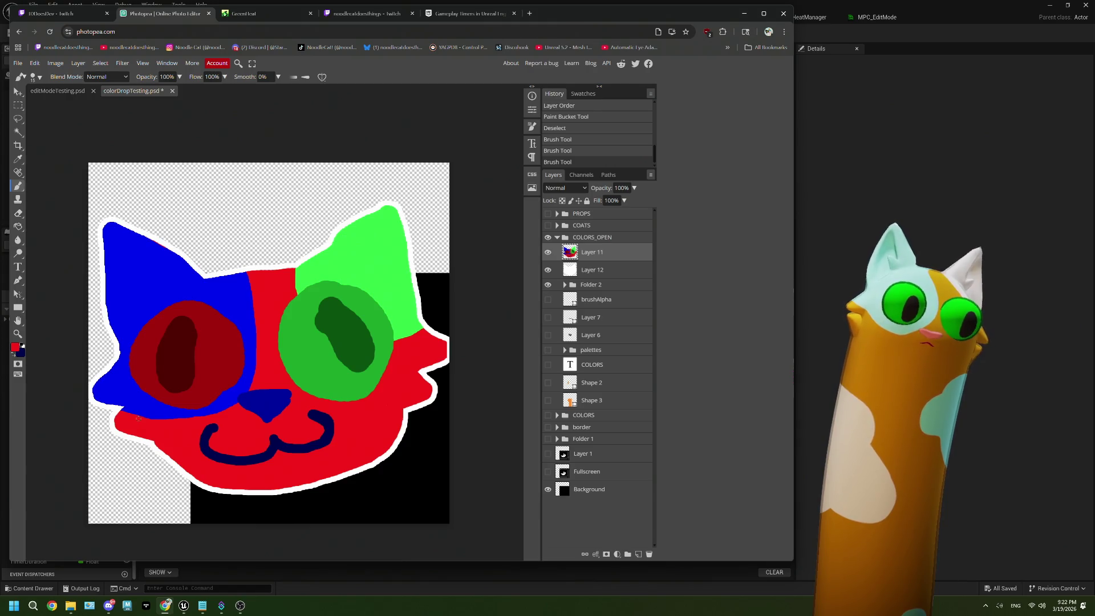
pyautogui.click(138, 417)
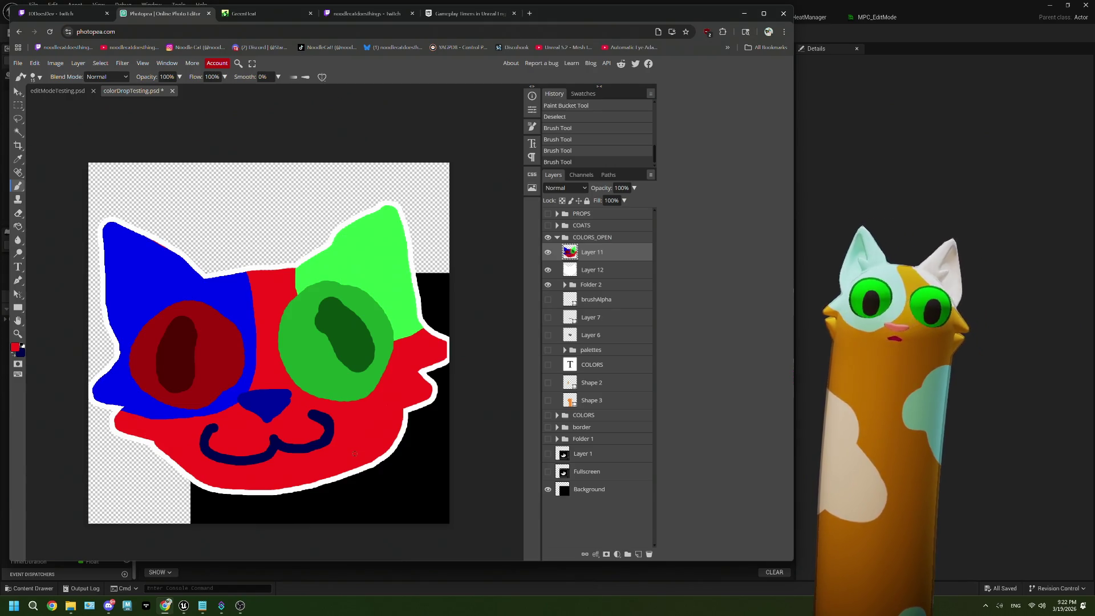
pyautogui.click(548, 489)
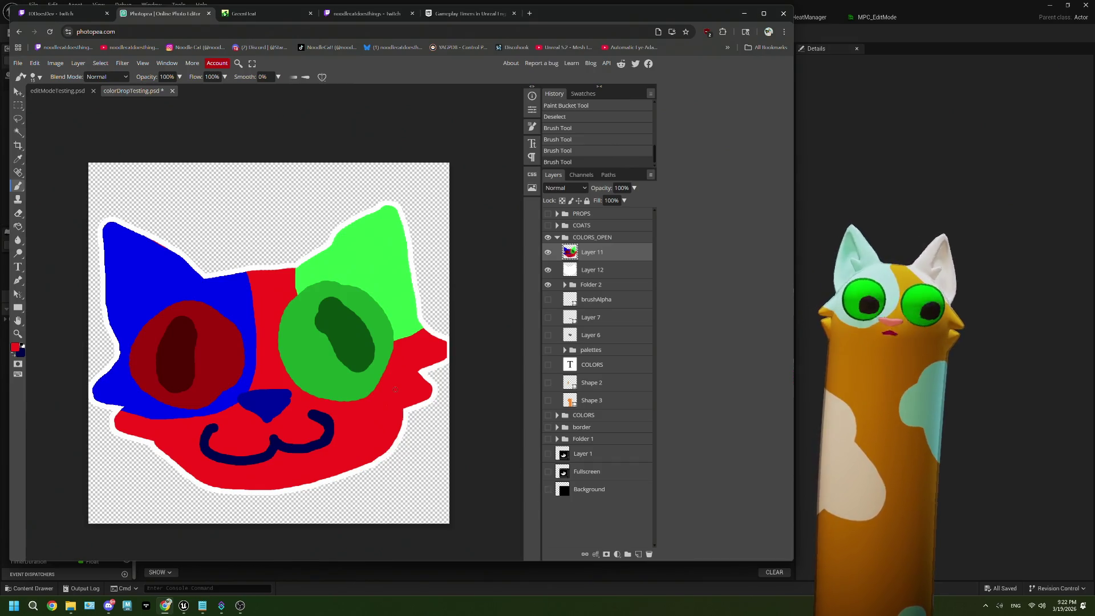
pyautogui.click(18, 63)
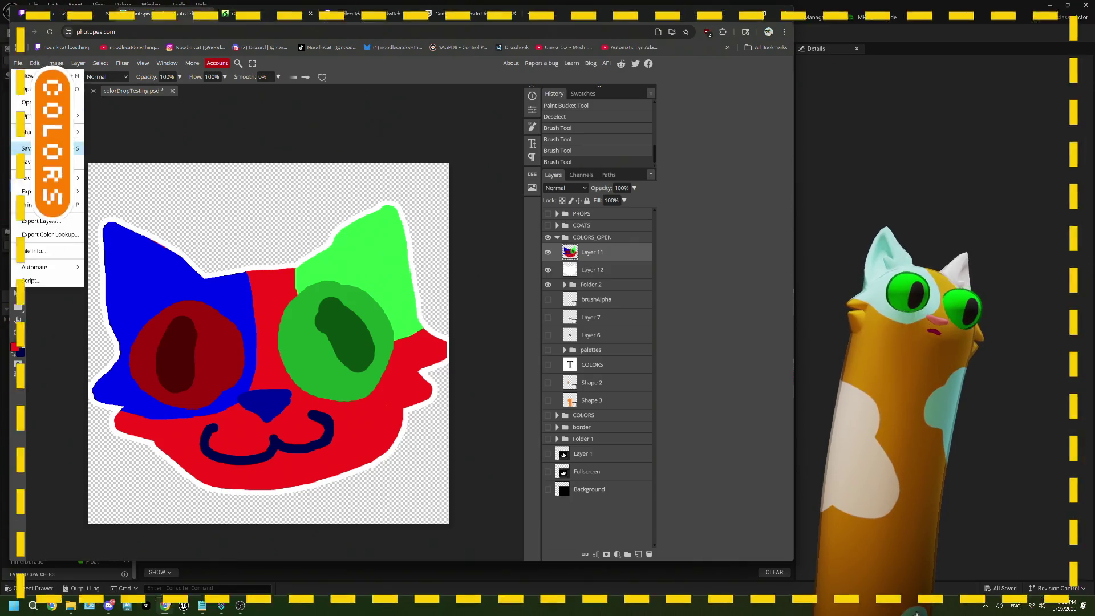
# Step: Save colorDropTesting with File > Save, confirming Save changes
pyautogui.click(32, 134)
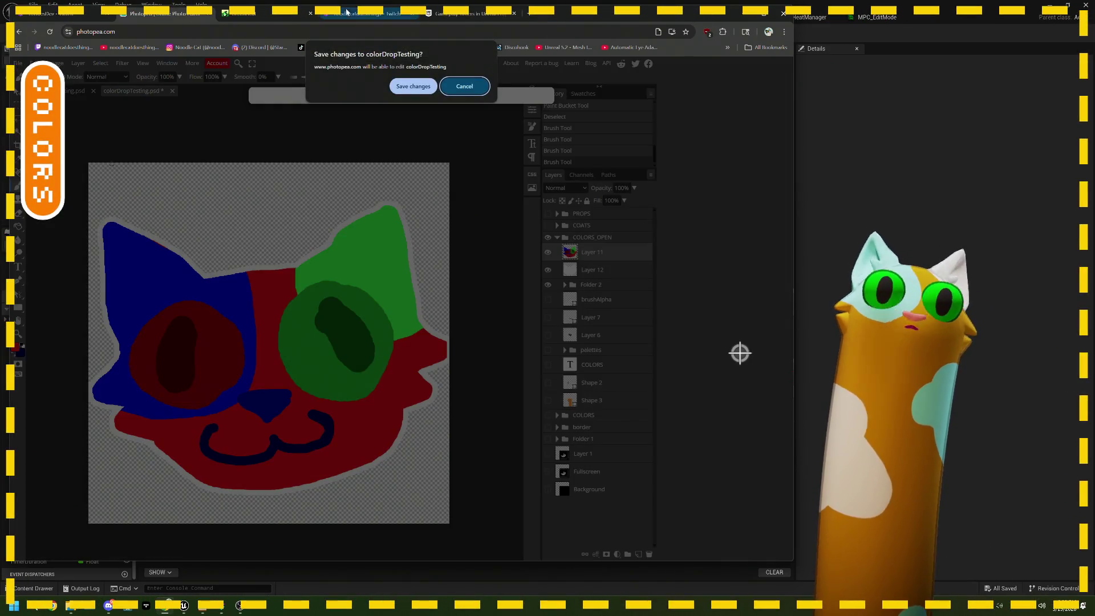
pyautogui.click(422, 92)
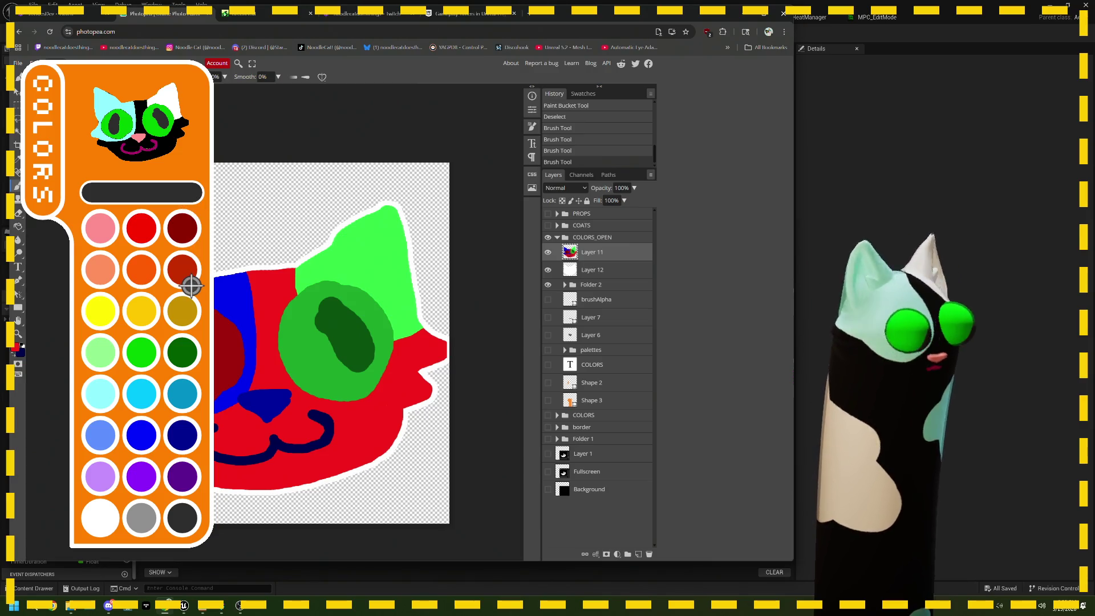
# Step: Dismiss the stray Image menu and apply the gold COLORS swatch to the cat's eye
pyautogui.hotkey('alt', 'i')
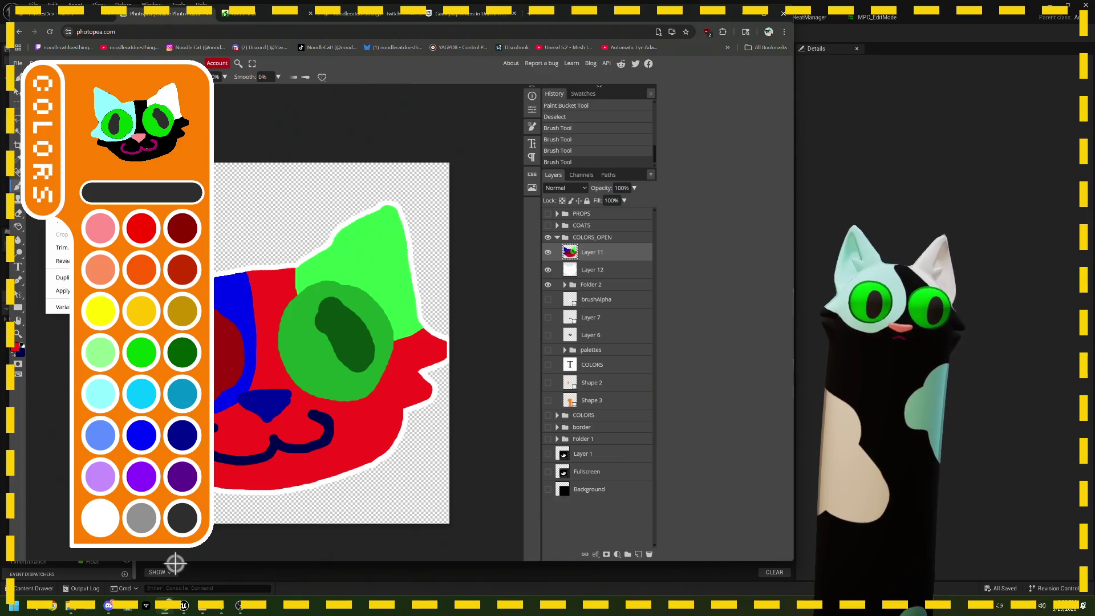
pyautogui.click(157, 328)
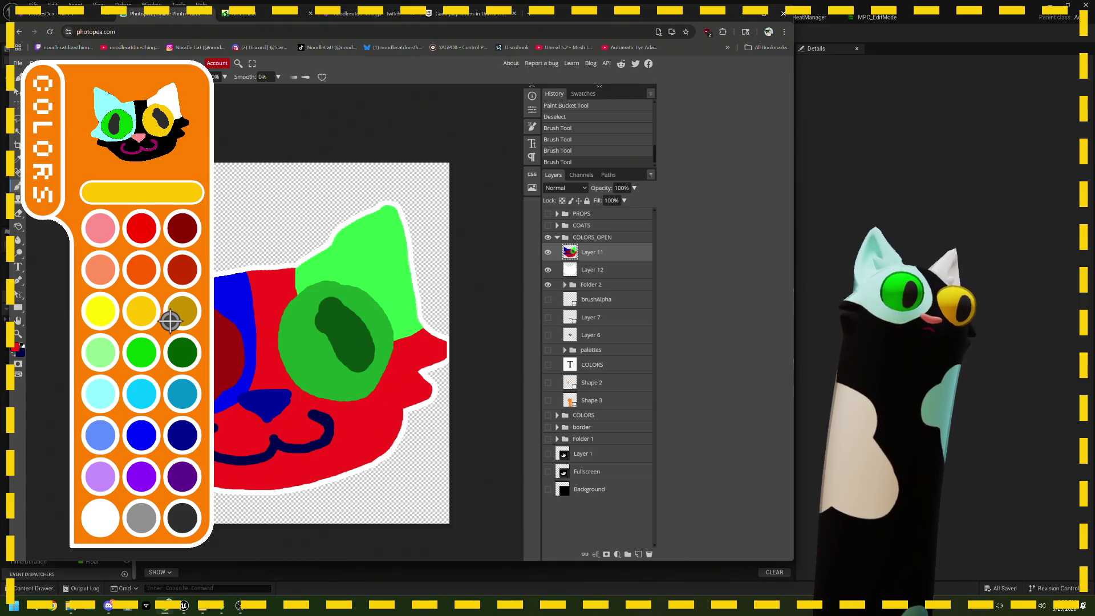
pyautogui.click(162, 435)
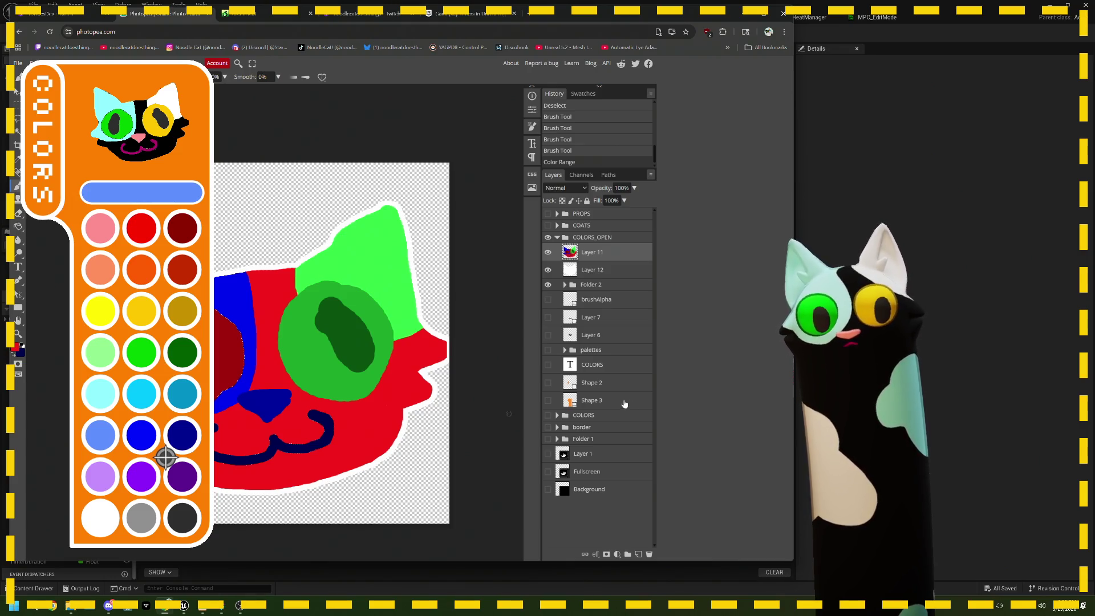
# Step: Deselect, add an empty Layer 13 above Layer 11, and duplicate it in the Layers panel
pyautogui.hotkey('ctrl', 'd')
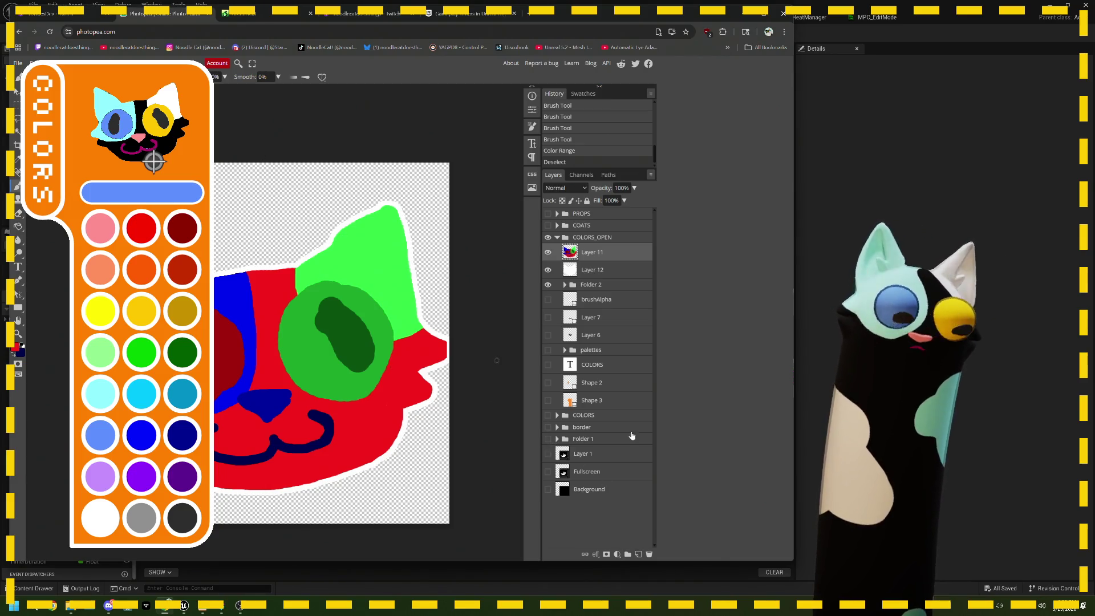
pyautogui.click(639, 554)
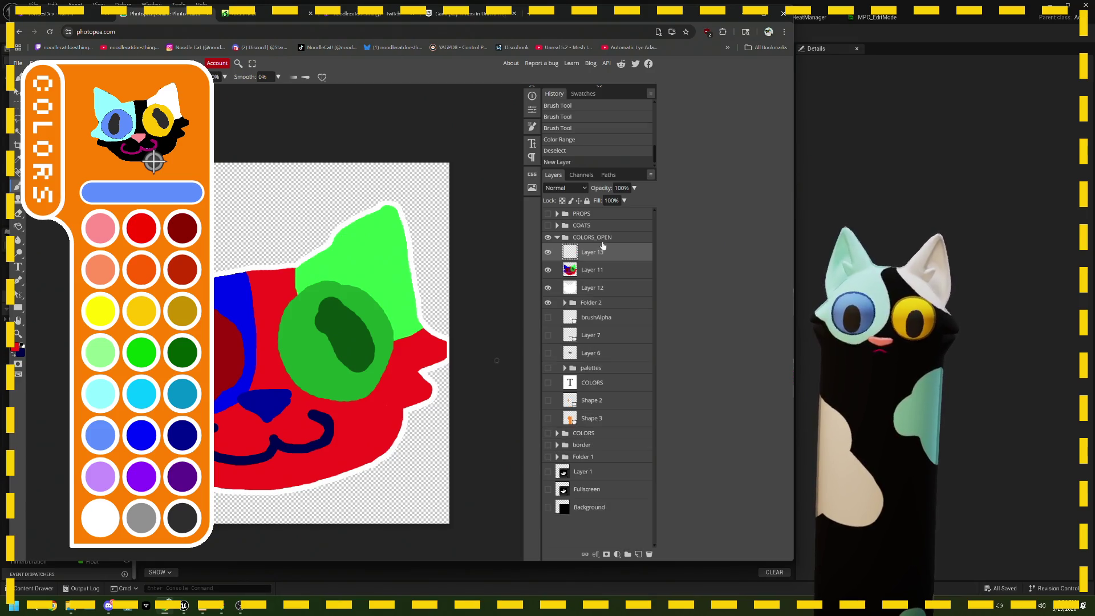
pyautogui.click(592, 270)
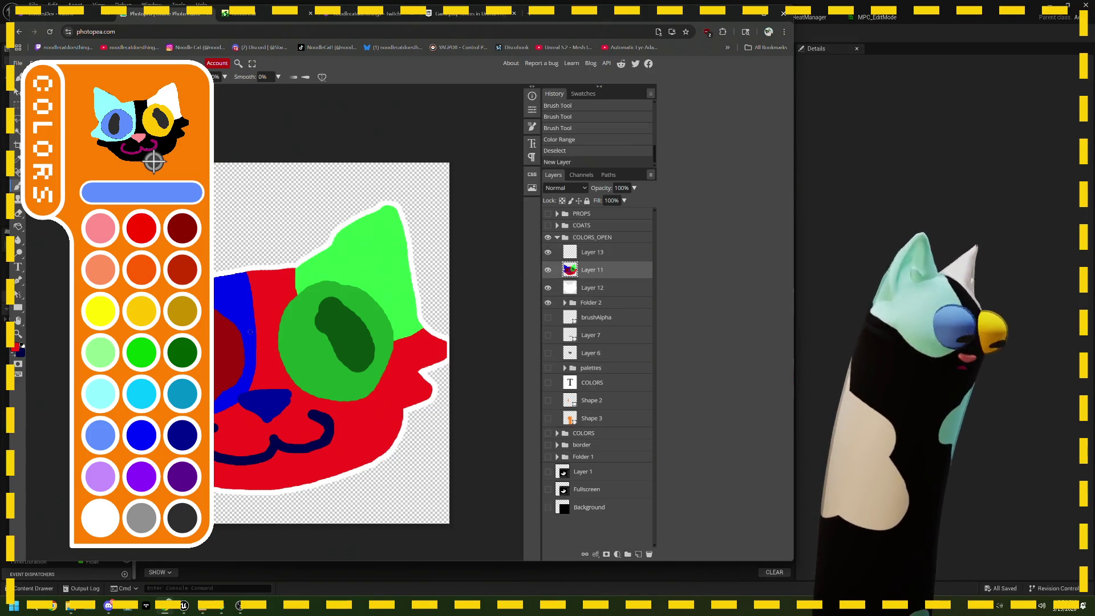
pyautogui.moveTo(592, 252); pyautogui.dragTo(639, 554)
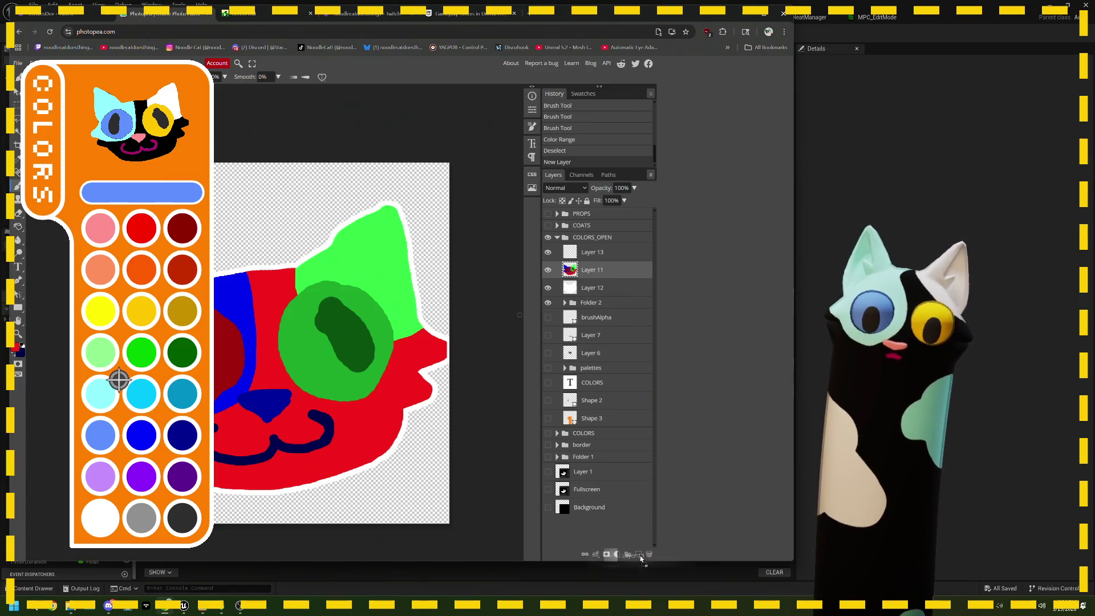
# Step: Discard the extra empty layers, duplicate Layer 11, and hide the original
pyautogui.moveTo(604, 262)
pyautogui.mouseDown()
pyautogui.moveTo(653, 561)
pyautogui.moveTo(649, 554)
pyautogui.mouseUp()
pyautogui.moveTo(605, 261); pyautogui.dragTo(638, 554)
pyautogui.click(548, 269)
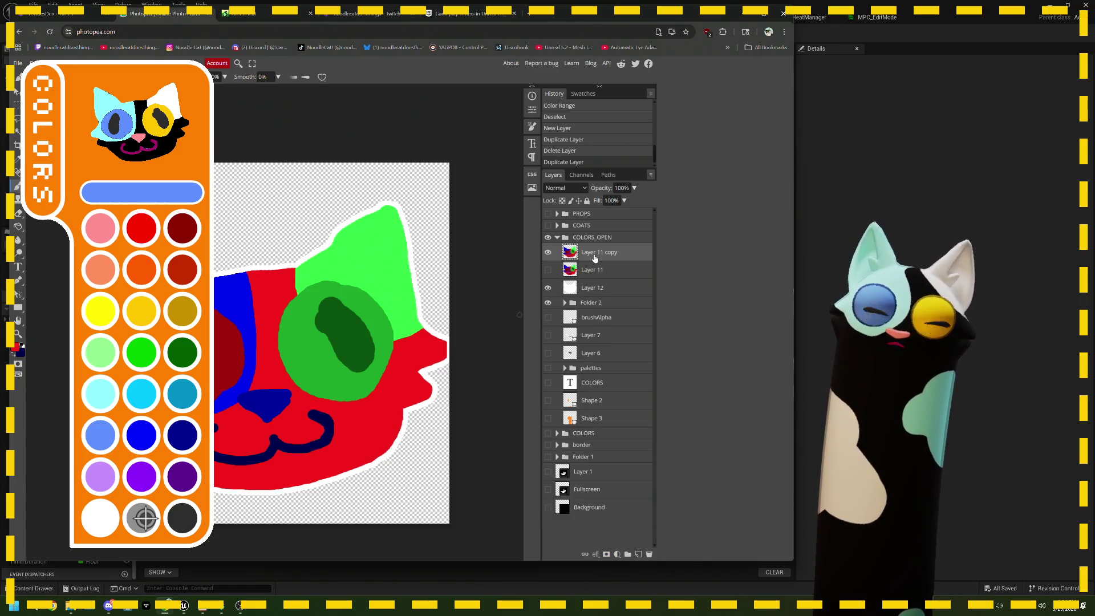
# Step: Magic Wand and delete the red, blue and bright green areas from the copy, then deselect
pyautogui.press('w')
pyautogui.click(266, 337)
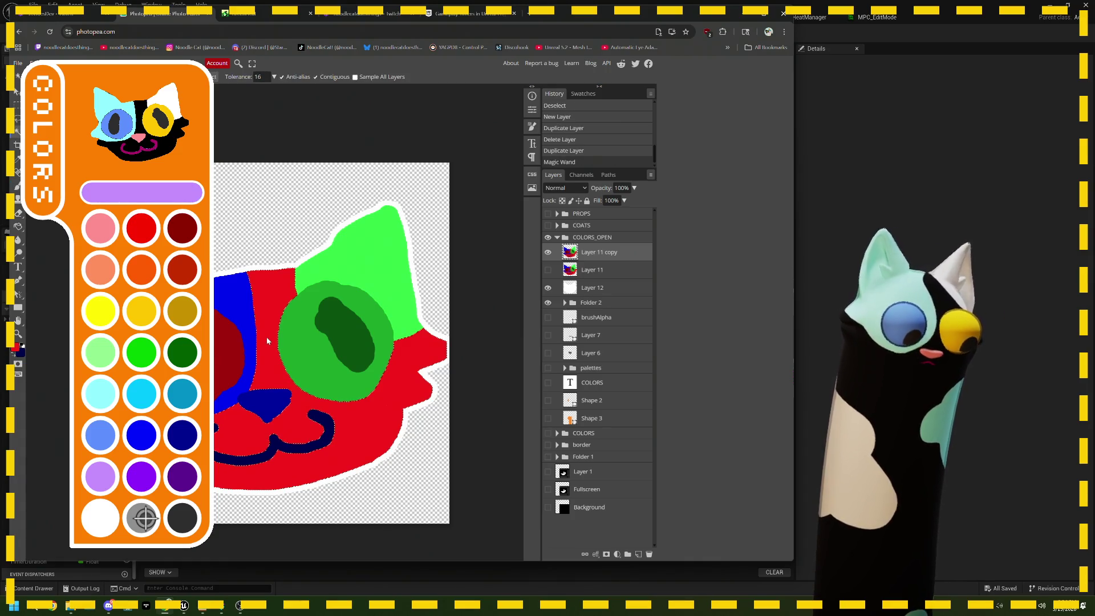
pyautogui.press('Delete')
pyautogui.click(254, 331)
pyautogui.press('Delete')
pyautogui.click(334, 267)
pyautogui.press('Delete')
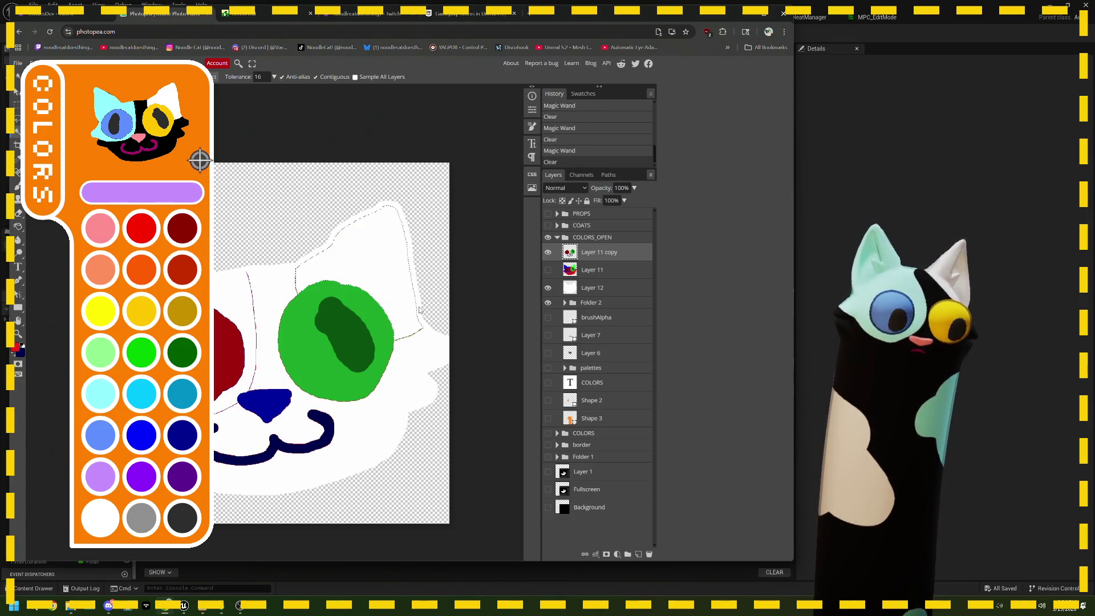
pyautogui.hotkey('ctrl', 'd')
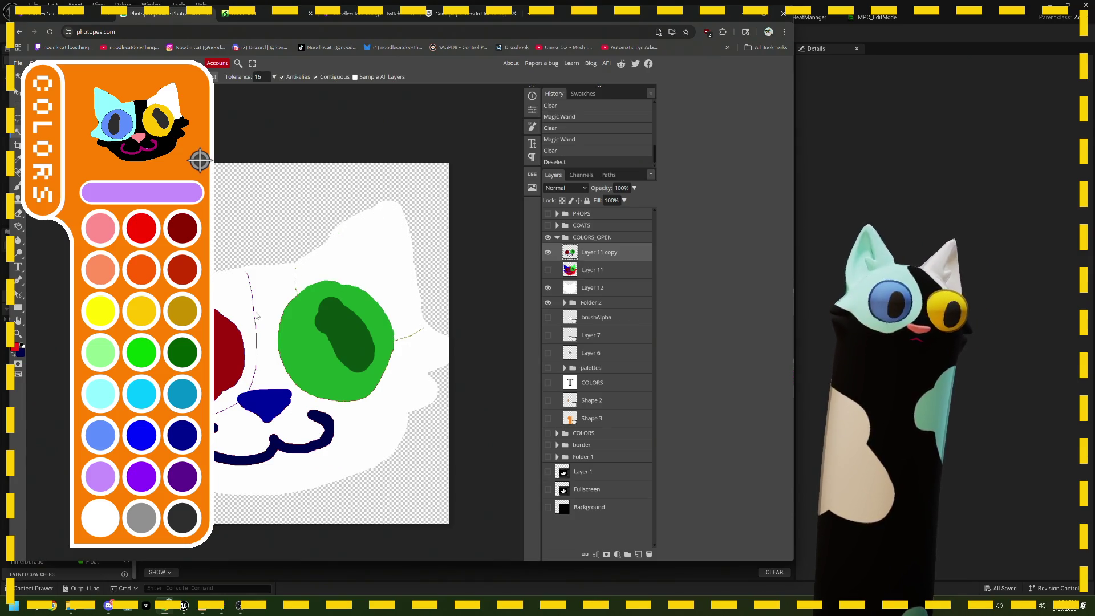
pyautogui.scroll(3, 199, 160)
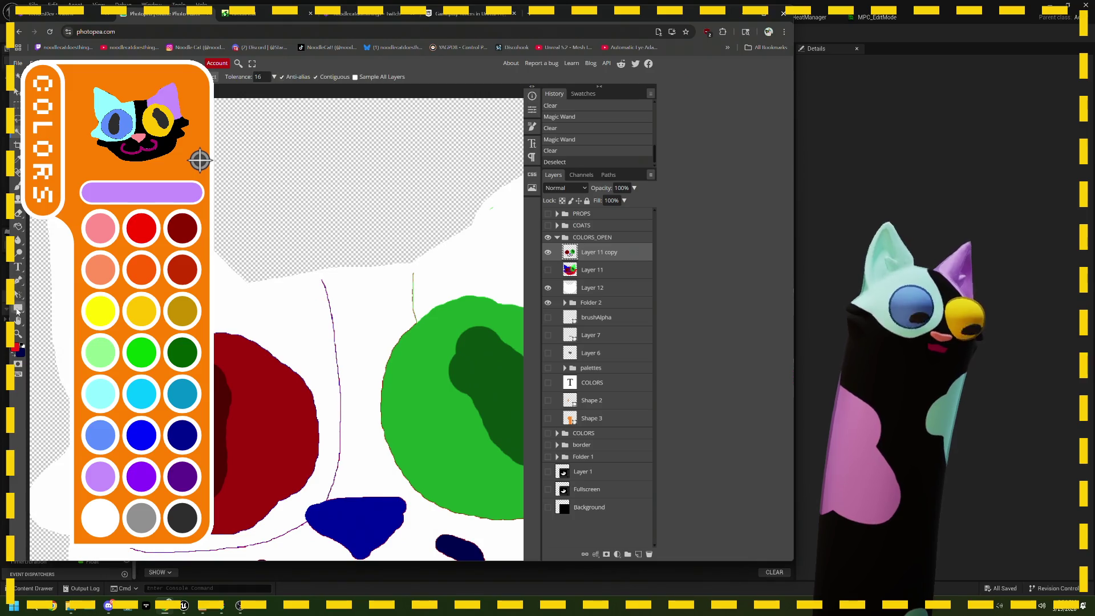
# Step: Erase the stray purple lines beside and below the red eye and above the nose
pyautogui.click(18, 214)
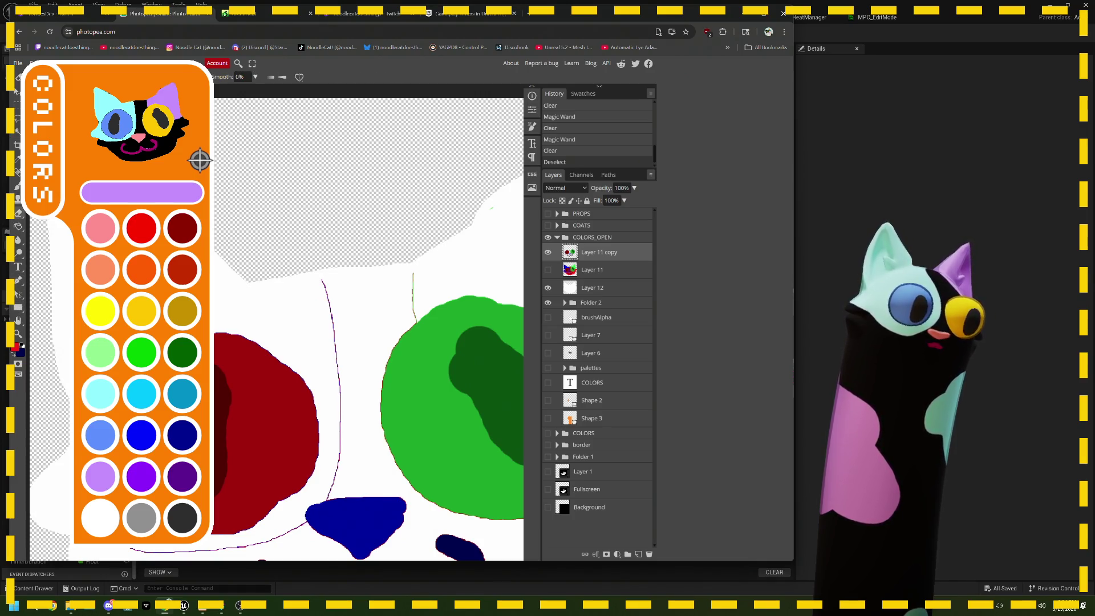
pyautogui.click(451, 261)
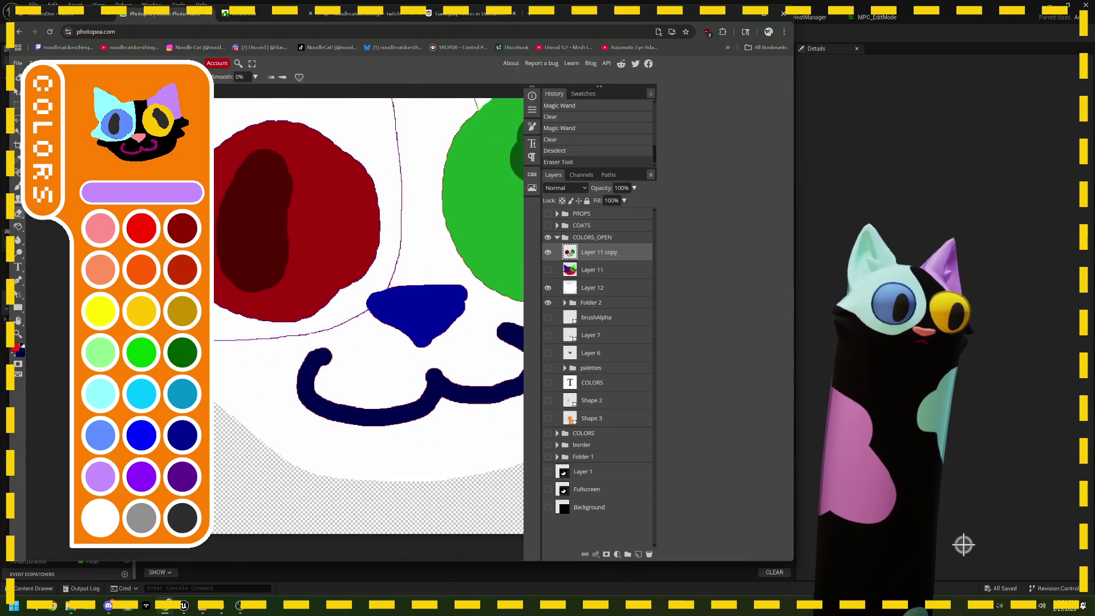
pyautogui.moveTo(183, 335); pyautogui.dragTo(257, 339)
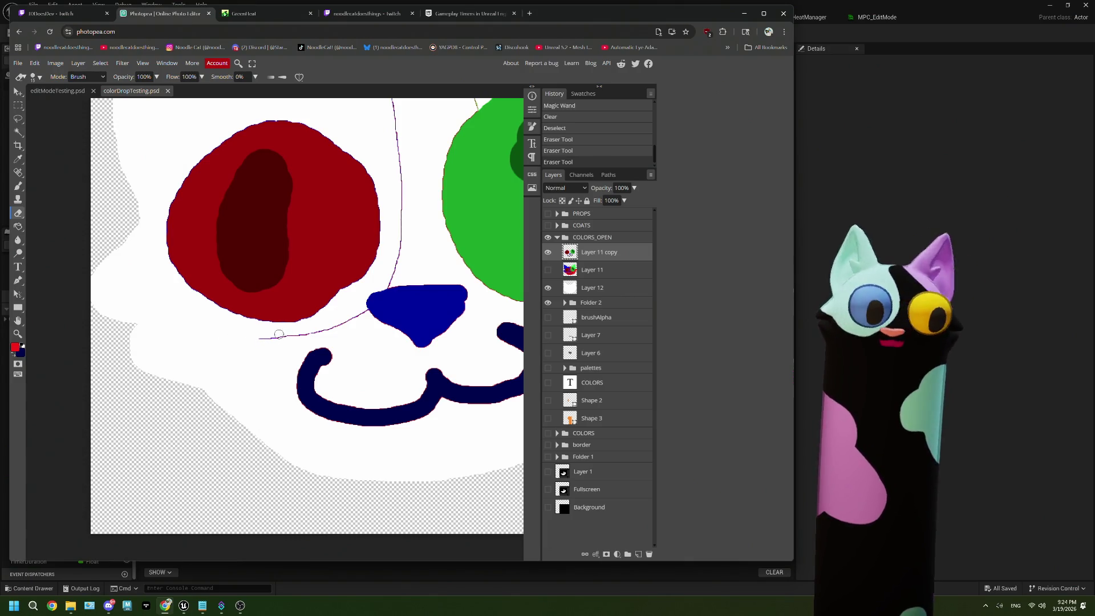
pyautogui.moveTo(261, 339); pyautogui.dragTo(364, 312)
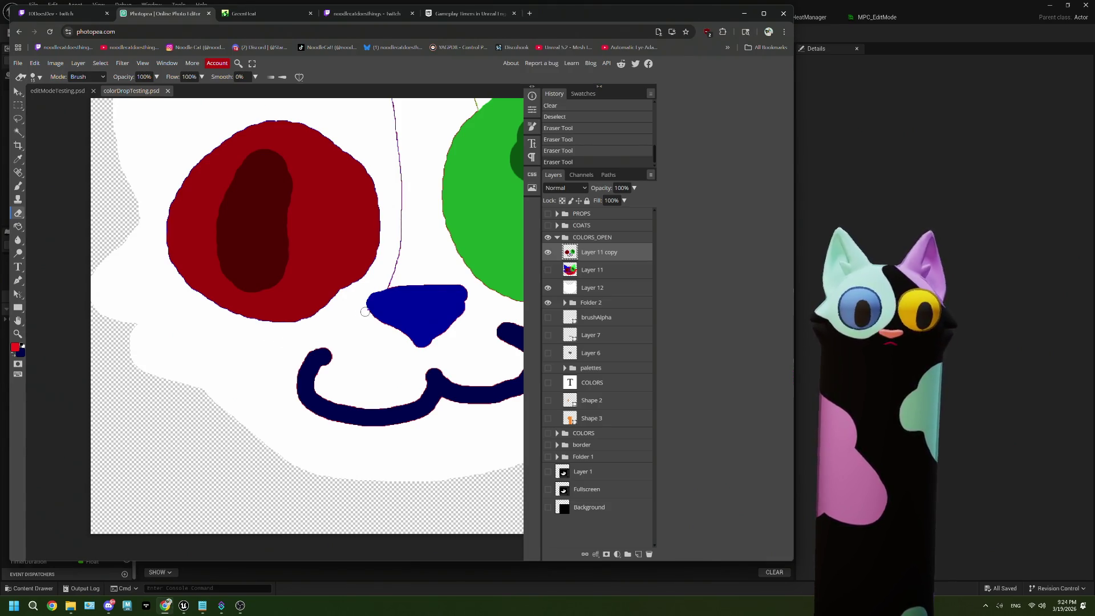
pyautogui.moveTo(429, 176); pyautogui.dragTo(291, 314)
pyautogui.moveTo(274, 228)
pyautogui.mouseDown()
pyautogui.moveTo(266, 216)
pyautogui.moveTo(284, 352)
pyautogui.moveTo(268, 432)
pyautogui.mouseUp()
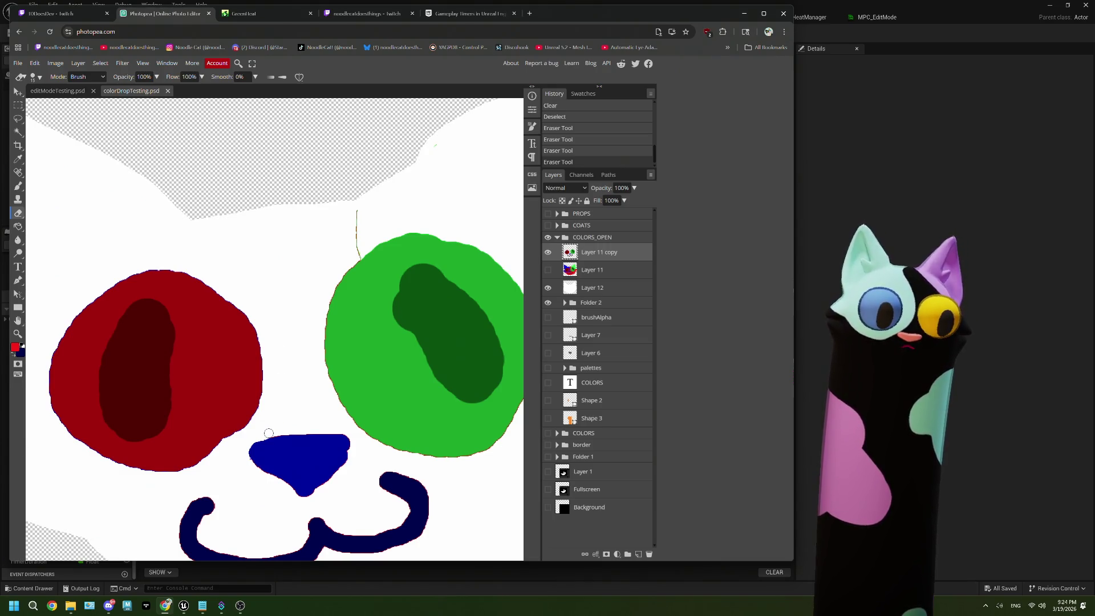
# Step: Erase the thin green line above the green eye, view the whole face, and hide Layer 12
pyautogui.moveTo(359, 212); pyautogui.dragTo(356, 254)
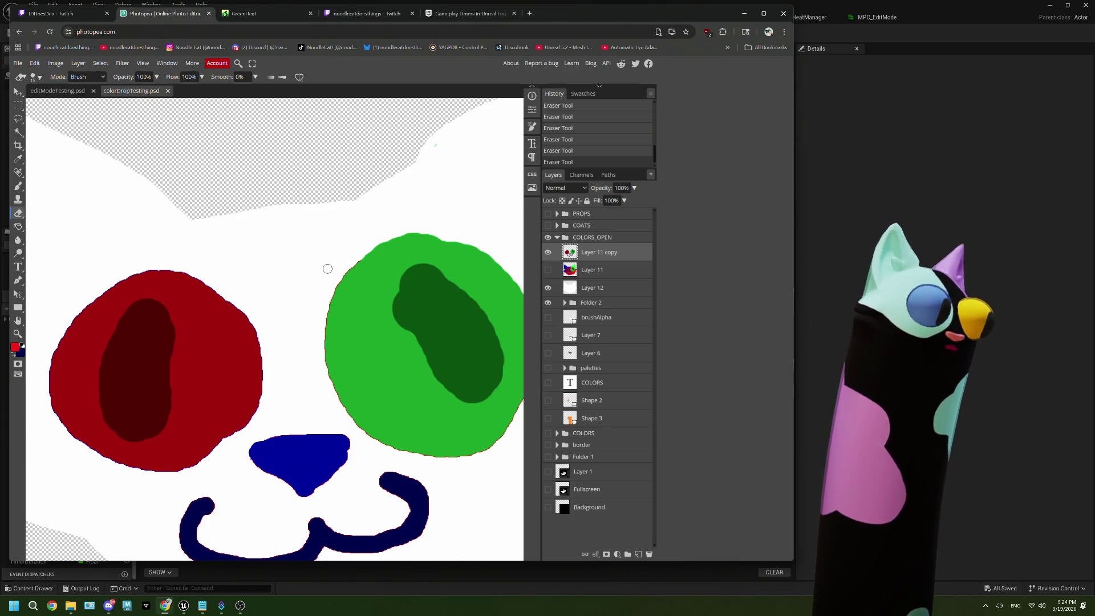
pyautogui.moveTo(318, 400); pyautogui.dragTo(281, 289)
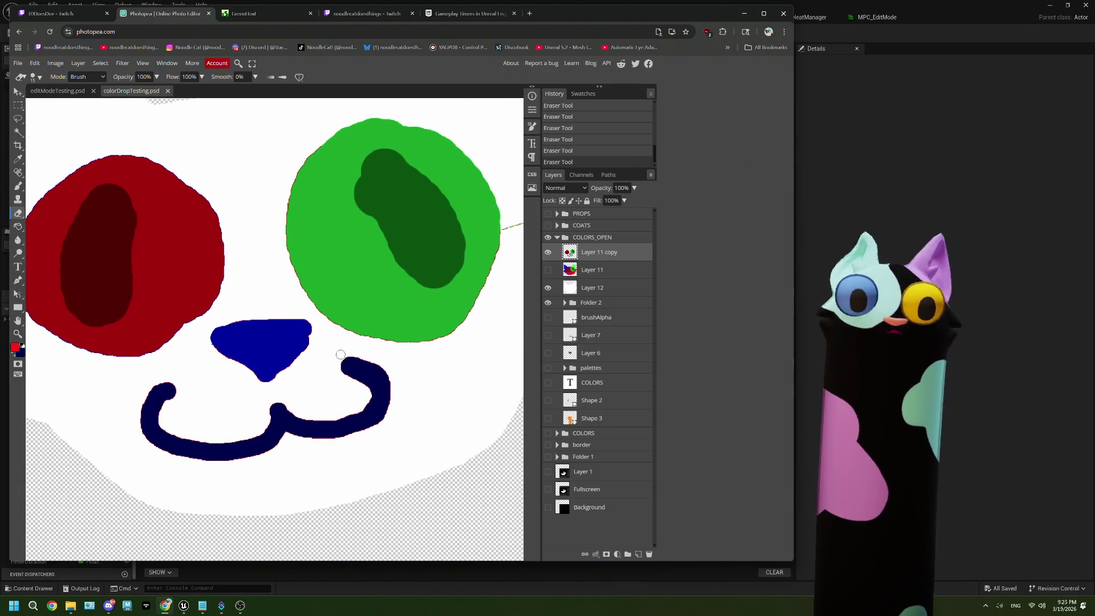
pyautogui.moveTo(427, 295); pyautogui.dragTo(252, 359)
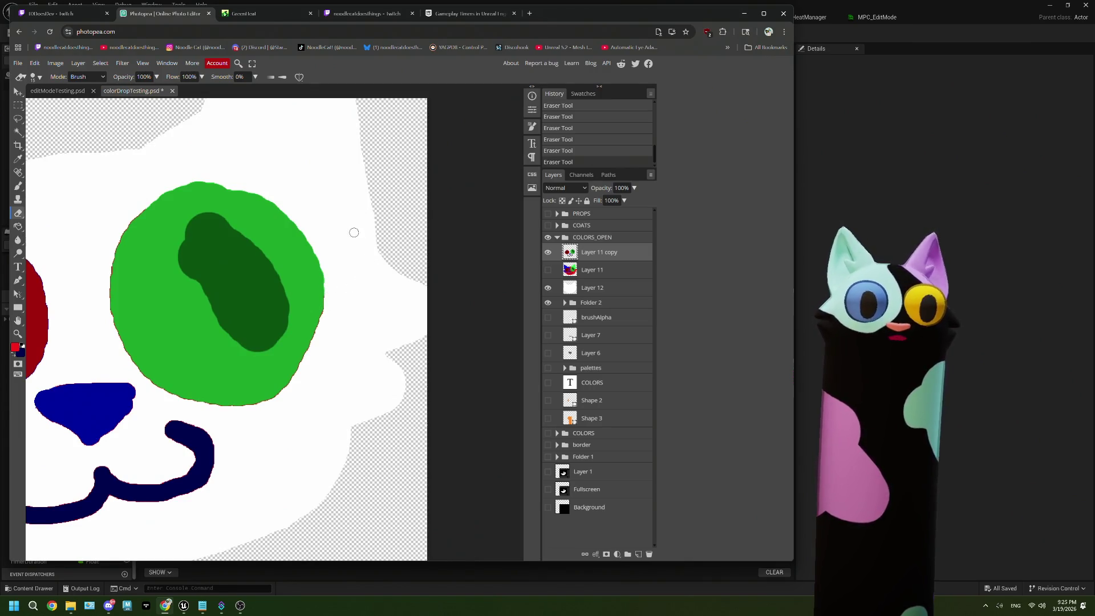
pyautogui.moveTo(355, 237); pyautogui.dragTo(457, 257)
pyautogui.scroll(-4, 317, 358)
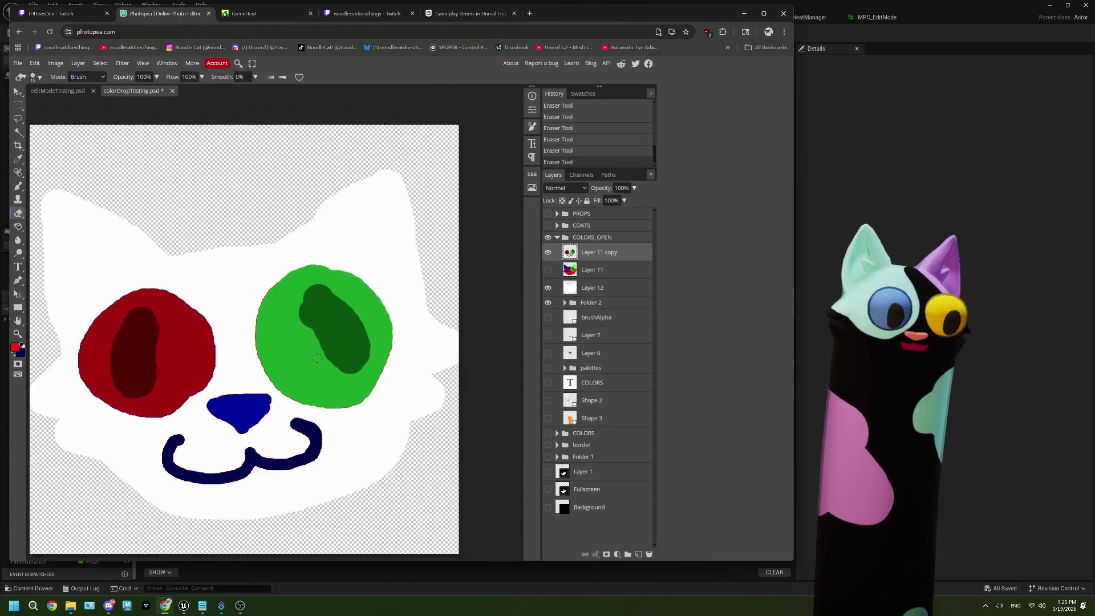
pyautogui.moveTo(263, 420); pyautogui.dragTo(315, 367)
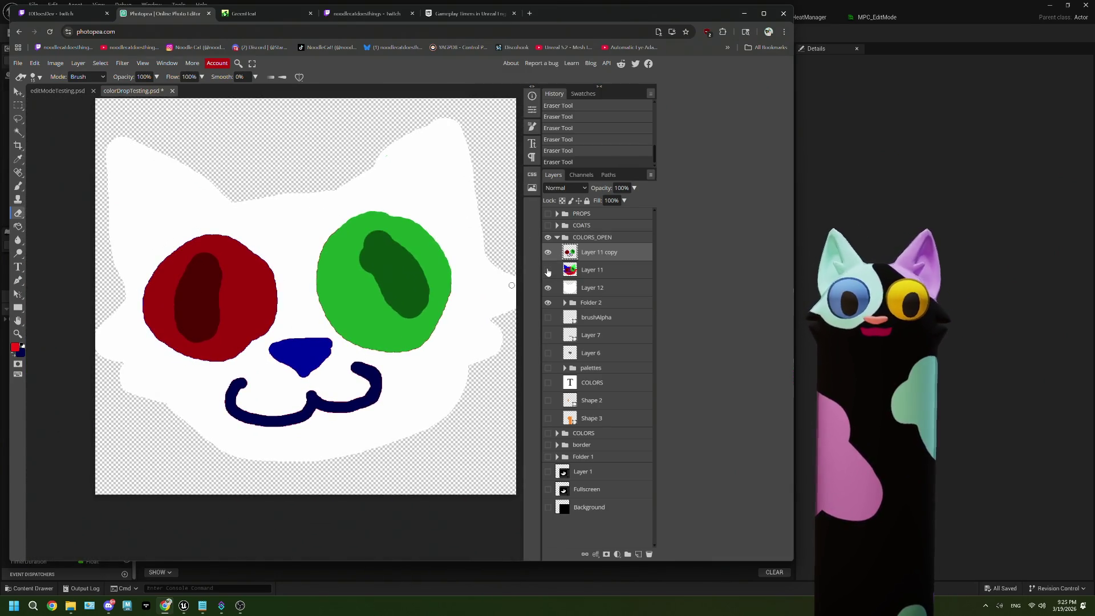
pyautogui.click(548, 288)
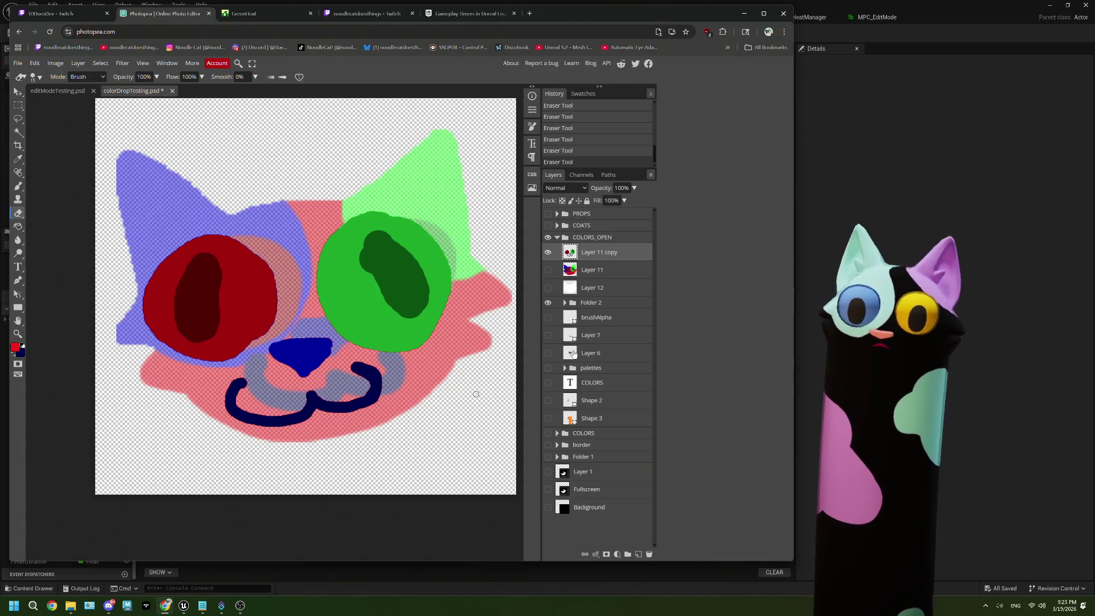
# Step: Hide Folder 2's shapes and the eyes/nose/mouth copy, and show the coloured base Layer 11
pyautogui.click(547, 303)
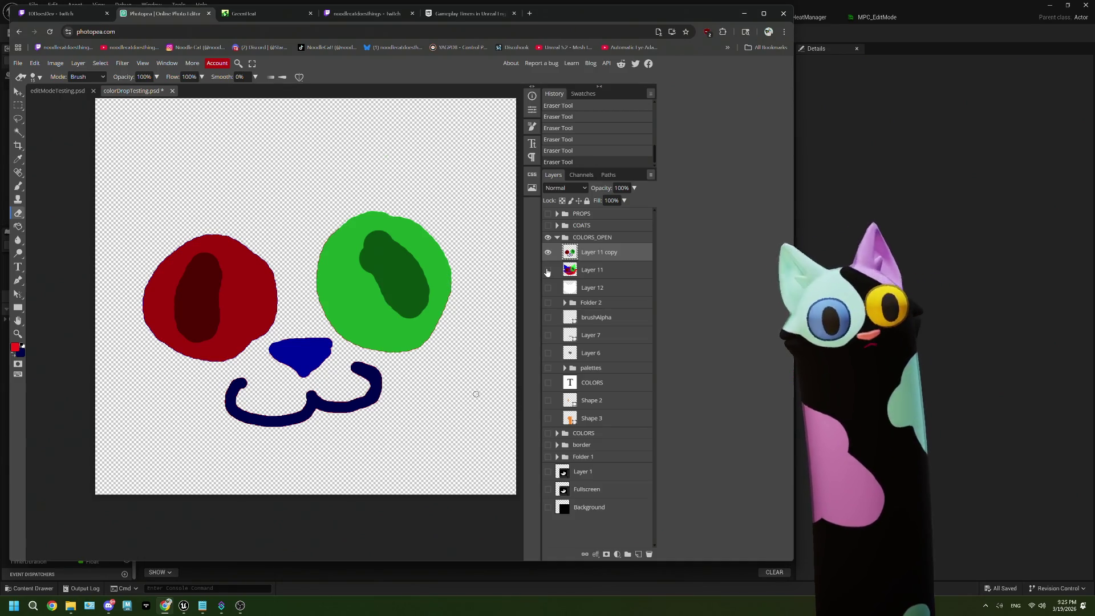
pyautogui.click(596, 270)
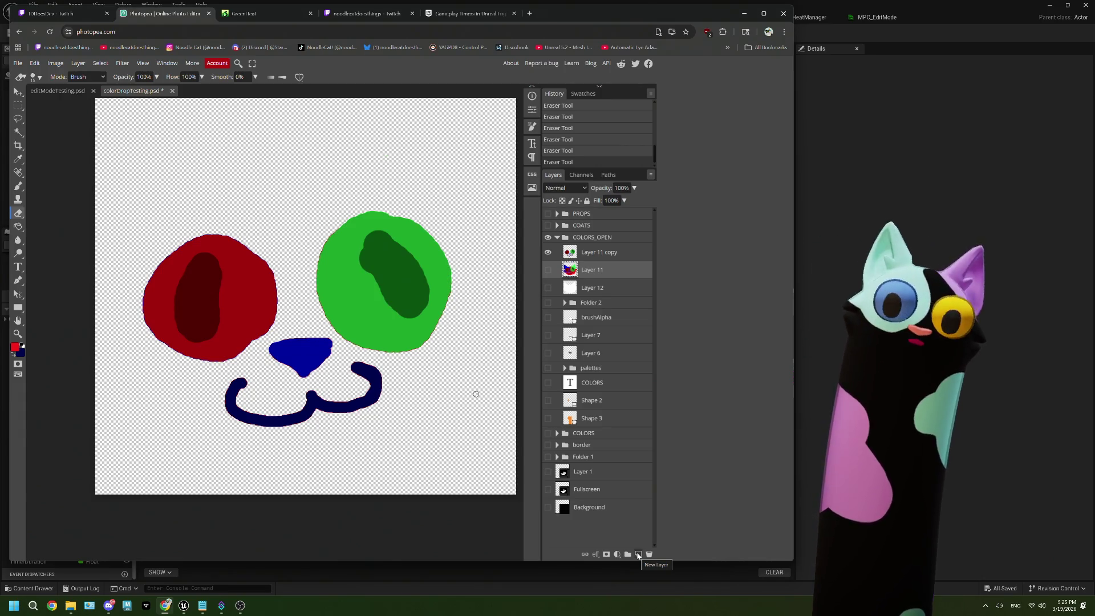
pyautogui.click(548, 289)
pyautogui.click(548, 289)
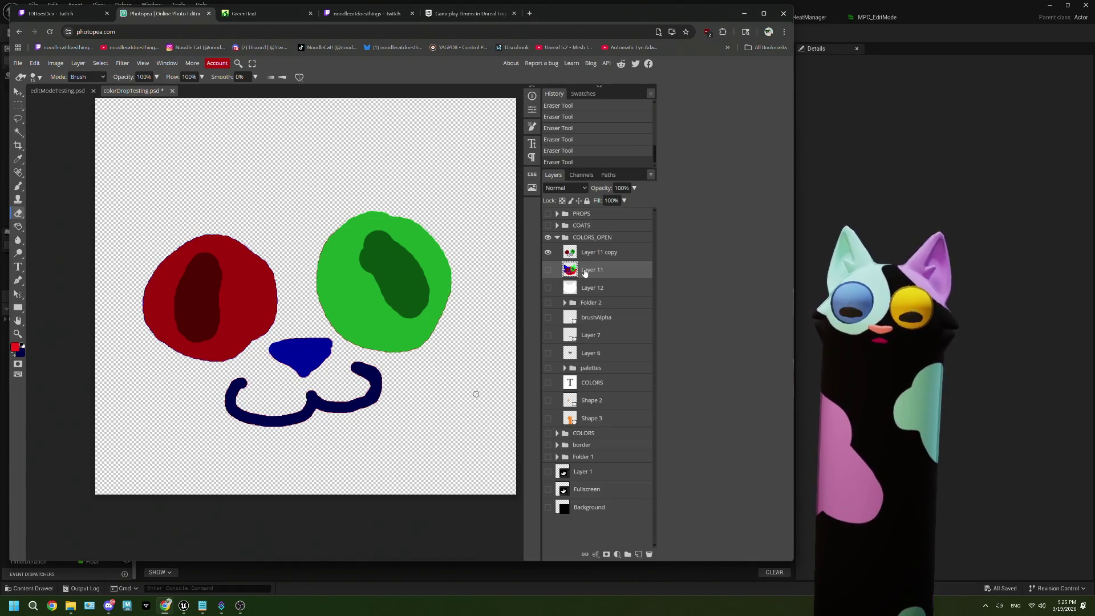
pyautogui.click(547, 252)
pyautogui.click(547, 270)
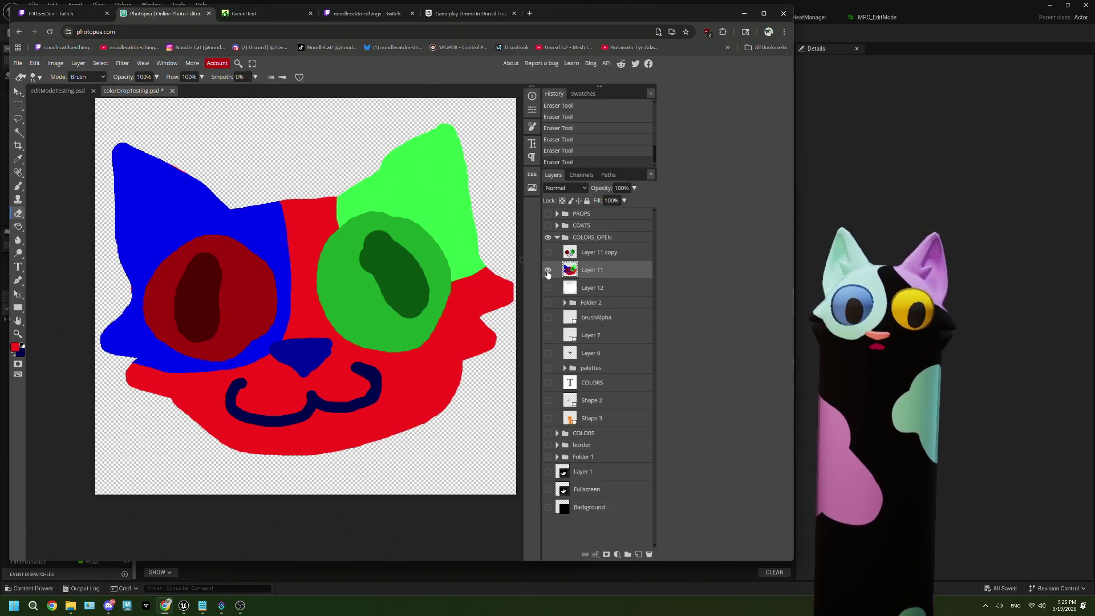
# Step: Magic-wand select the red face plus the blue and green ears
pyautogui.press('w')
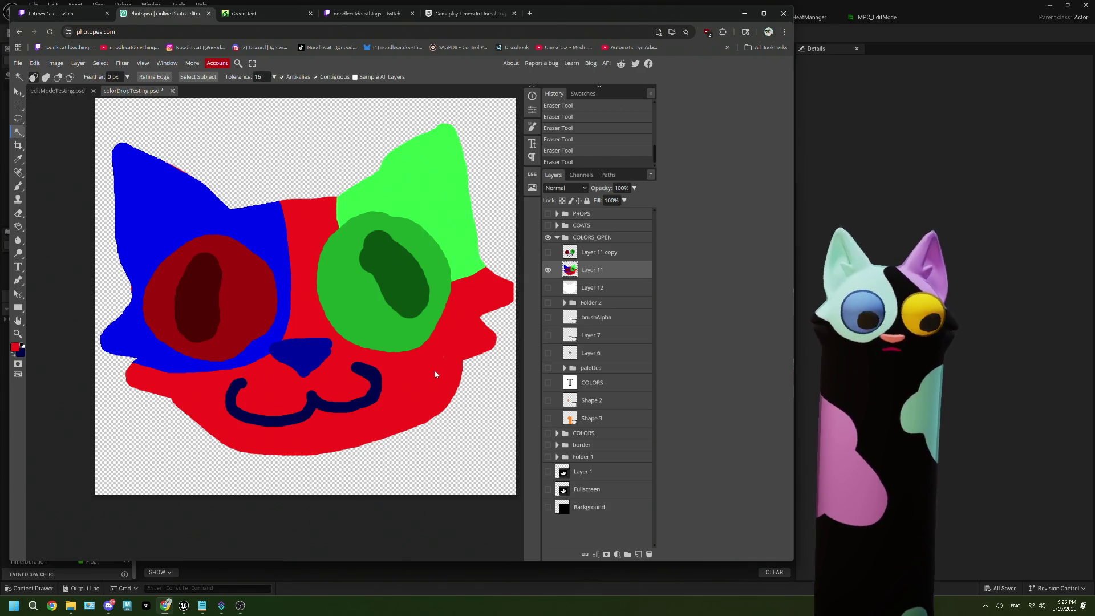
pyautogui.click(435, 375)
pyautogui.keyDown('shift'); pyautogui.click(266, 340); pyautogui.keyUp('shift')
pyautogui.keyDown('shift'); pyautogui.click(426, 197); pyautogui.keyUp('shift')
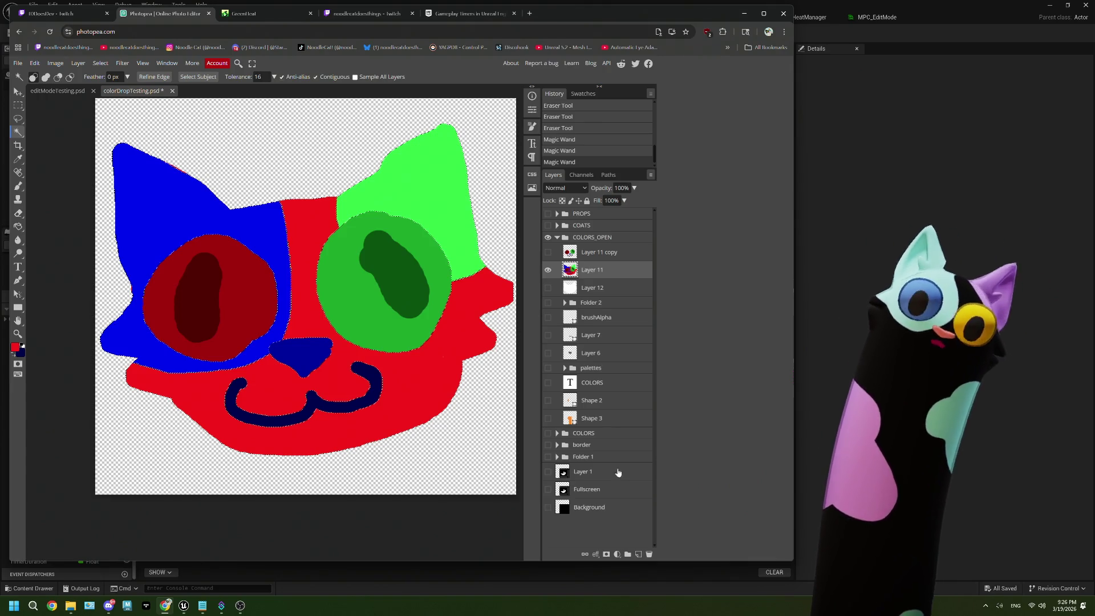
# Step: Hide Layer 11, show and select Layer 11 copy, deselect, and sample the mouth's dark blue
pyautogui.click(548, 269)
pyautogui.click(573, 256)
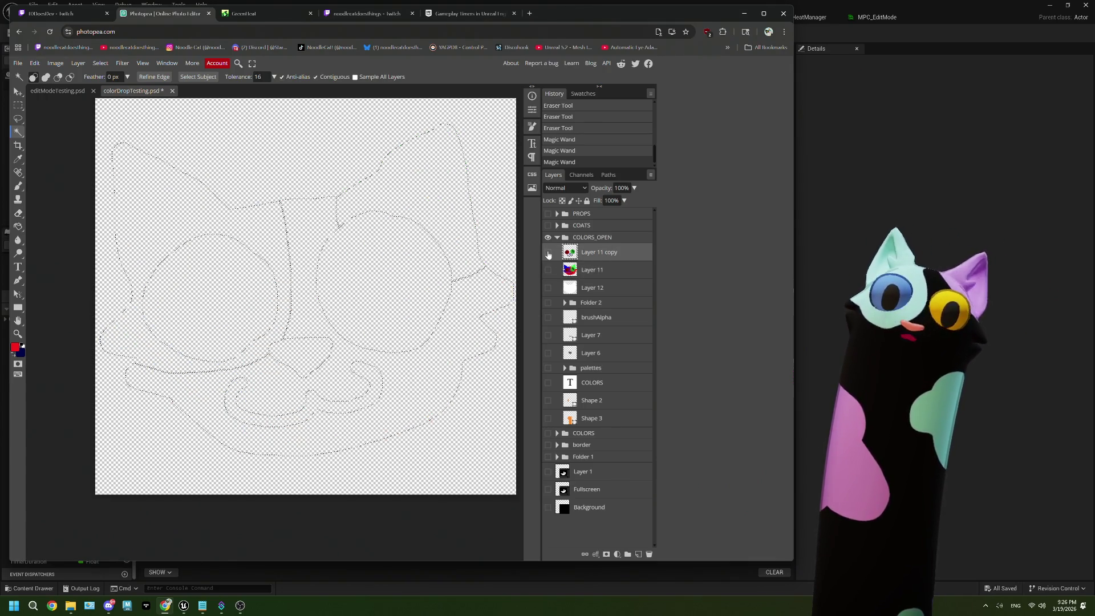
pyautogui.click(548, 253)
pyautogui.hotkey('ctrl', 'd')
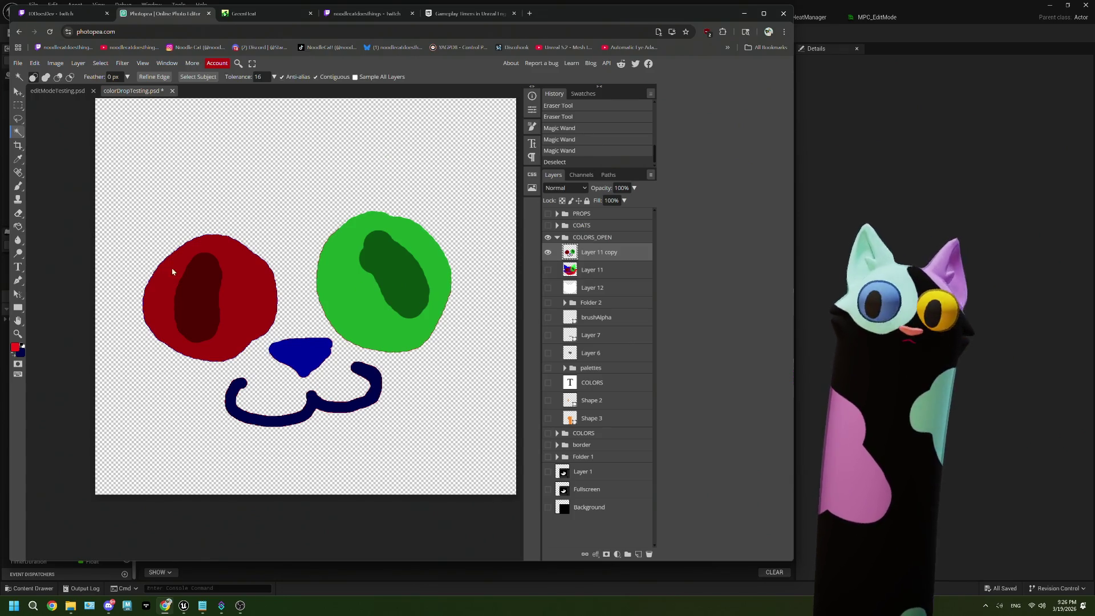
pyautogui.press('i')
pyautogui.click(317, 400)
pyautogui.click(530, 126)
# Step: Try thick 97 px and 75 px navy strokes over the left mouth curve, then undo them
pyautogui.moveTo(456, 176); pyautogui.dragTo(467, 174)
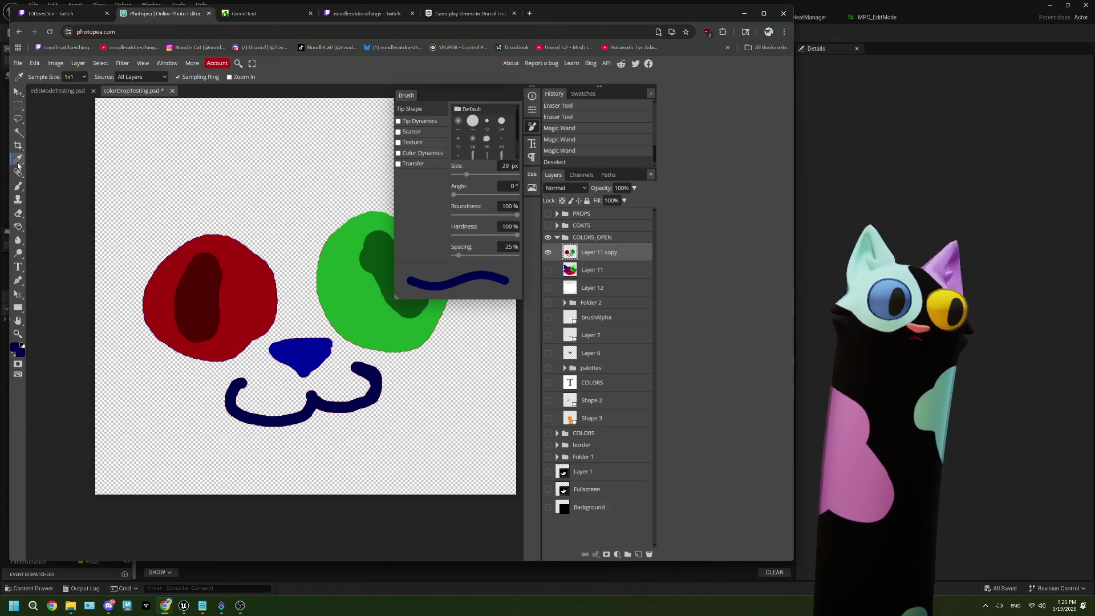
pyautogui.click(18, 186)
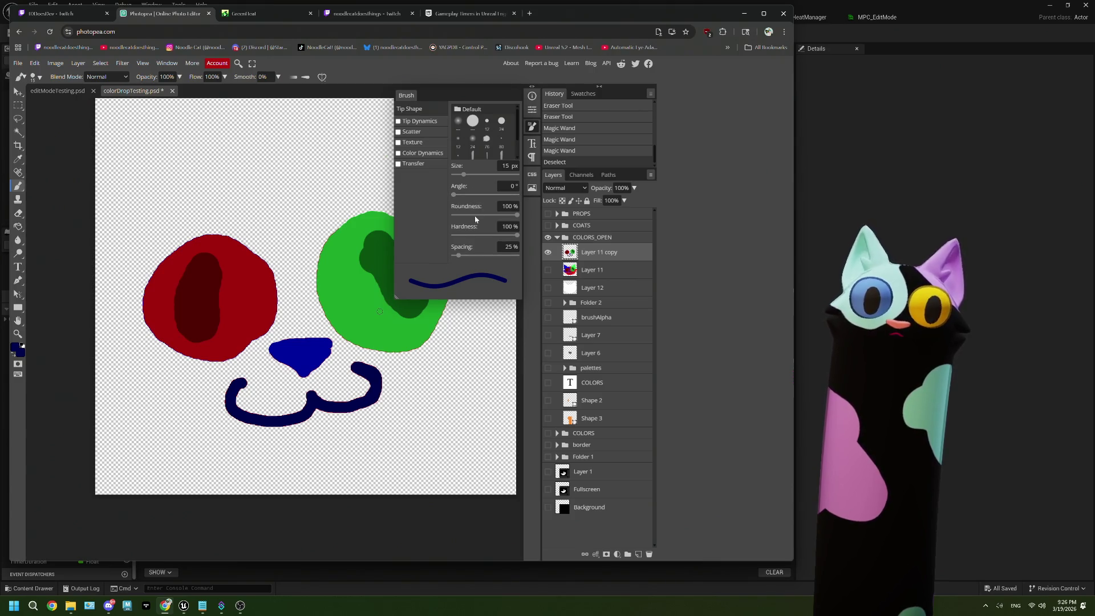
pyautogui.moveTo(463, 175); pyautogui.dragTo(470, 175)
pyautogui.moveTo(264, 394)
pyautogui.mouseDown()
pyautogui.moveTo(231, 387)
pyautogui.moveTo(242, 416)
pyautogui.moveTo(282, 425)
pyautogui.moveTo(306, 416)
pyautogui.moveTo(310, 399)
pyautogui.moveTo(351, 410)
pyautogui.moveTo(384, 391)
pyautogui.moveTo(356, 372)
pyautogui.mouseUp()
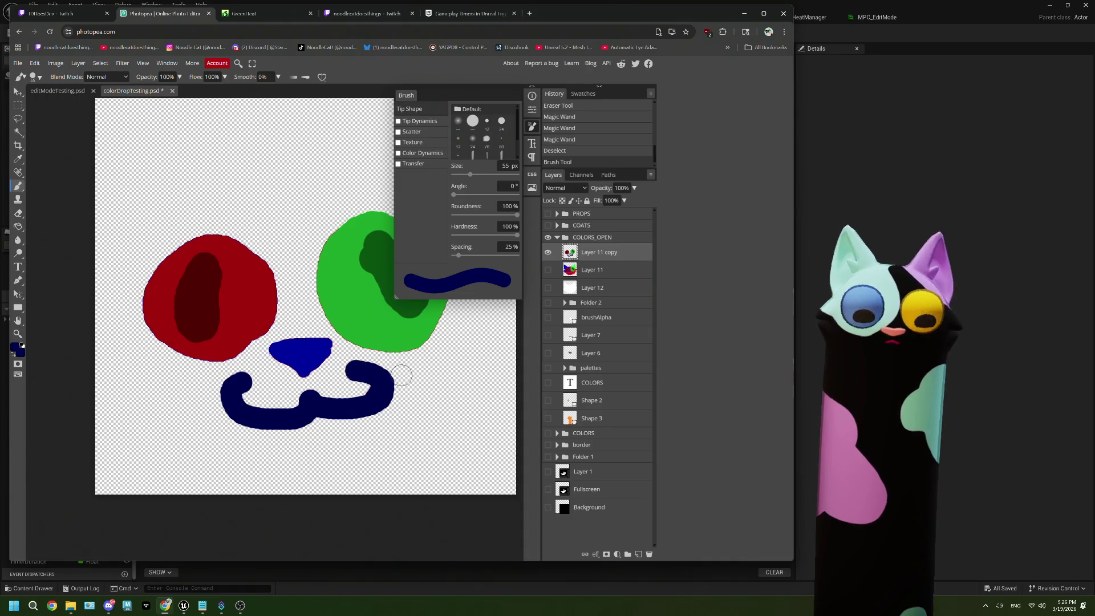
pyautogui.hotkey('ctrl', 'z')
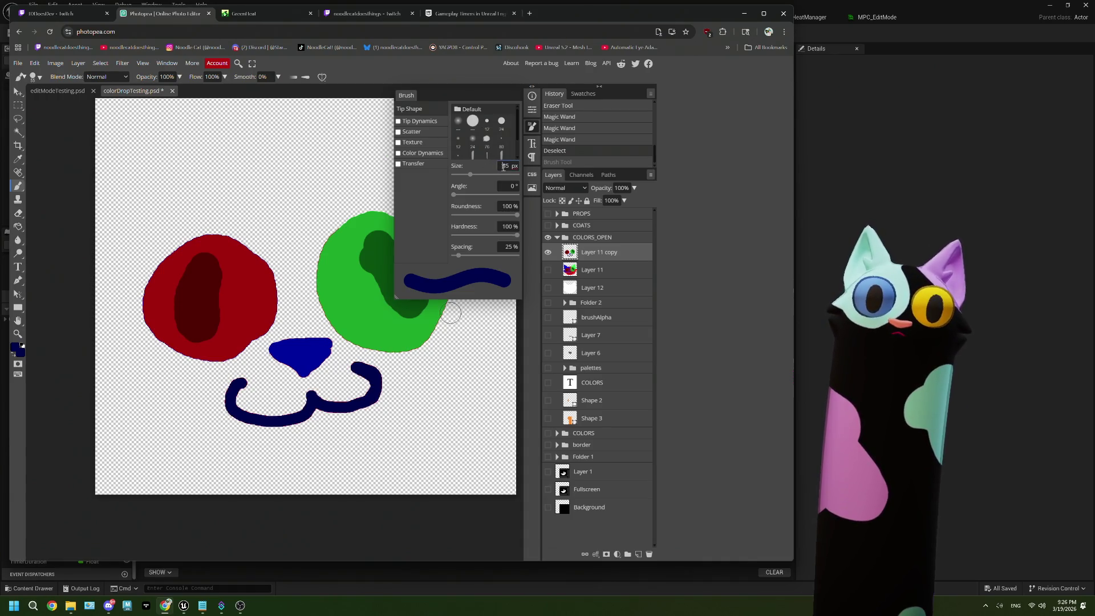
pyautogui.write('75')
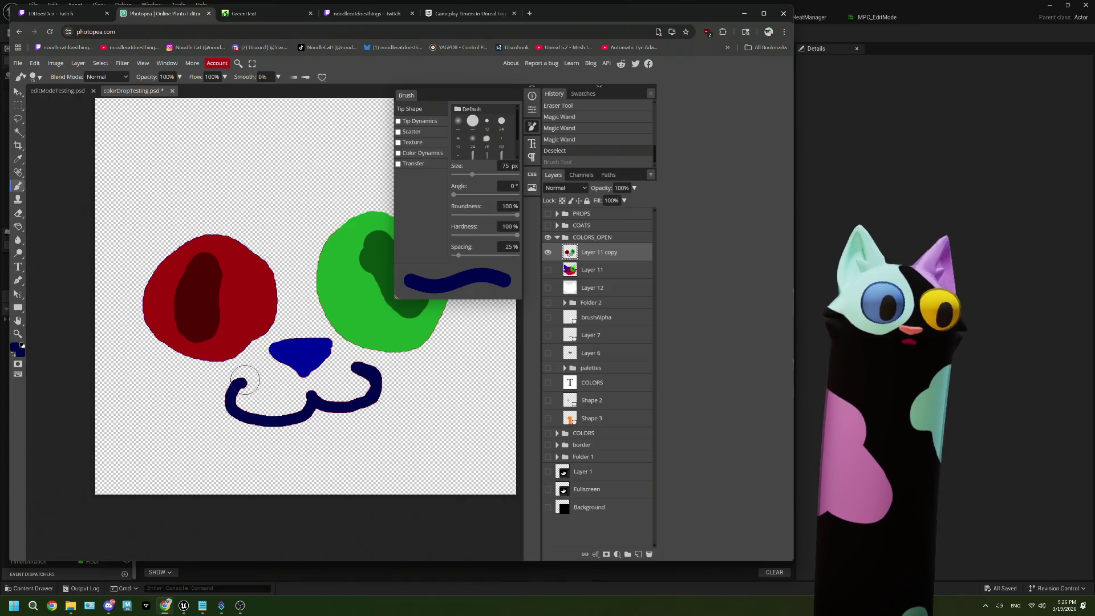
pyautogui.moveTo(239, 383)
pyautogui.mouseDown()
pyautogui.moveTo(235, 407)
pyautogui.moveTo(256, 422)
pyautogui.moveTo(312, 399)
pyautogui.moveTo(379, 395)
pyautogui.moveTo(356, 369)
pyautogui.mouseUp()
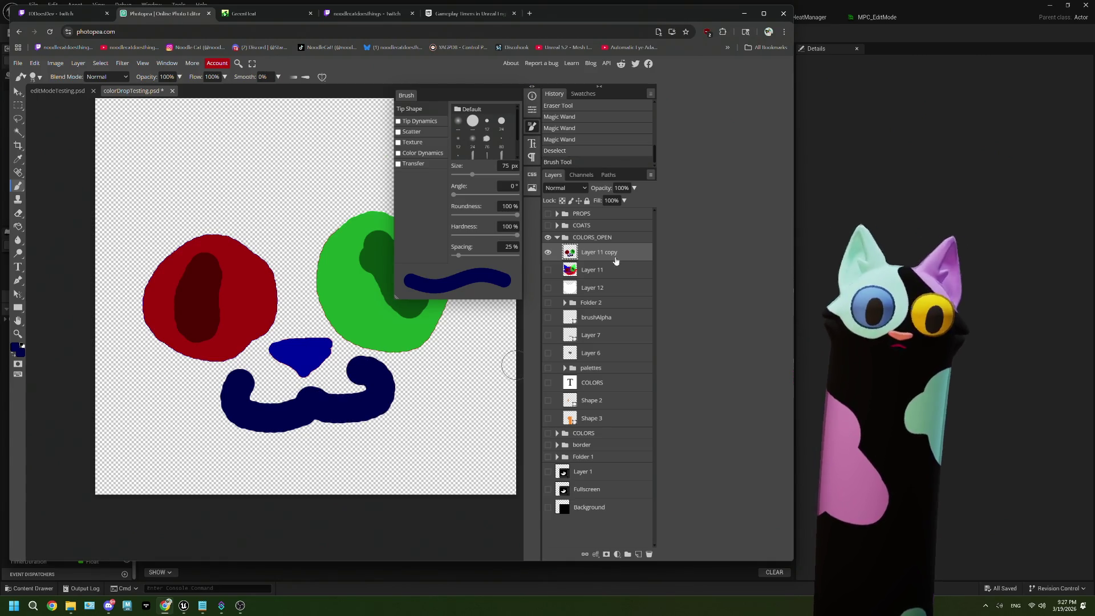
pyautogui.click(549, 270)
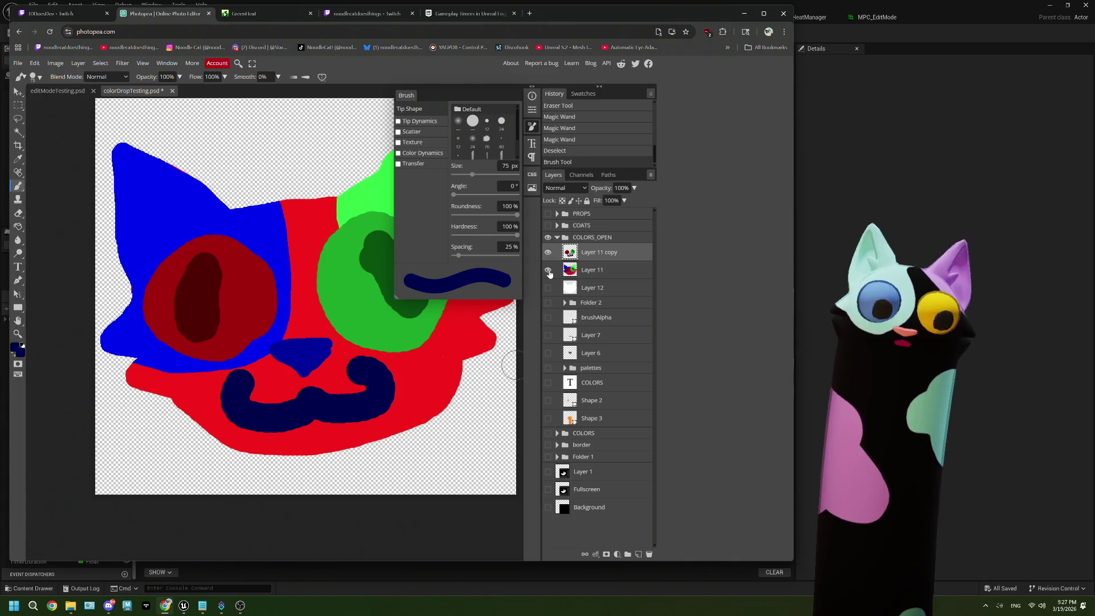
pyautogui.click(548, 270)
pyautogui.hotkey('ctrl', 'z')
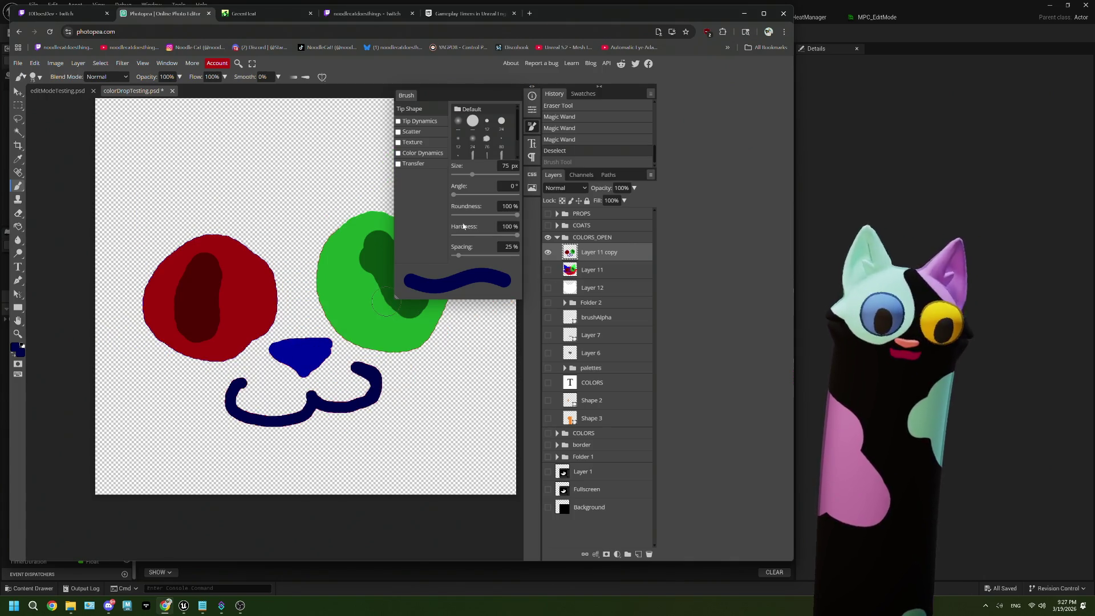
# Step: Paint a dark-blue U-shaped tongue under the mouth with a 29 px brush
pyautogui.moveTo(468, 176); pyautogui.dragTo(466, 176)
pyautogui.moveTo(278, 427)
pyautogui.mouseDown()
pyautogui.moveTo(333, 452)
pyautogui.moveTo(345, 419)
pyautogui.mouseUp()
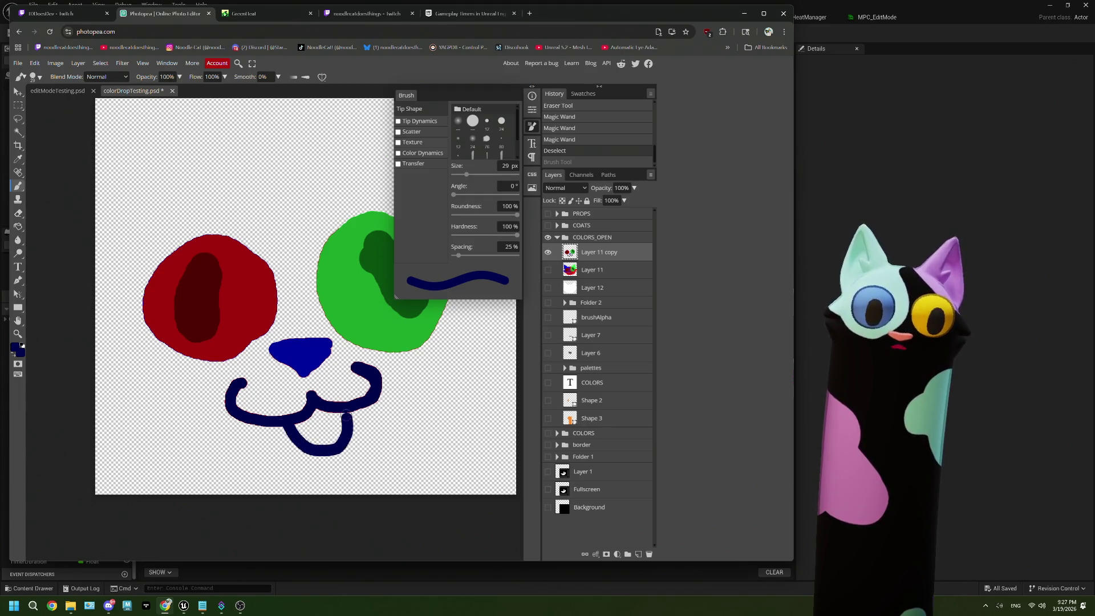
pyautogui.click(548, 271)
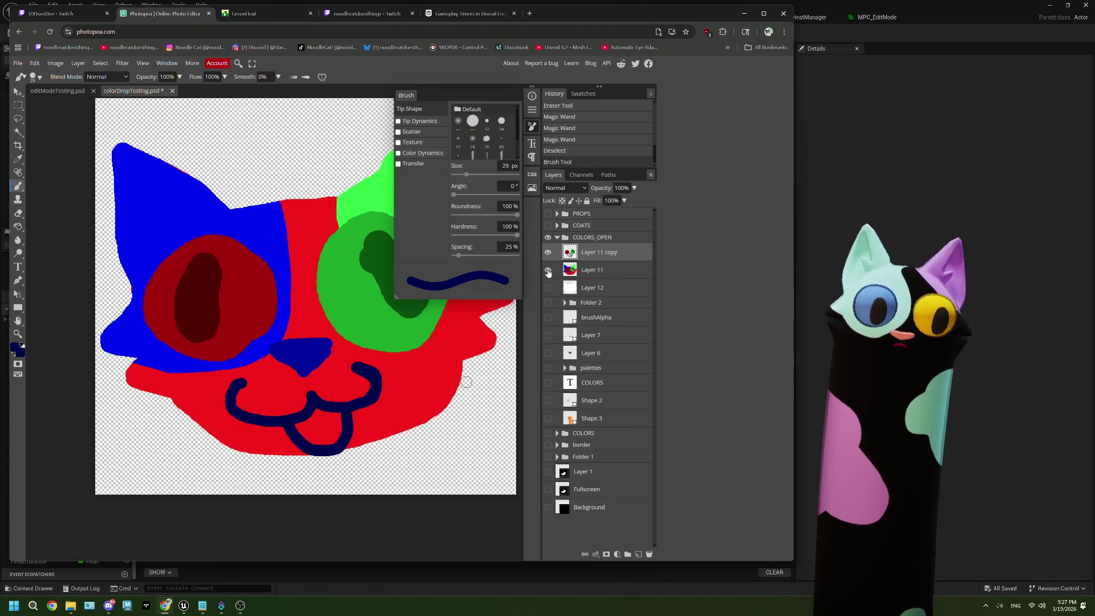
pyautogui.click(548, 271)
pyautogui.hotkey('ctrl', 'z')
pyautogui.click(548, 270)
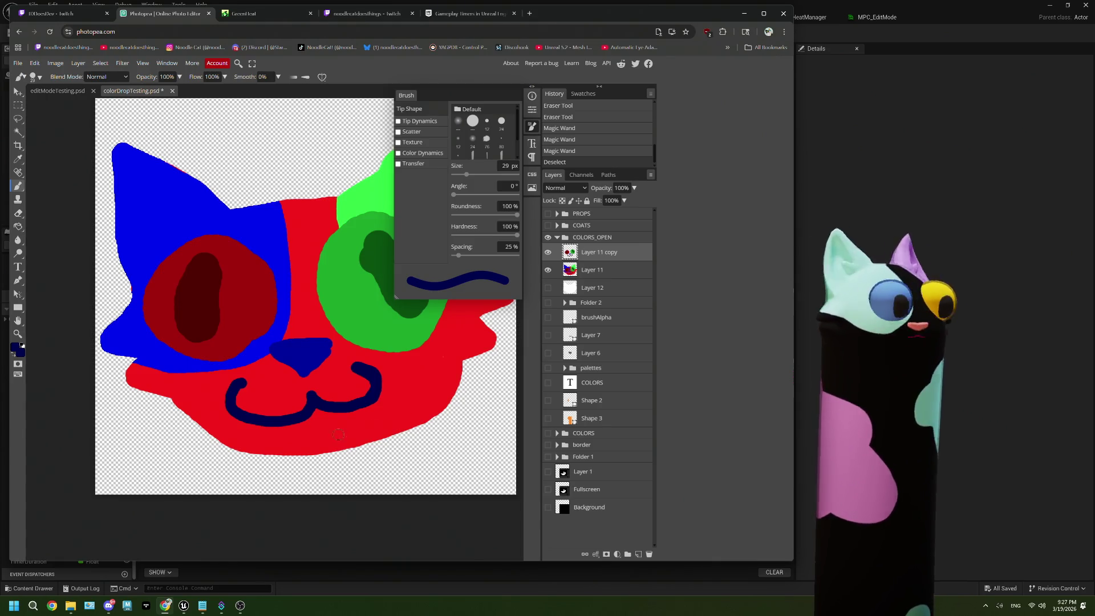
pyautogui.moveTo(291, 422)
pyautogui.mouseDown()
pyautogui.moveTo(291, 449)
pyautogui.moveTo(337, 475)
pyautogui.moveTo(363, 409)
pyautogui.mouseUp()
pyautogui.hotkey('ctrl', 'z')
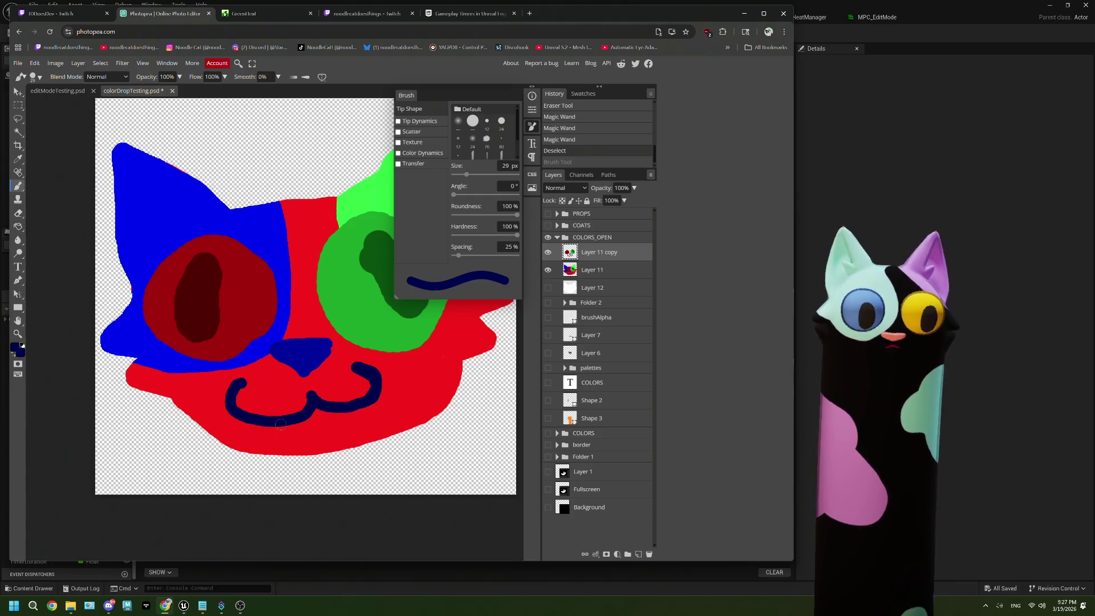
pyautogui.moveTo(289, 421)
pyautogui.mouseDown()
pyautogui.moveTo(317, 443)
pyautogui.moveTo(338, 436)
pyautogui.moveTo(347, 409)
pyautogui.moveTo(325, 434)
pyautogui.moveTo(302, 428)
pyautogui.moveTo(335, 419)
pyautogui.mouseUp()
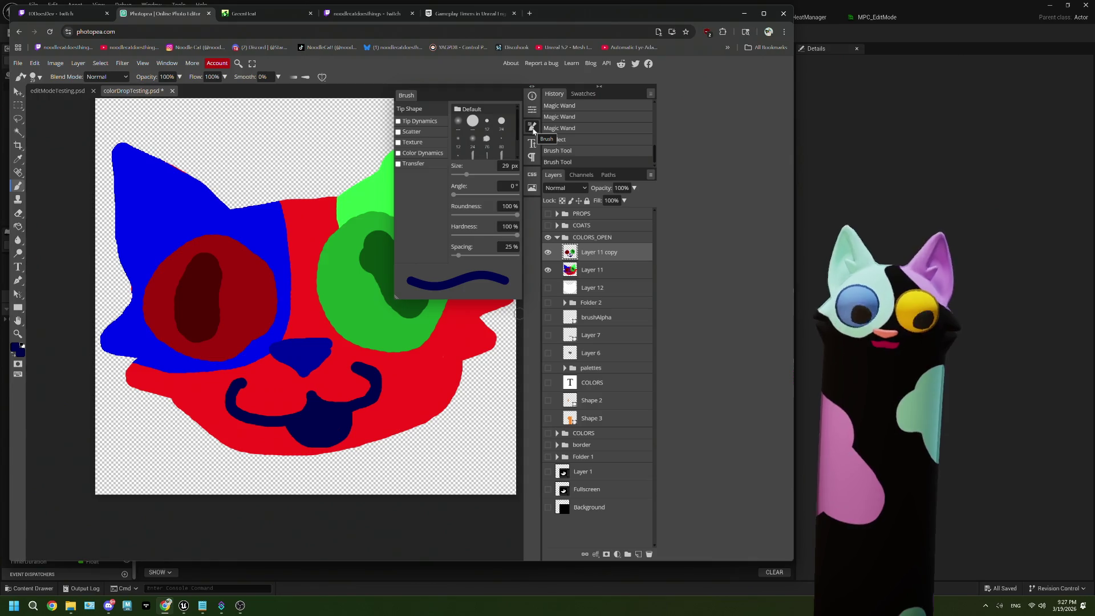
# Step: Close the brush settings and toggle Layer 11's visibility to compare the tongue
pyautogui.click(533, 130)
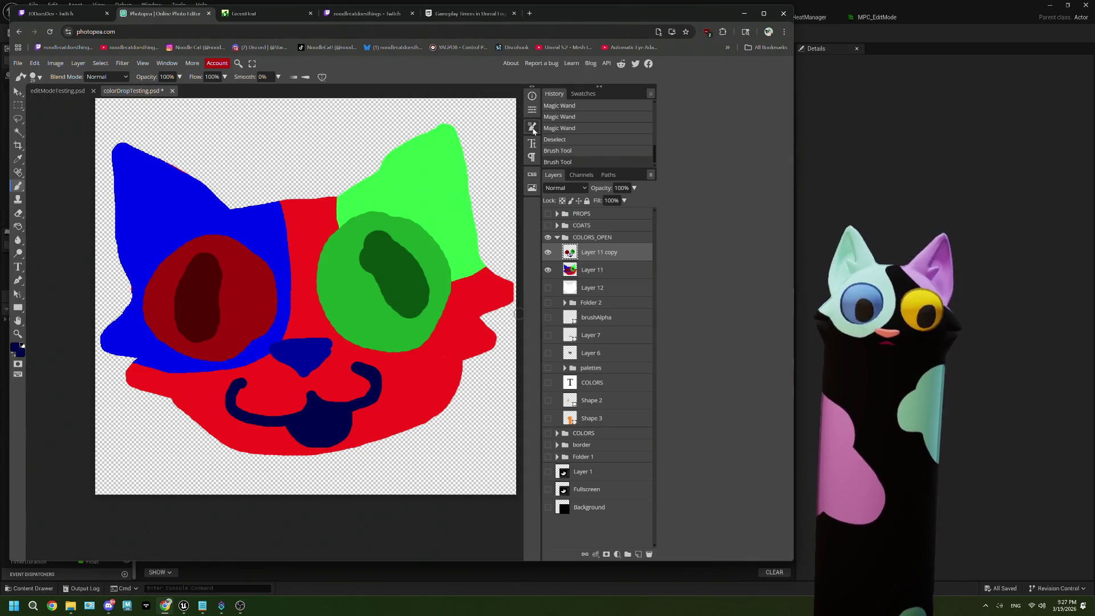
pyautogui.click(548, 271)
pyautogui.click(549, 270)
pyautogui.click(548, 270)
pyautogui.click(548, 270)
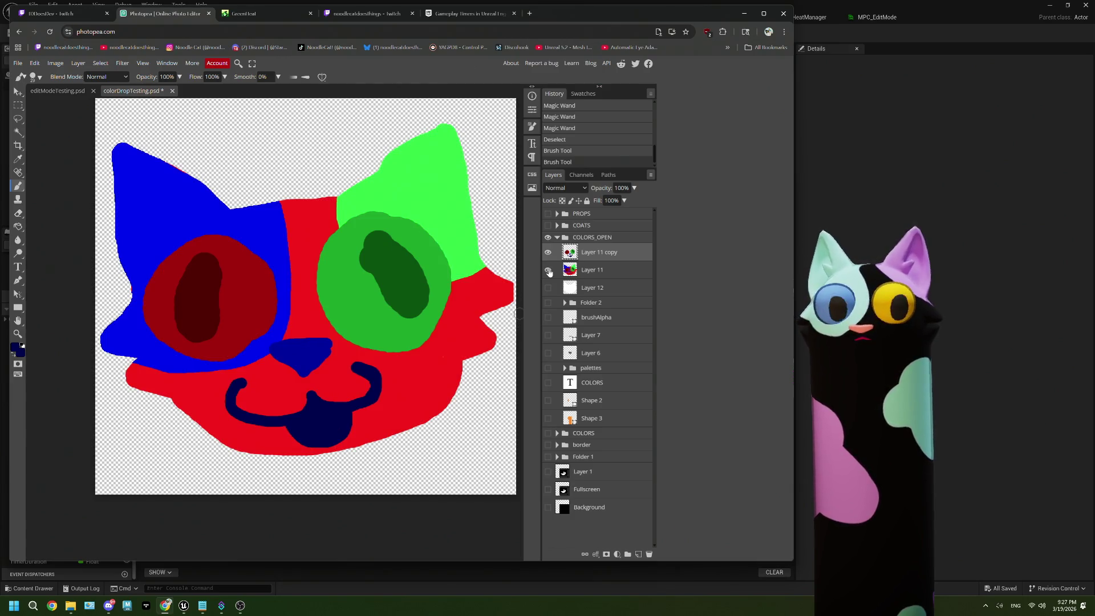
pyautogui.click(548, 270)
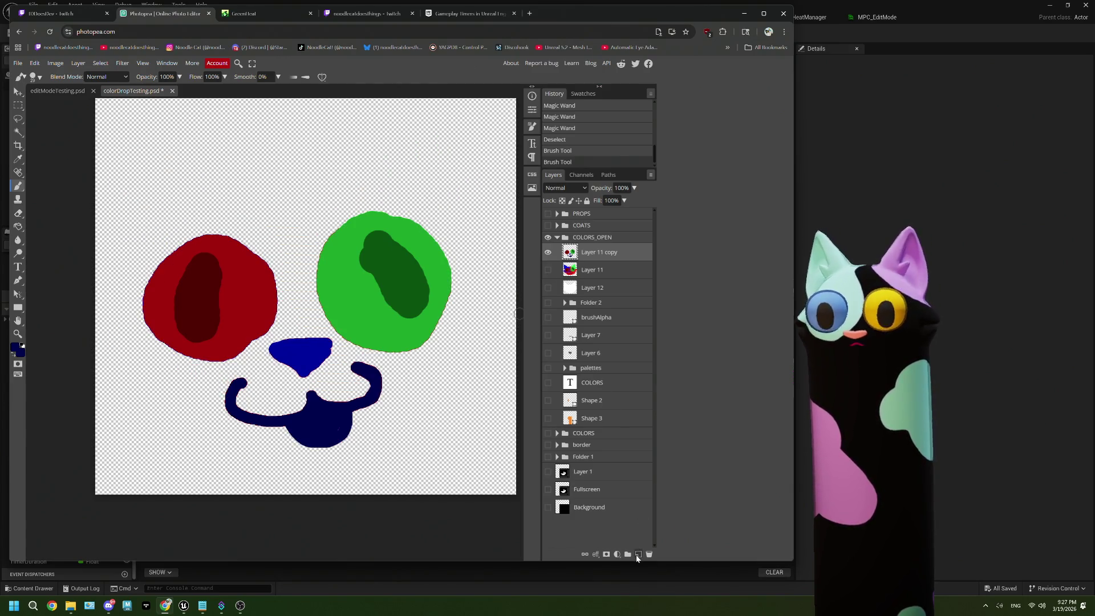
# Step: Add a new layer and select the cat head by inverting a magic-wand selection of the transparent area
pyautogui.click(637, 555)
pyautogui.click(591, 288)
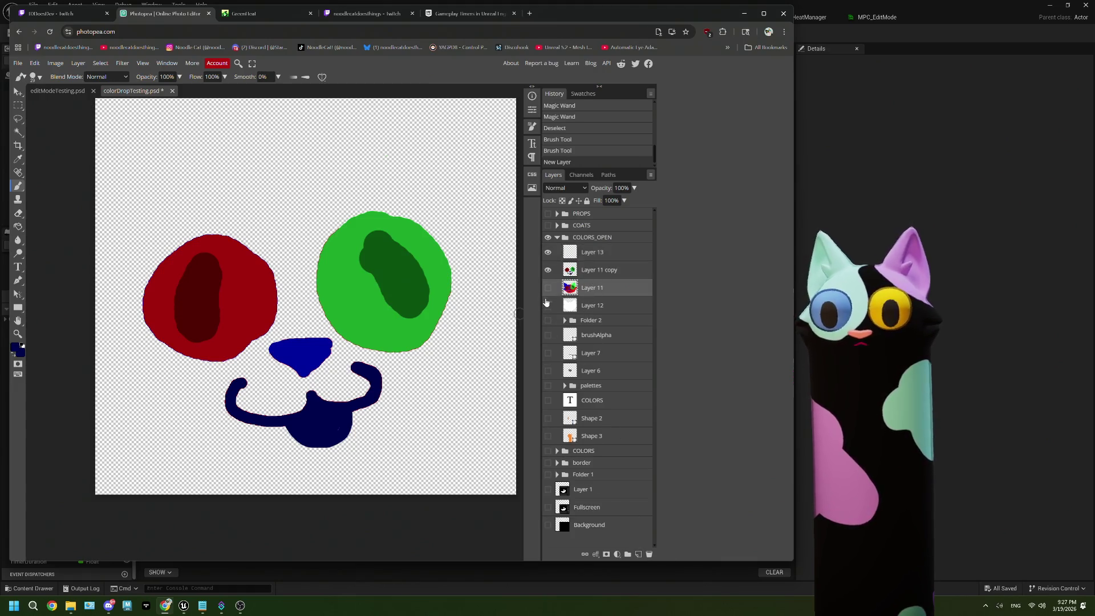
pyautogui.click(548, 288)
pyautogui.press('w')
pyautogui.click(494, 416)
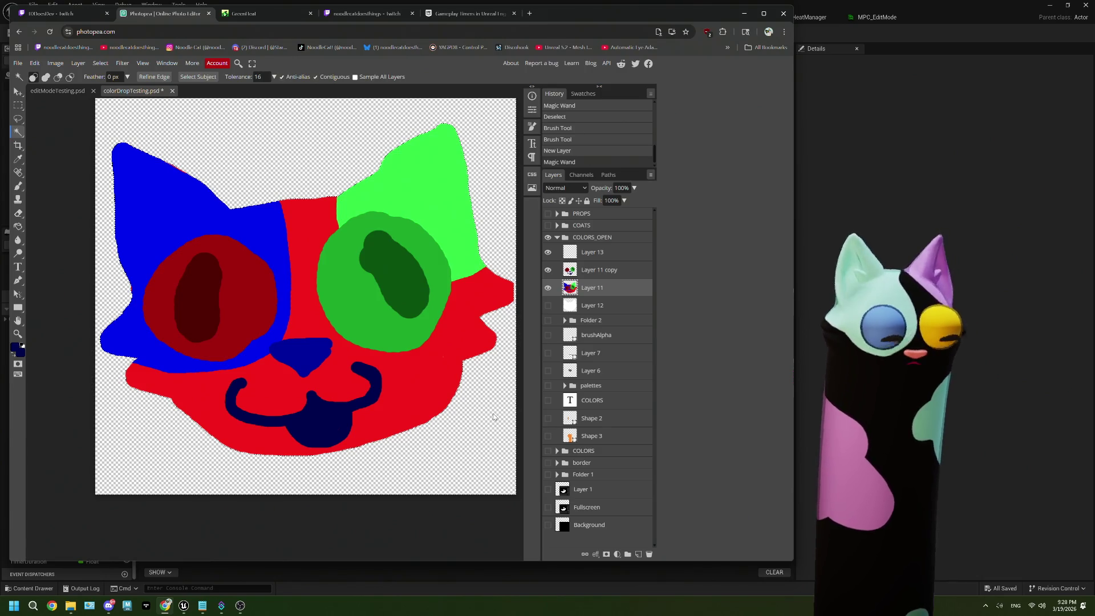
pyautogui.hotkey('ctrl', 'shift', 'i')
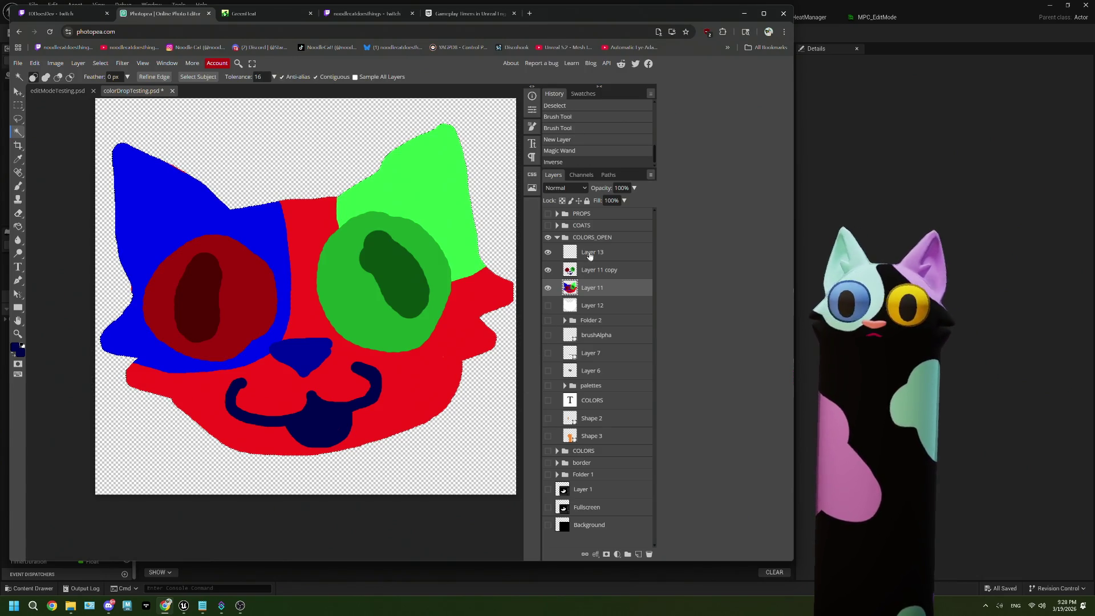
# Step: Give Layer 13 a raster mask from the cat-head selection, discarding an accidental extra layer
pyautogui.click(589, 257)
pyautogui.click(638, 557)
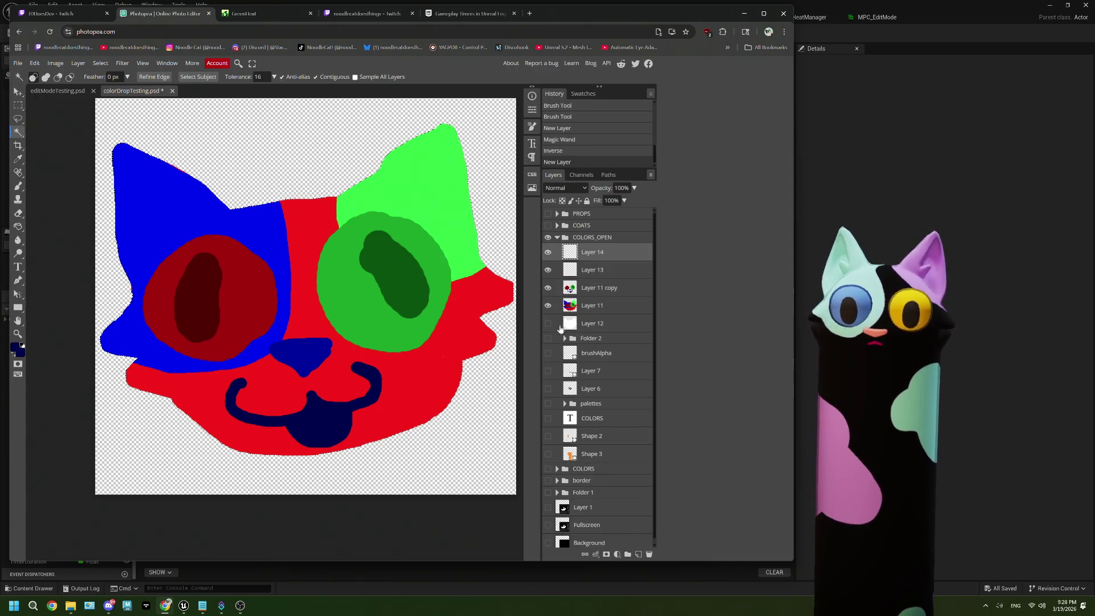
pyautogui.hotkey('ctrl', 'z')
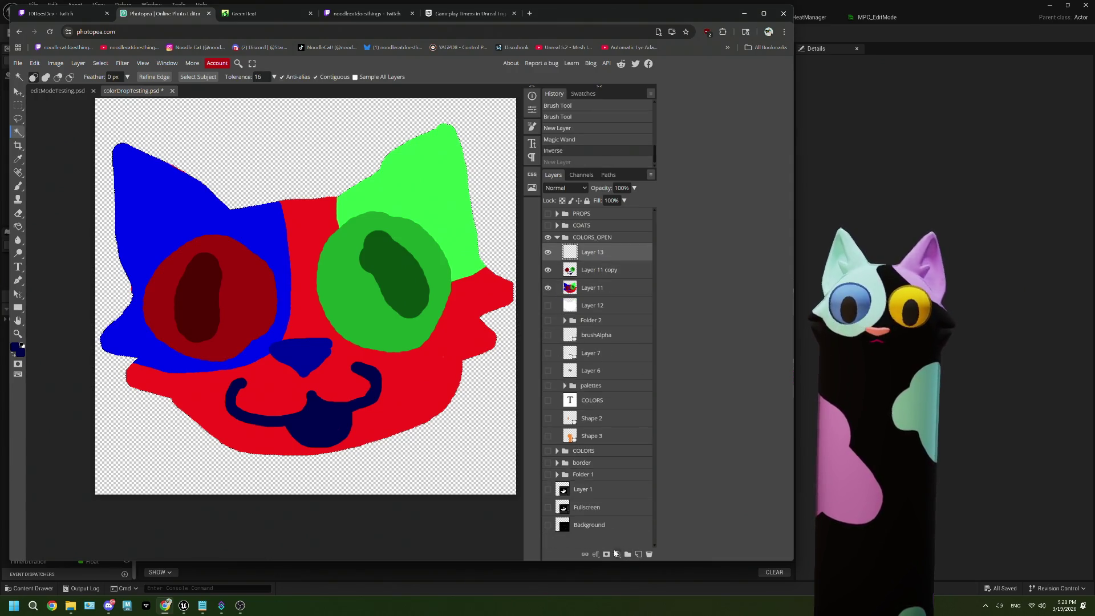
pyautogui.click(607, 555)
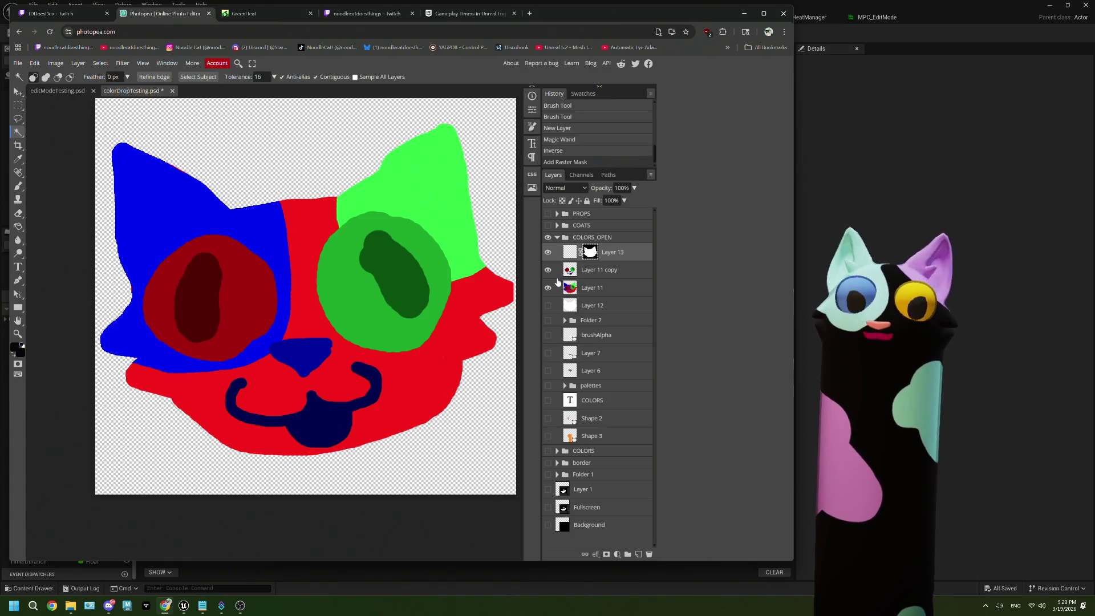